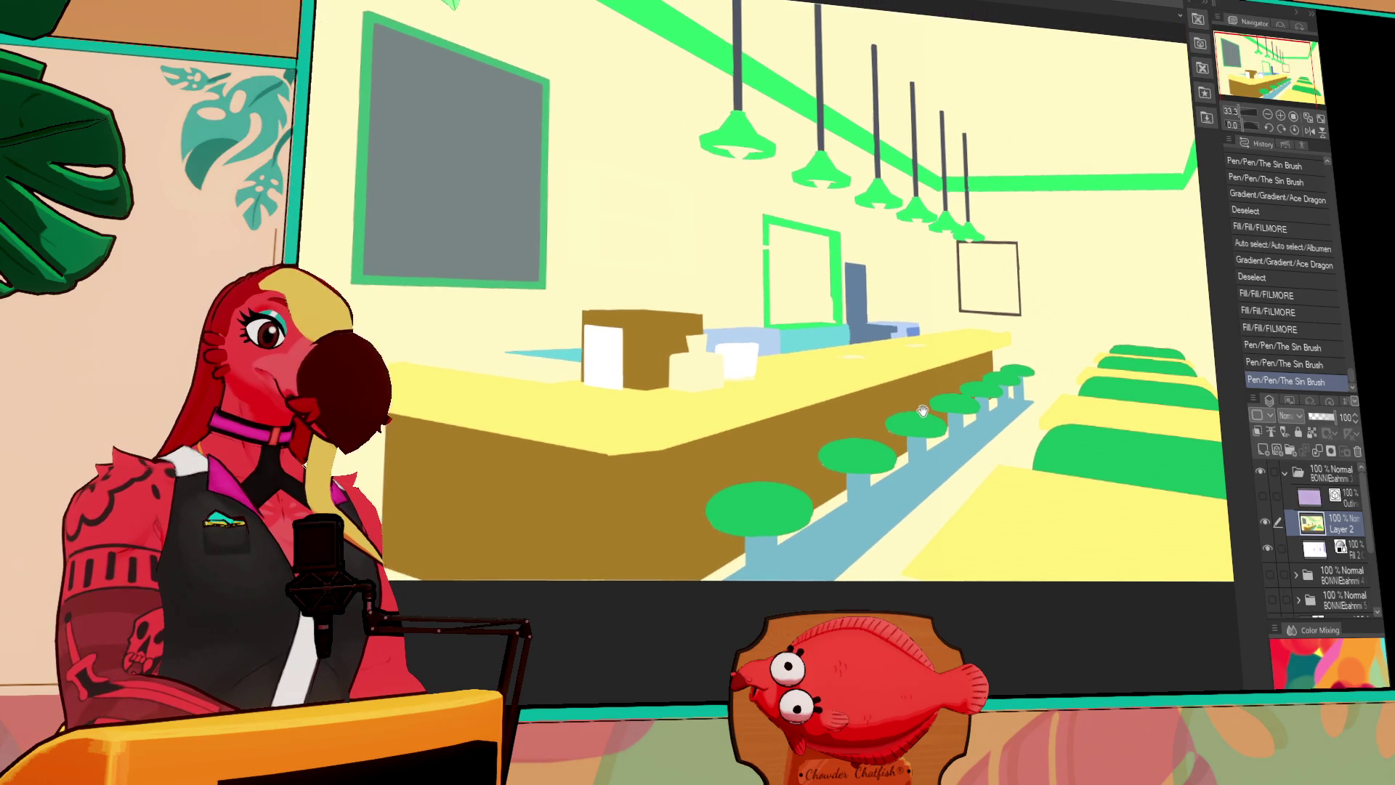
Draw a stroke near the counter, show the line-art outlines and zoom in on the shelves
mouse_move(845, 363)
left_mouse_down()
mouse_move(953, 342)
mouse_move(1052, 348)
left_mouse_up()
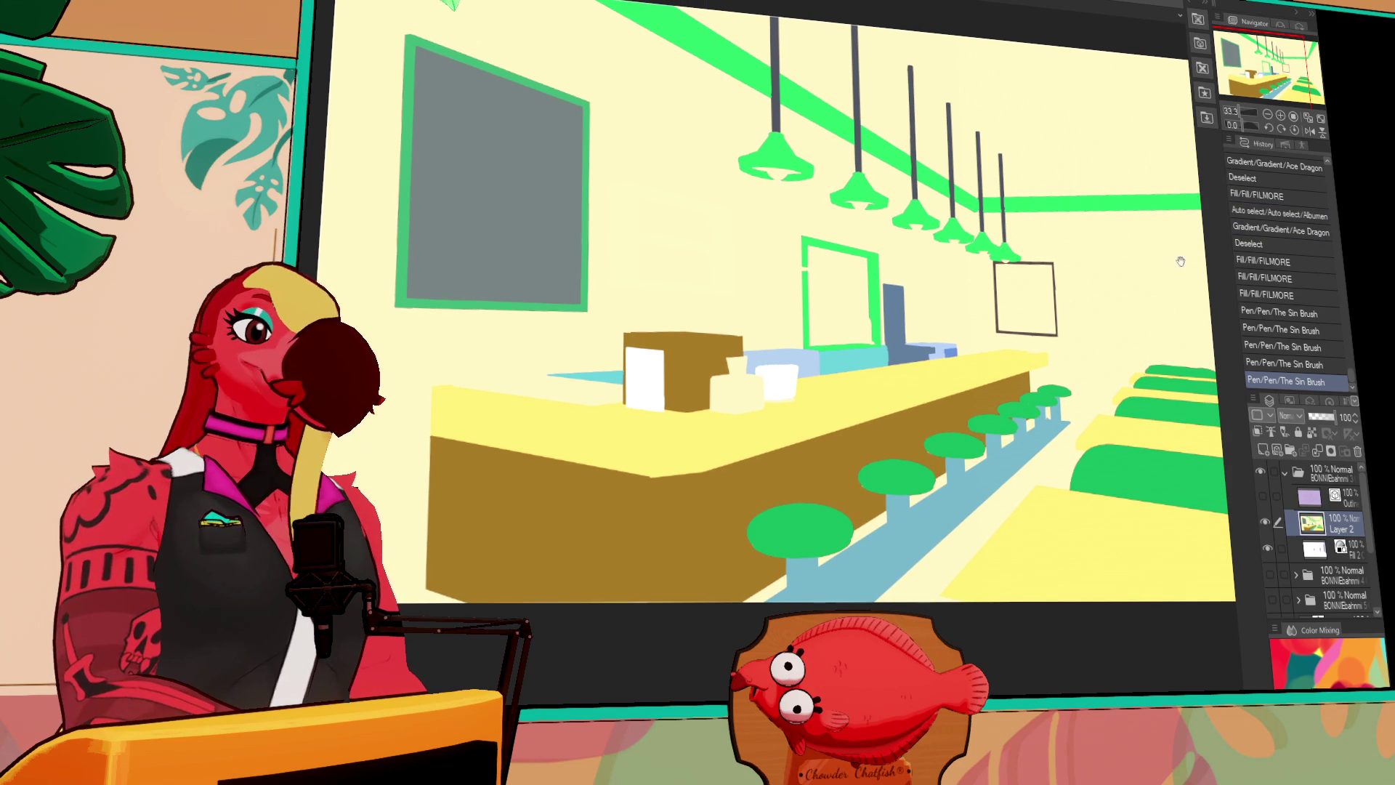
left_click(1262, 497)
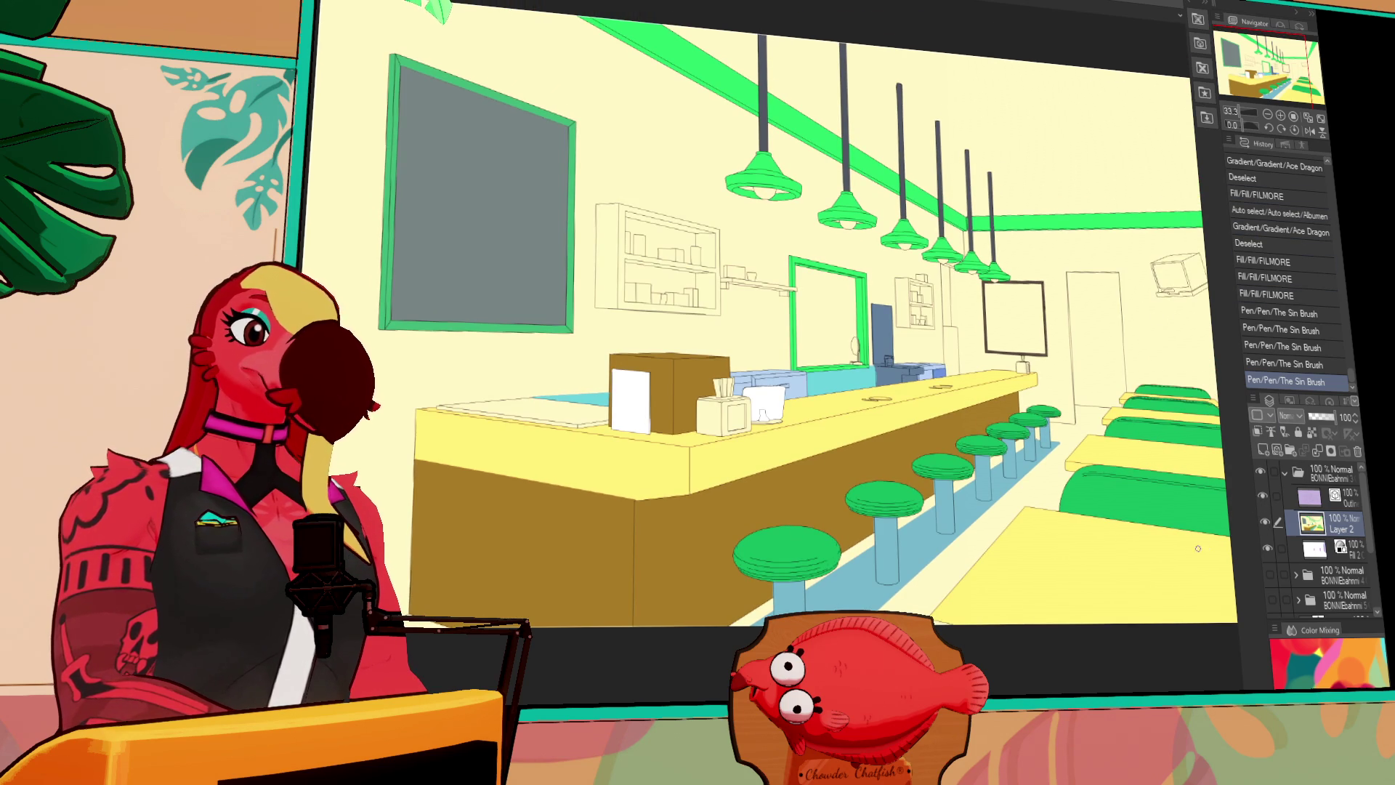
left_click(1281, 116)
left_click(1281, 116)
left_click_drag(976, 301, 1007, 325)
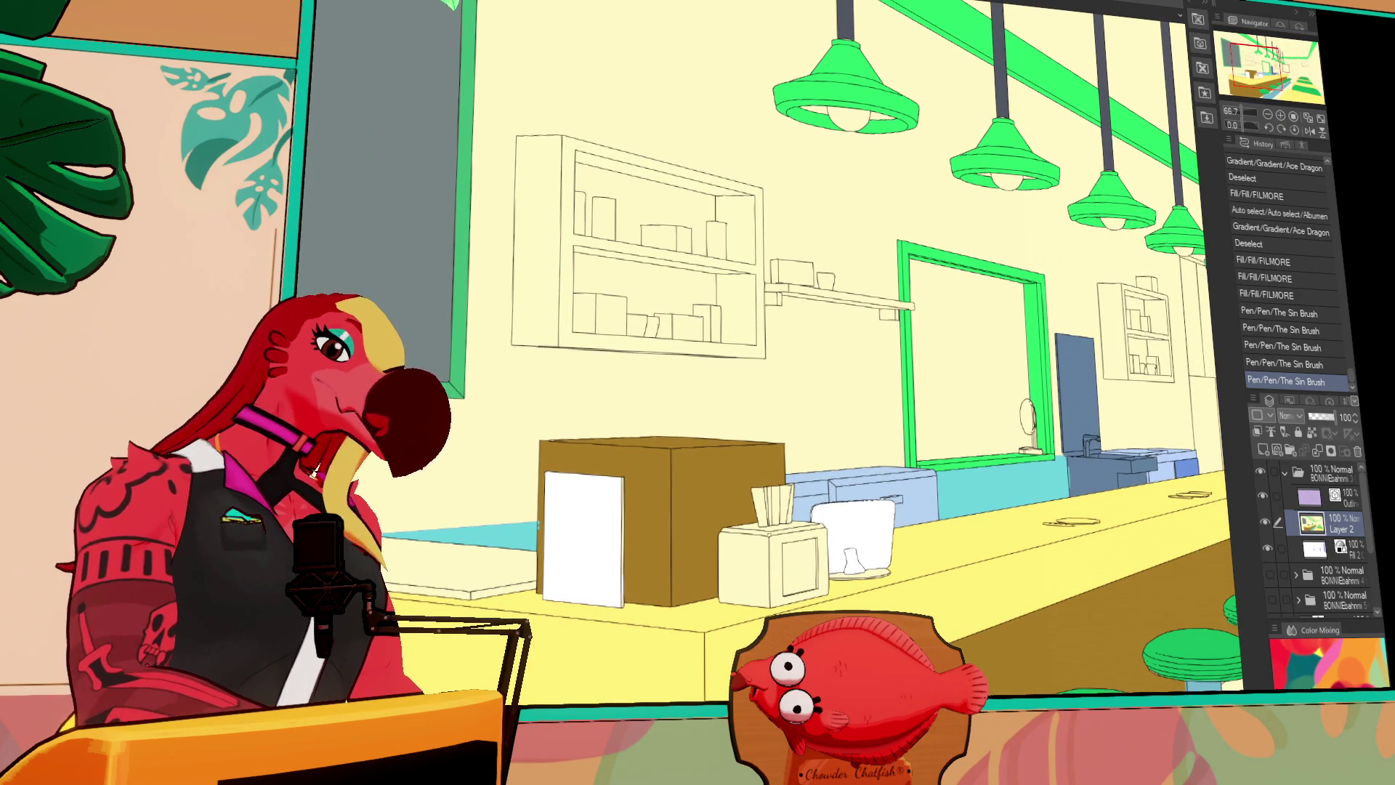
Fill the bookshelf, the wall shelf and the small corner shelf faces with tan
mouse_move(748, 335)
left_mouse_down()
mouse_move(754, 345)
mouse_move(754, 275)
mouse_move(716, 191)
left_mouse_up()
left_click(536, 239)
mouse_move(768, 306)
left_mouse_down()
mouse_move(858, 296)
mouse_move(890, 319)
mouse_move(907, 300)
left_mouse_up()
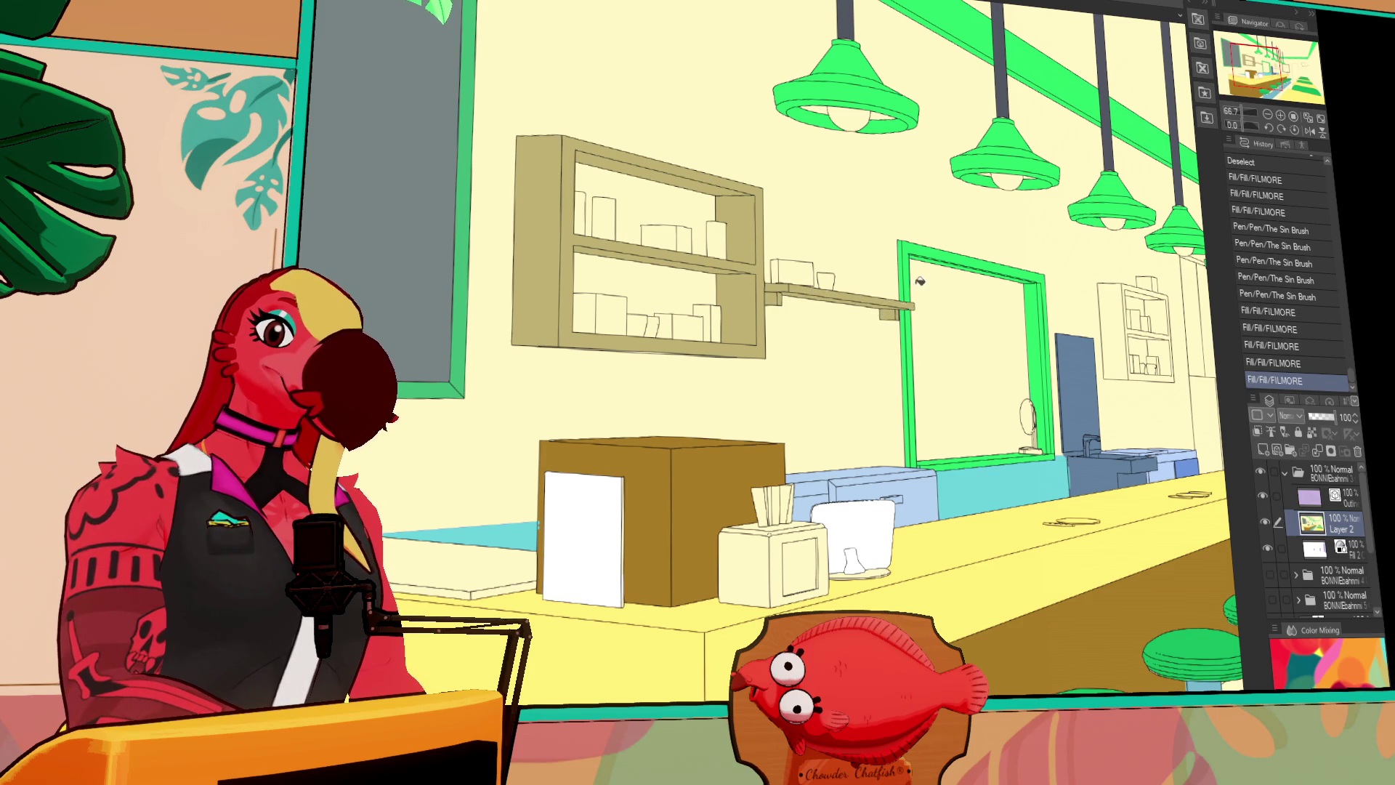
scroll(908, 327, "right", 5)
left_click(922, 396)
left_click(949, 358)
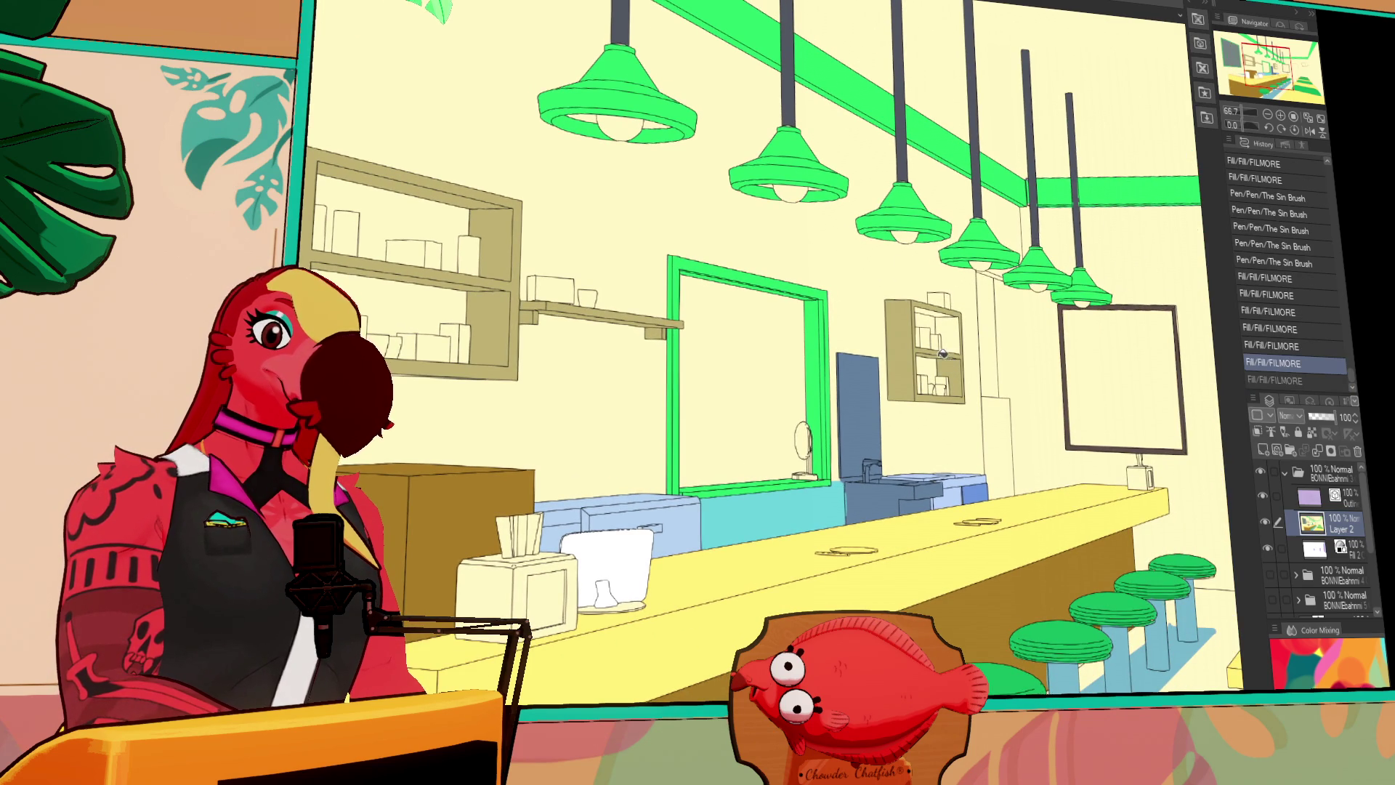
left_click(938, 311)
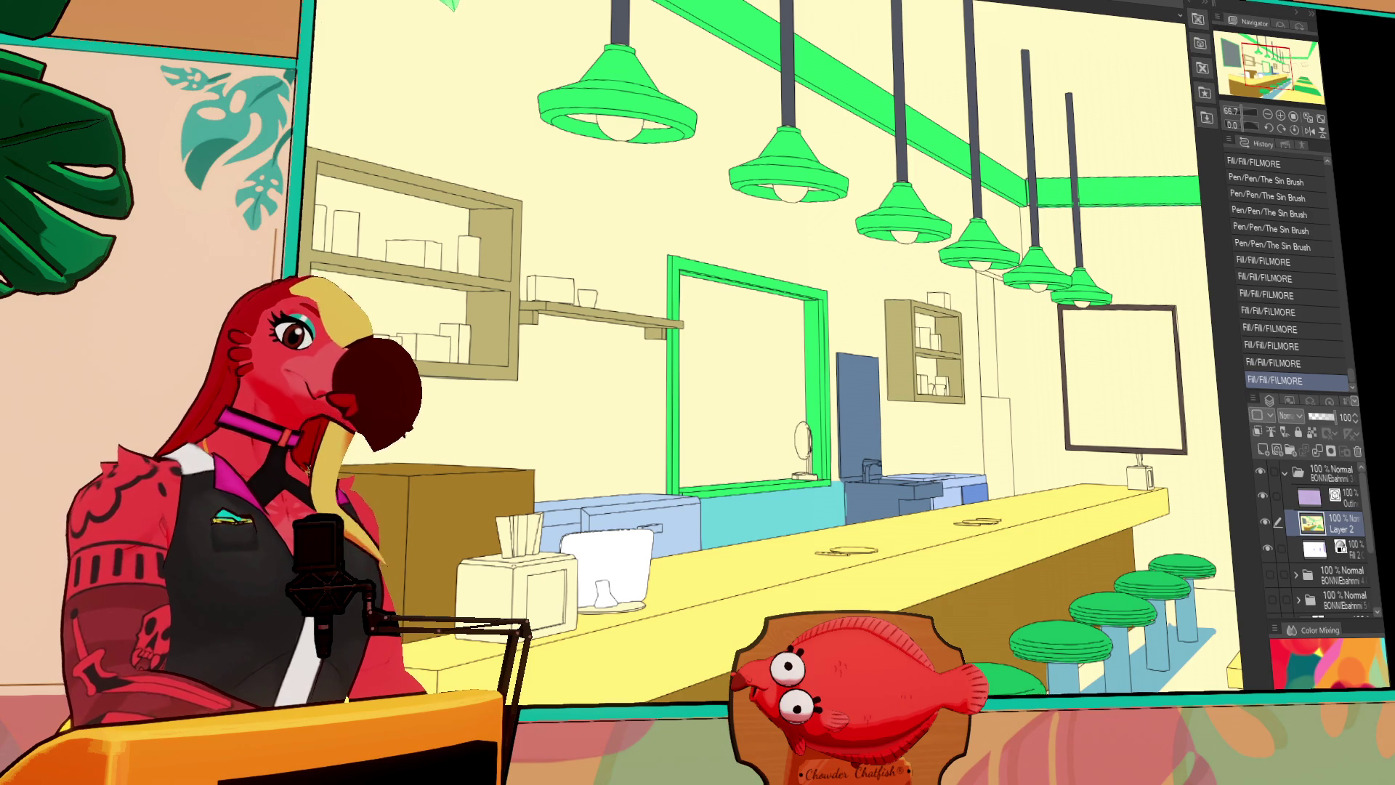
key("ctrl+Tab")
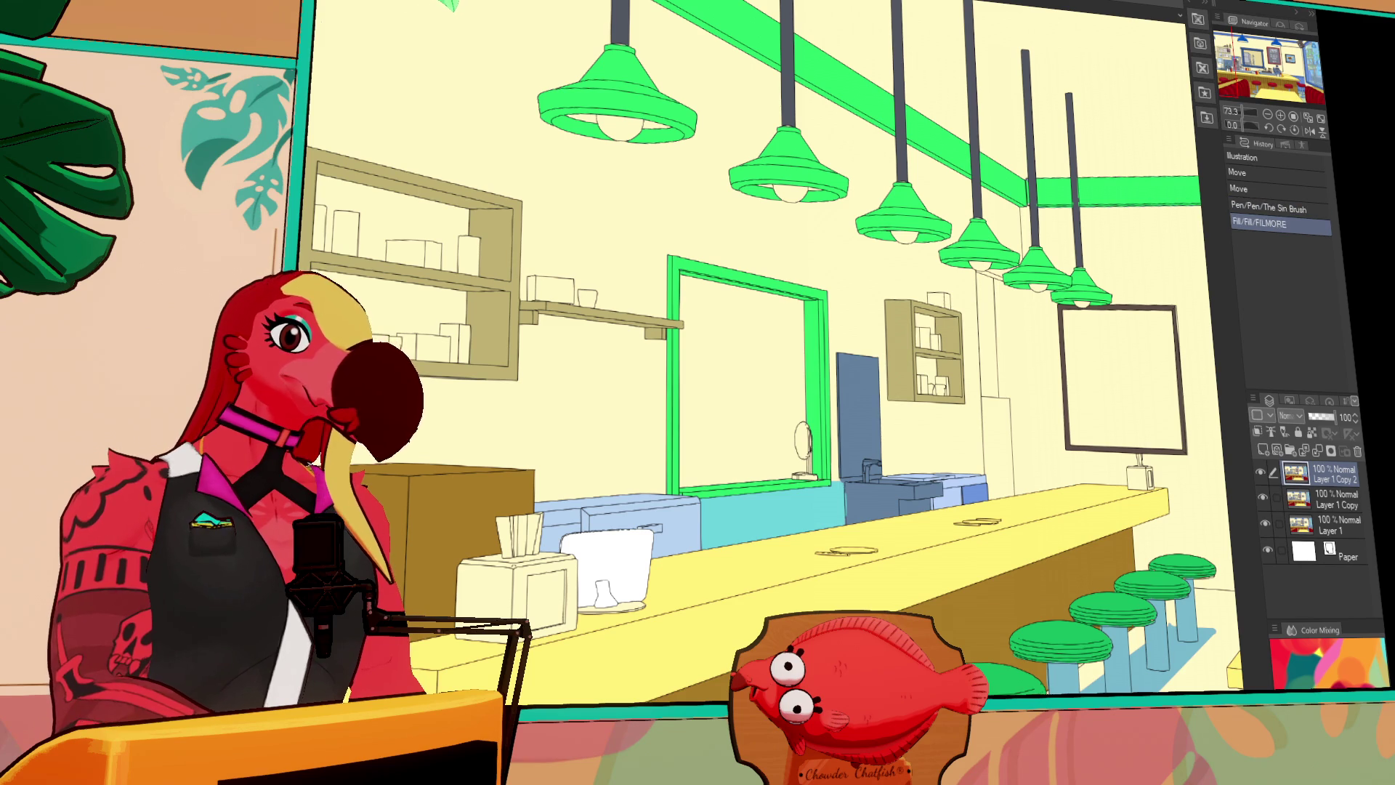
Back in the diner, fill the cup and several shelf boxes red, leaving one bottom box pale
key("ctrl+Tab")
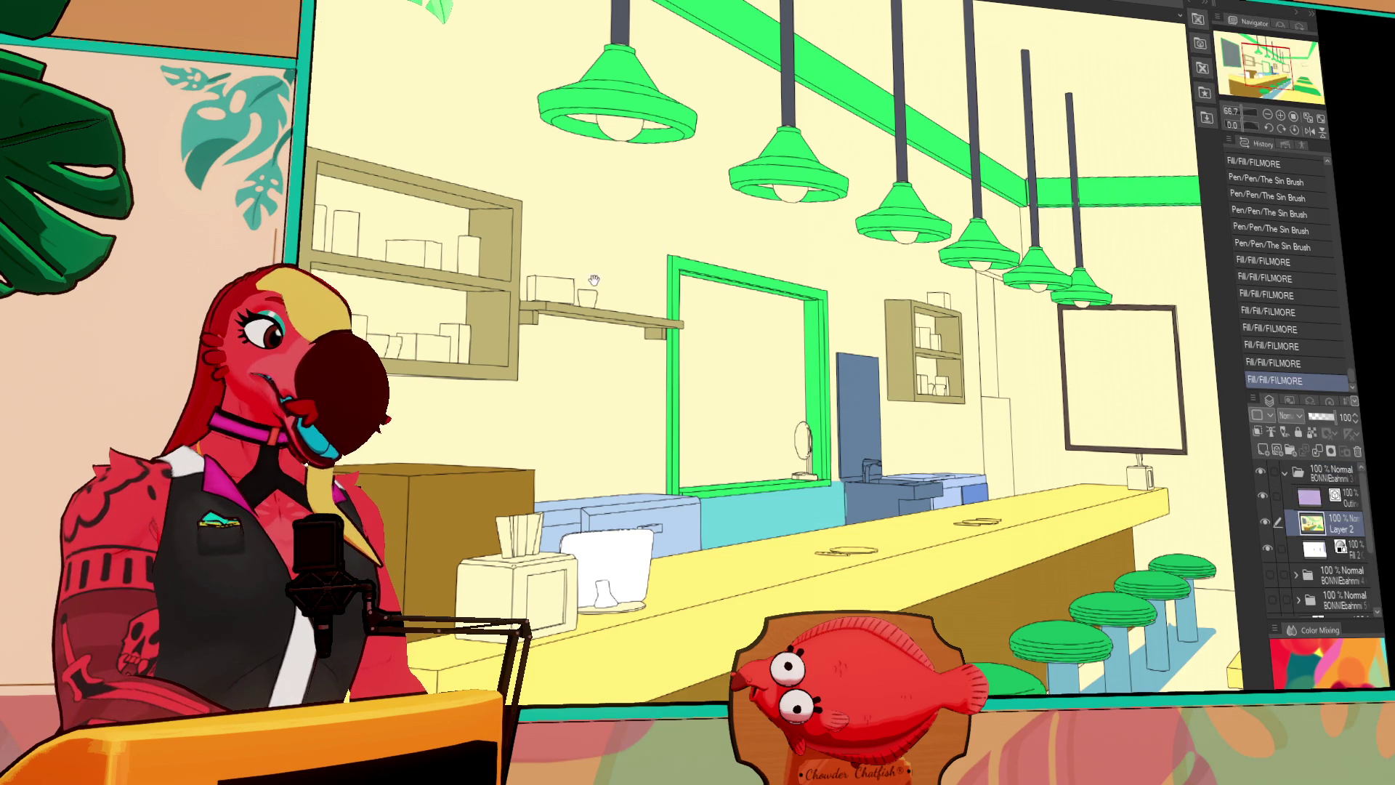
scroll(588, 281, "up", 2)
left_click(759, 292)
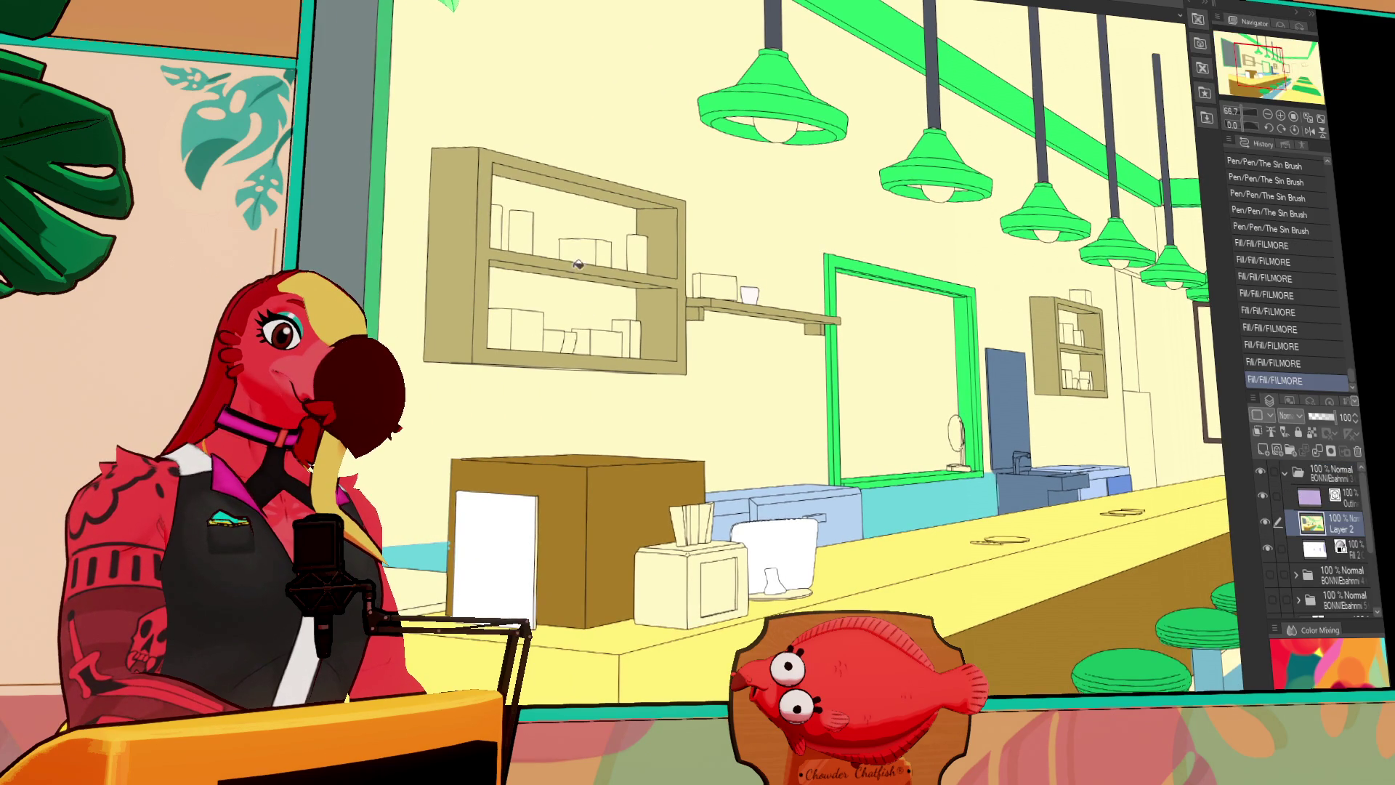
left_click(563, 342)
left_click(638, 251)
left_click(496, 227)
left_click(524, 225)
left_click(630, 335)
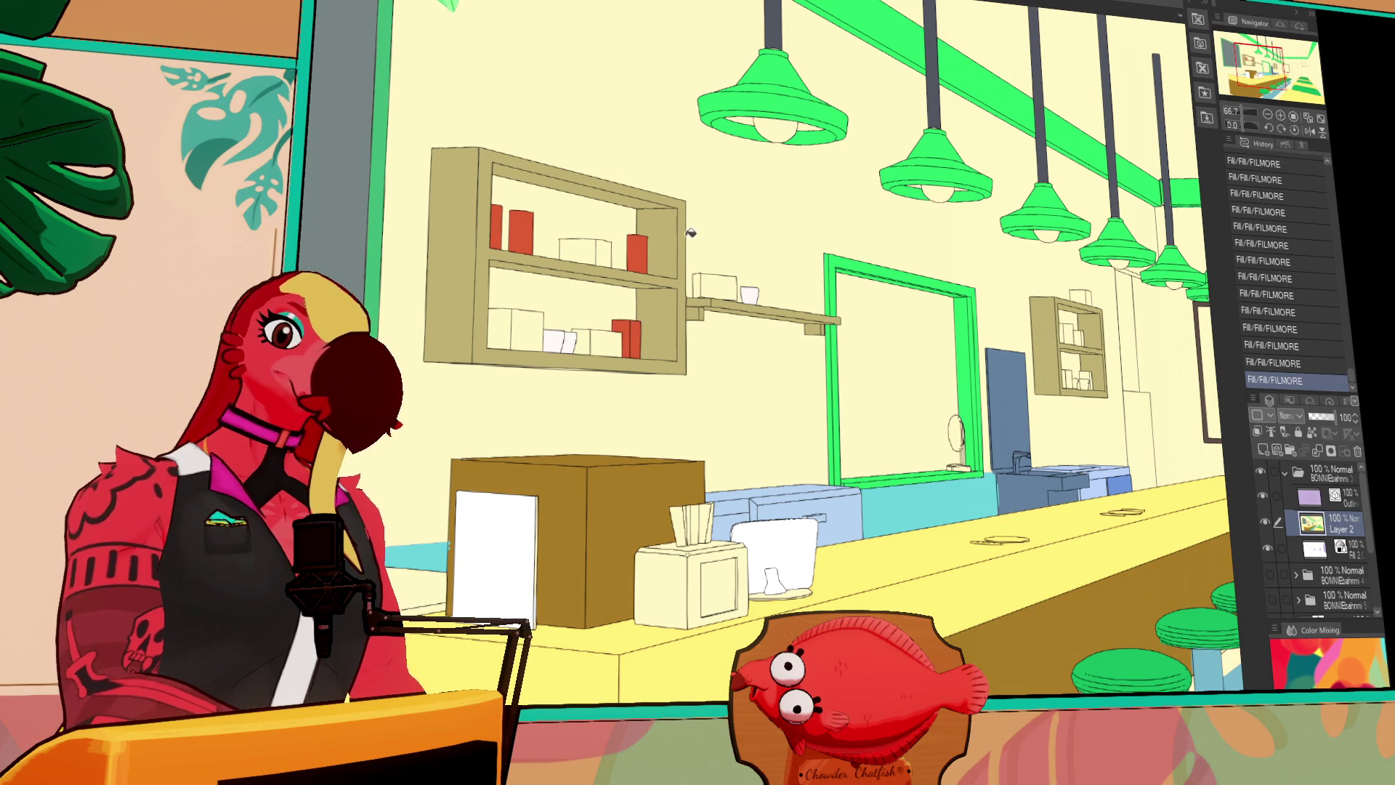
Fill the top-shelf, lower-shelf, wall-shelf and small-shelf boxes purple
left_click_drag(970, 198, 716, 204)
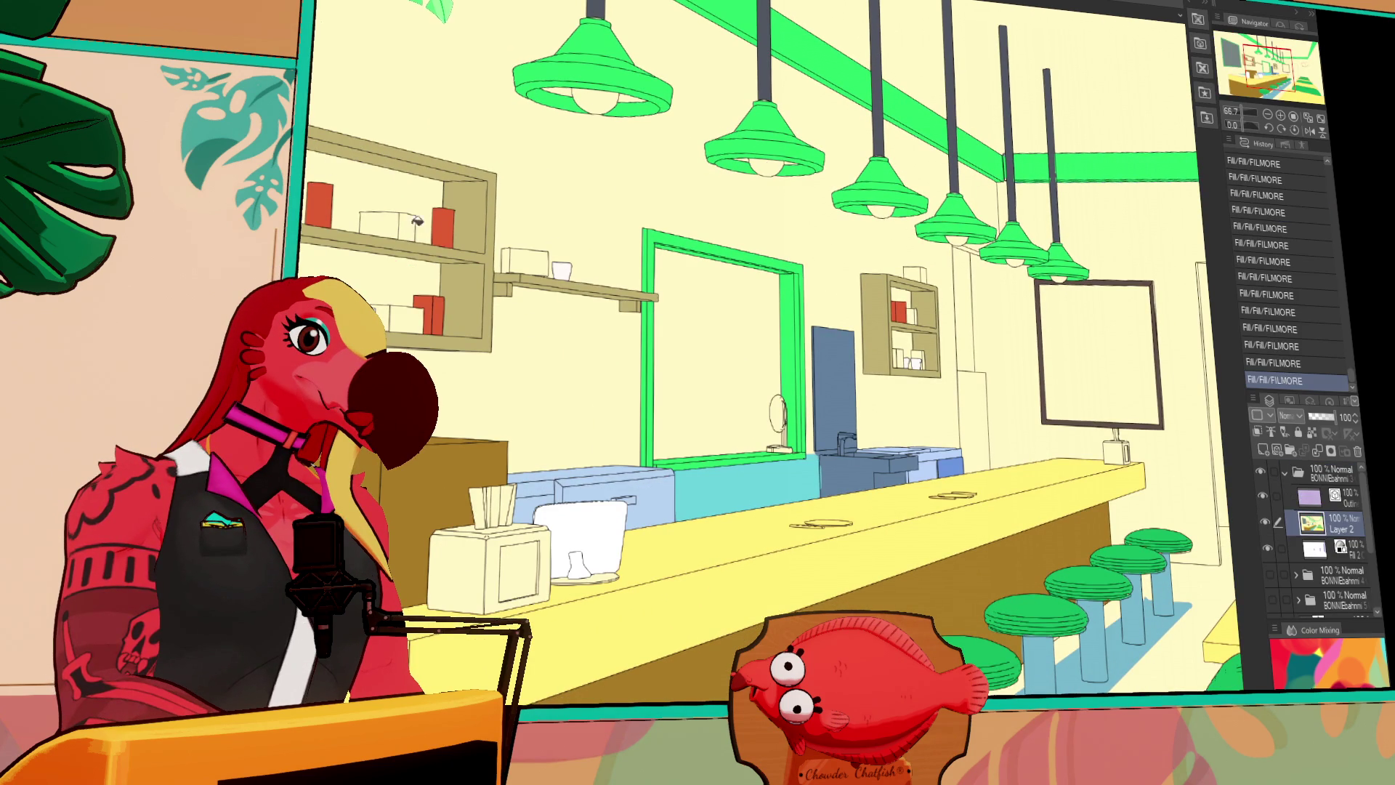
left_click(412, 226)
left_click(403, 318)
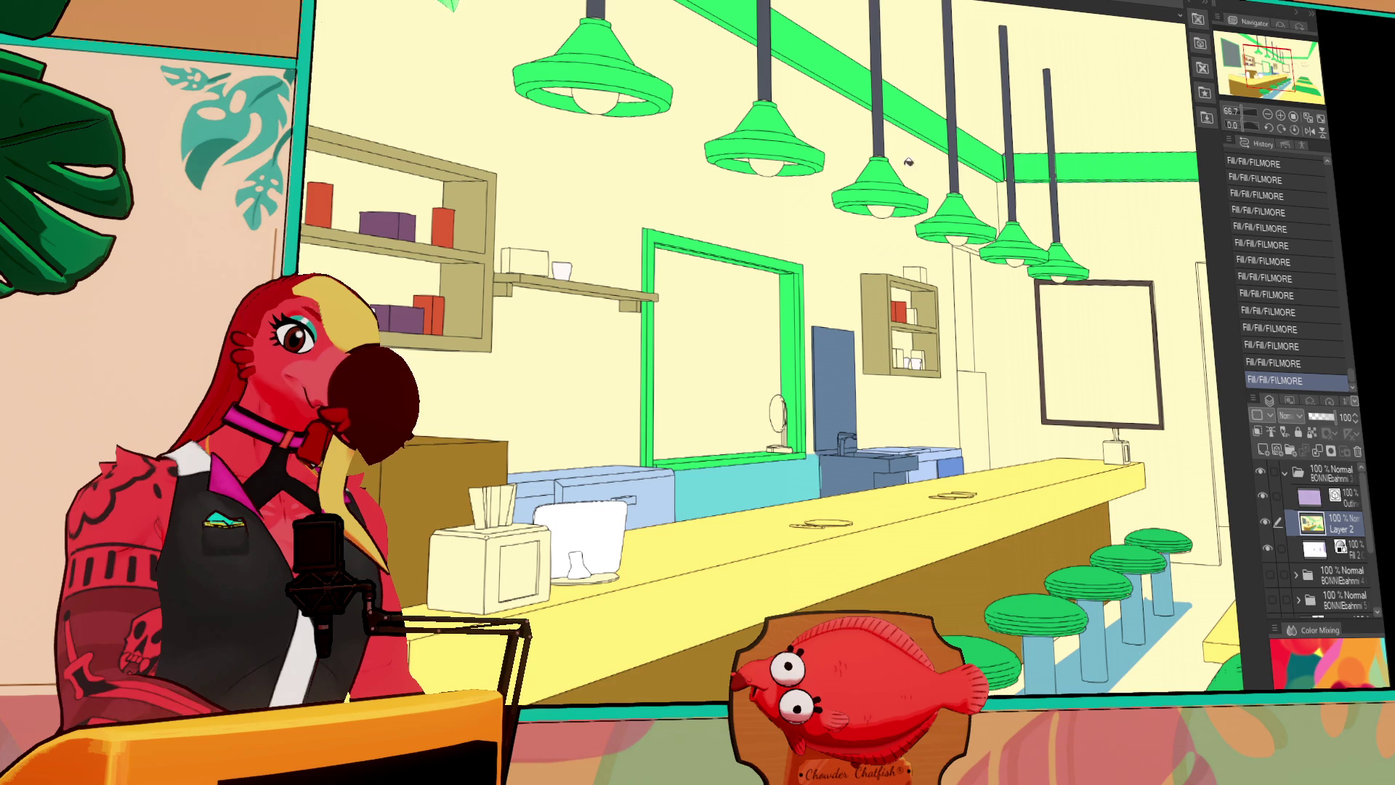
left_click(511, 252)
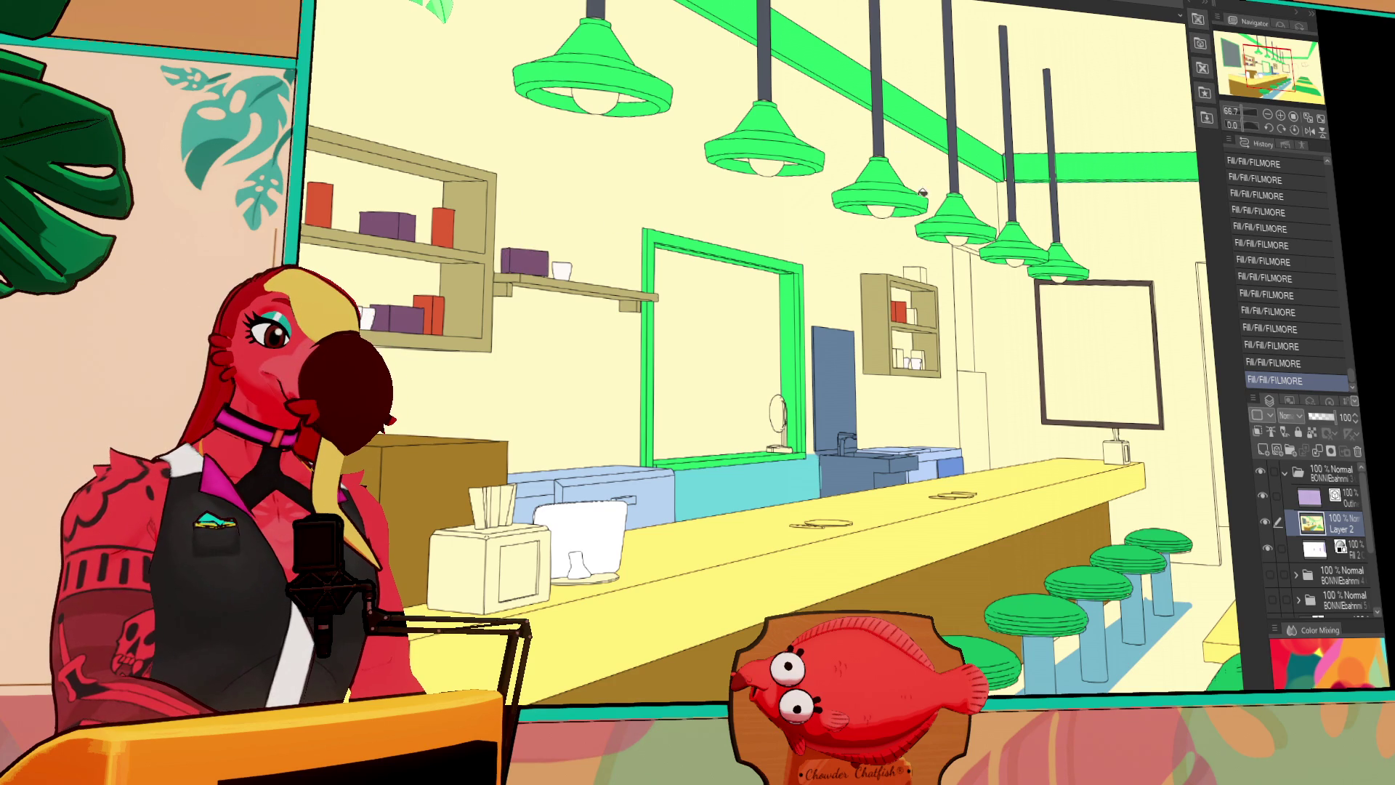
left_click(900, 354)
left_click(916, 272)
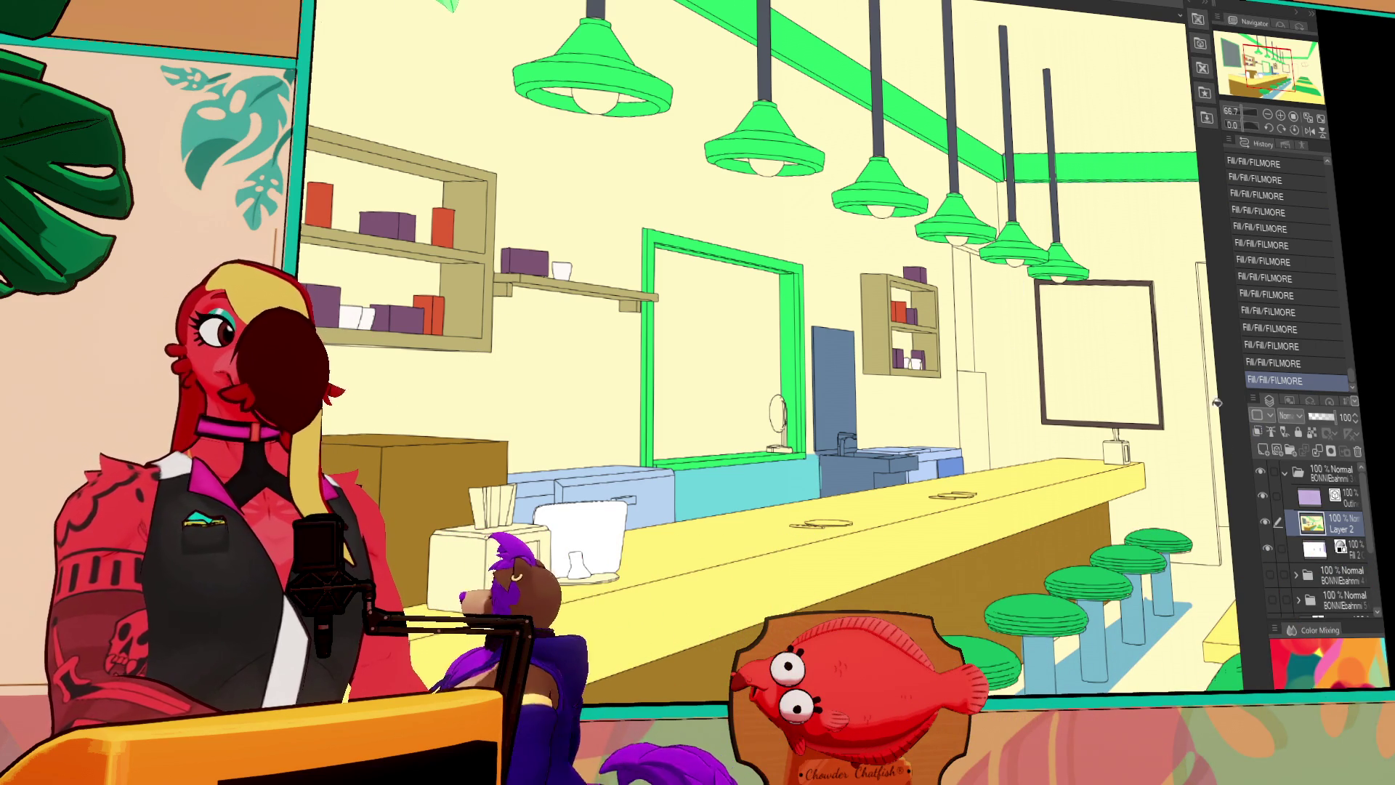
left_click(1285, 472)
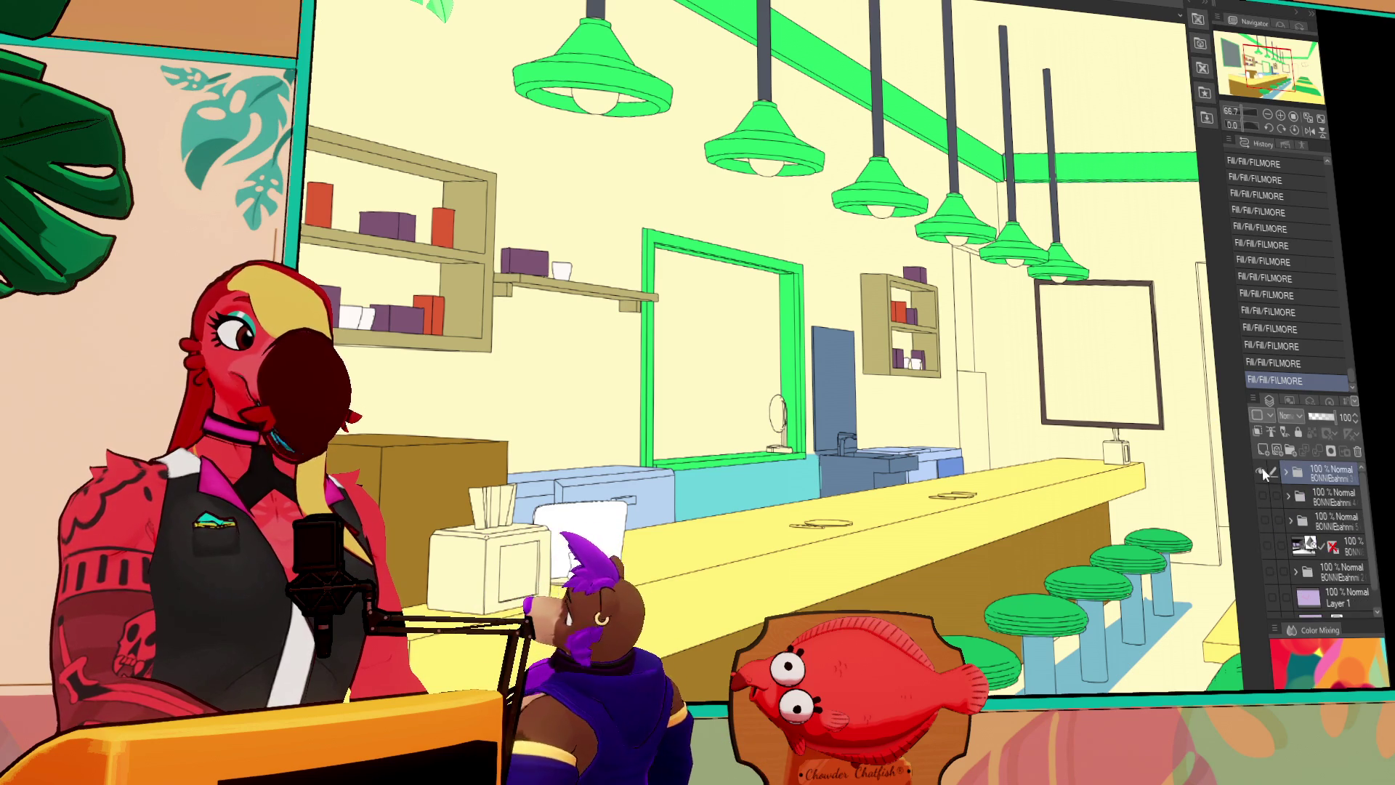
Hide the coloured folder, show the grey 3D diner render, and undo a trial camera rotation
left_click(1263, 471)
left_click(1267, 547)
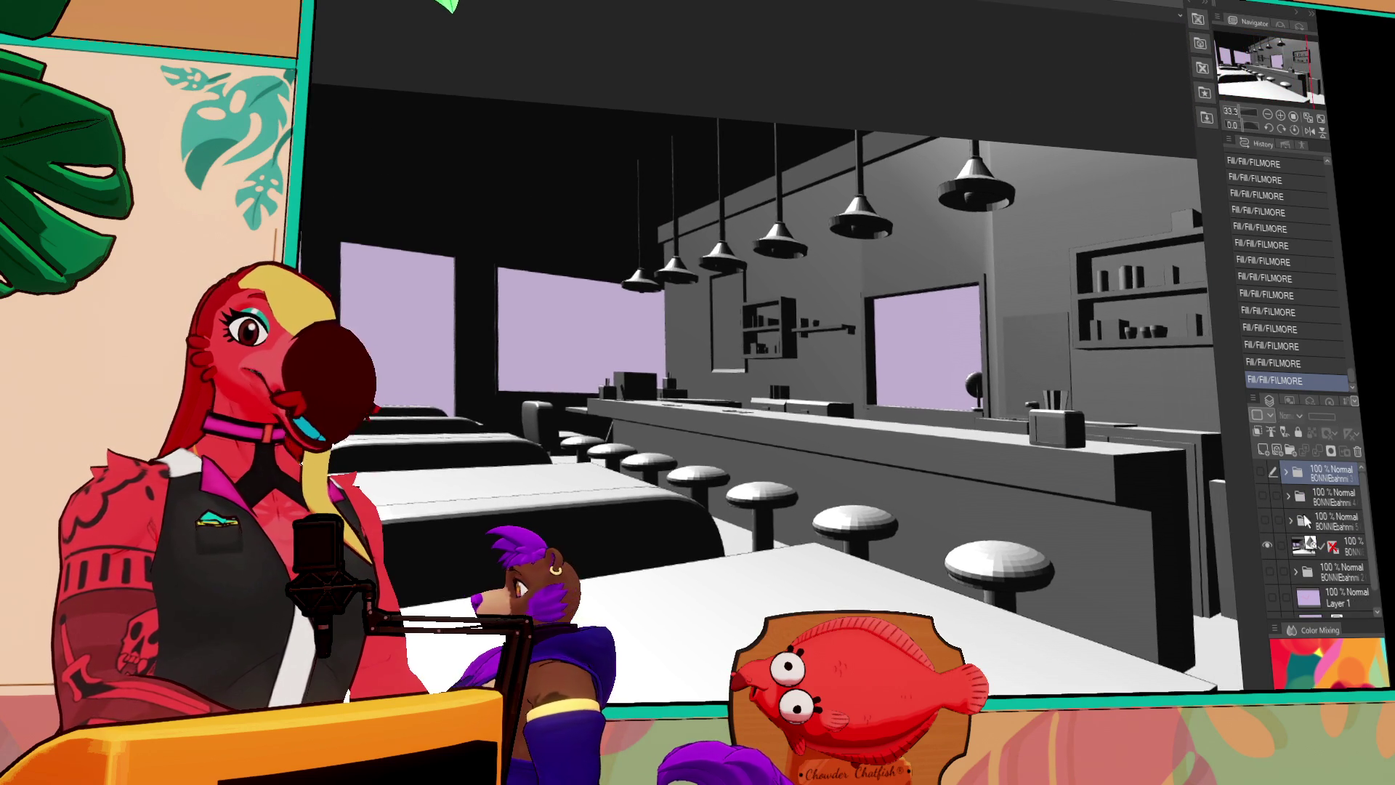
scroll(788, 299, "down", 1)
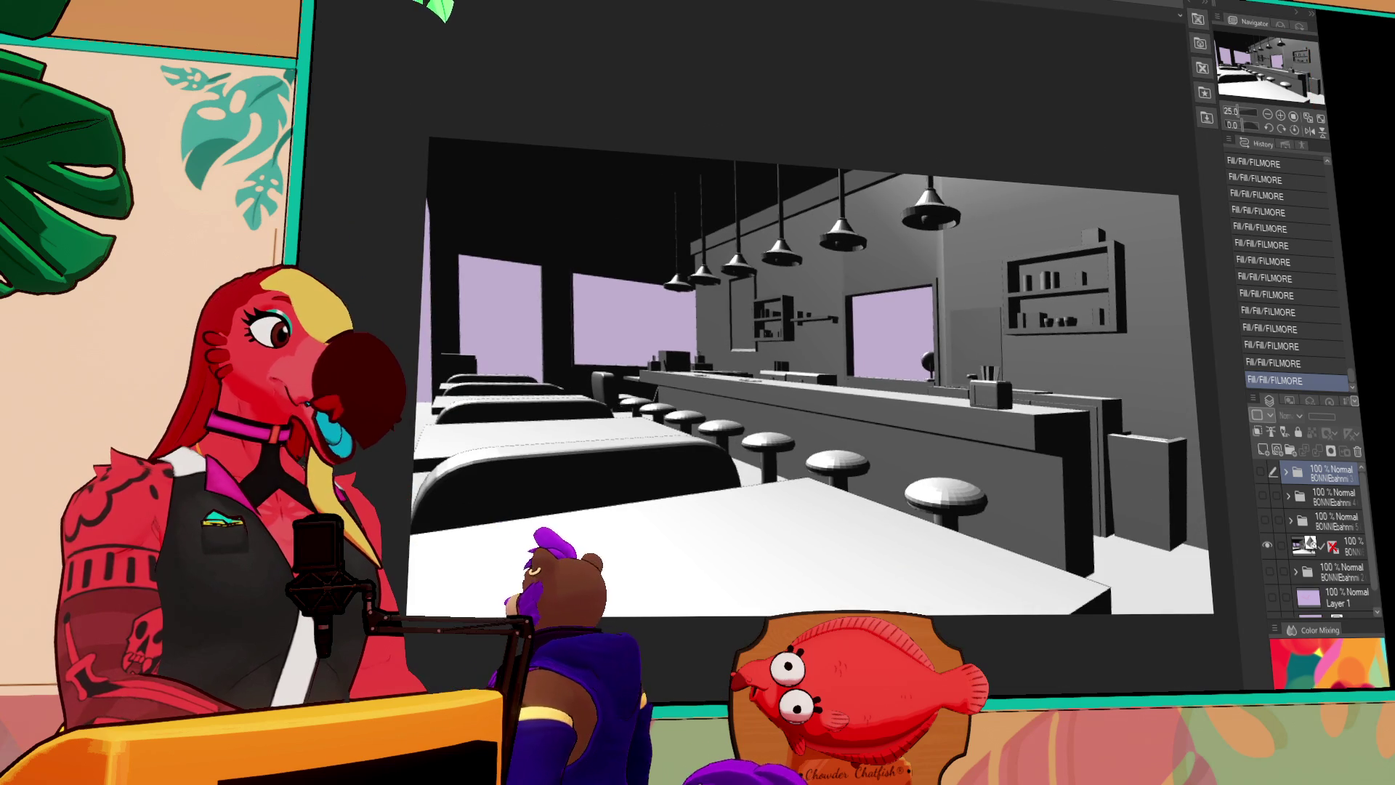
left_click(1308, 545)
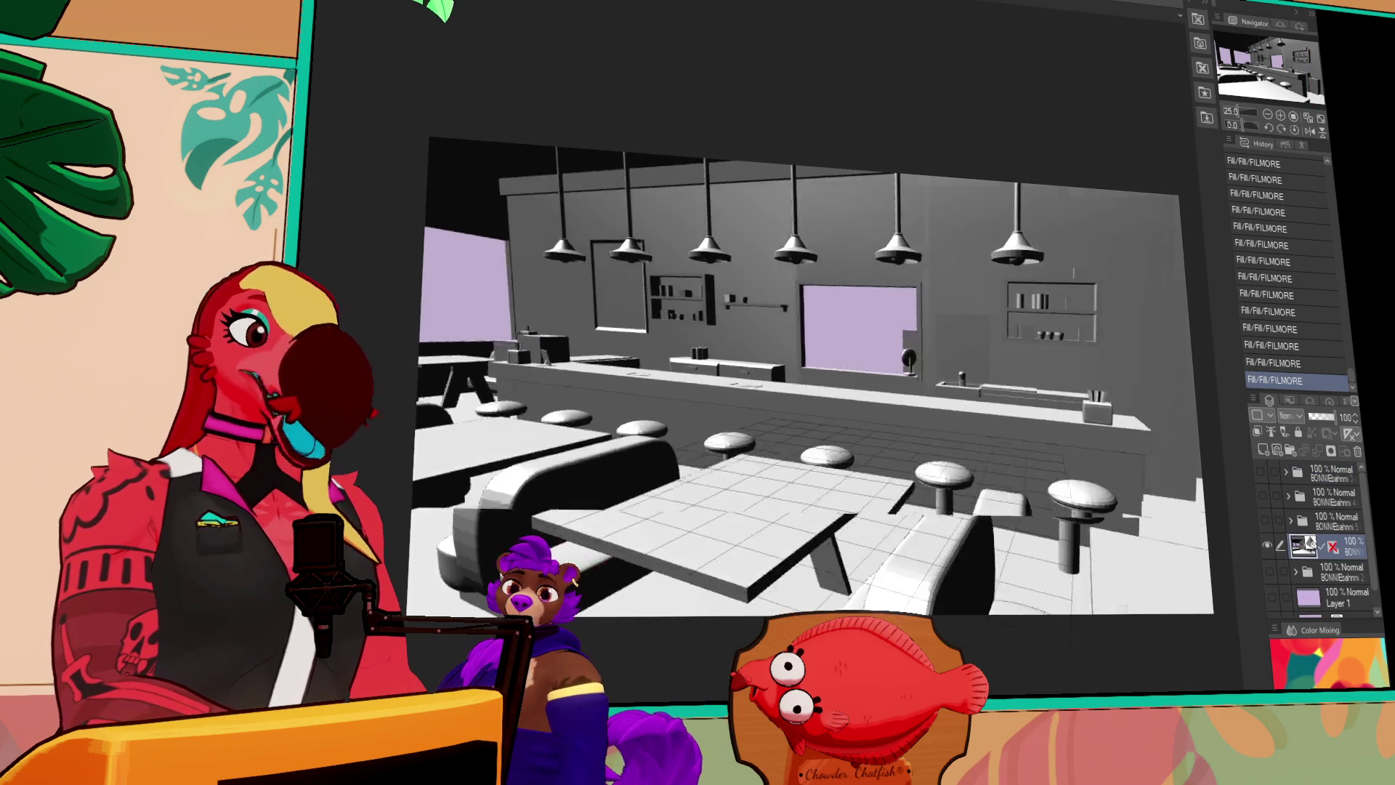
mouse_move(619, 2)
left_mouse_down()
mouse_move(702, 4)
mouse_move(725, 34)
left_mouse_up()
key("ctrl+z")
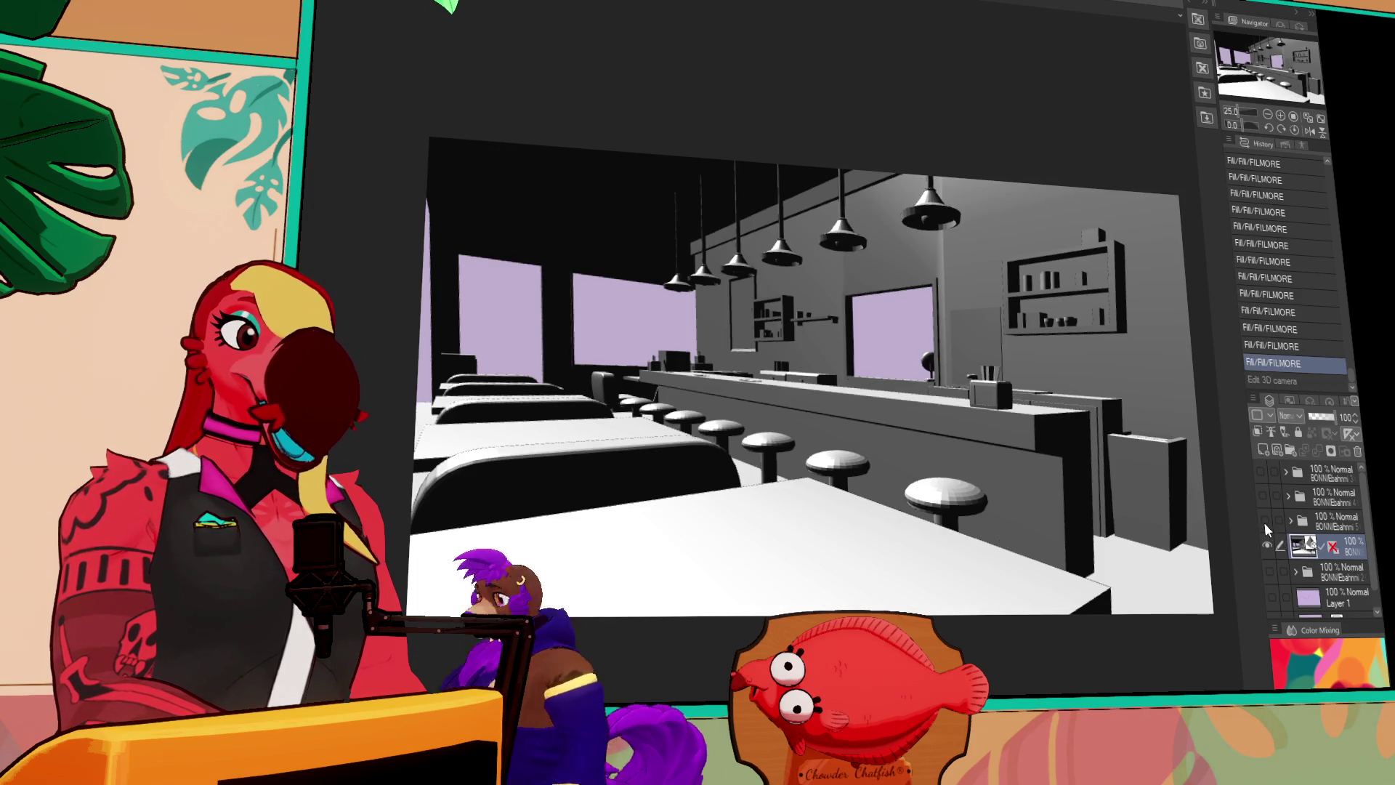
Show the line-art diner instead of the 3D render and pan across its windows and stools
left_click(1266, 520)
left_click(1266, 547)
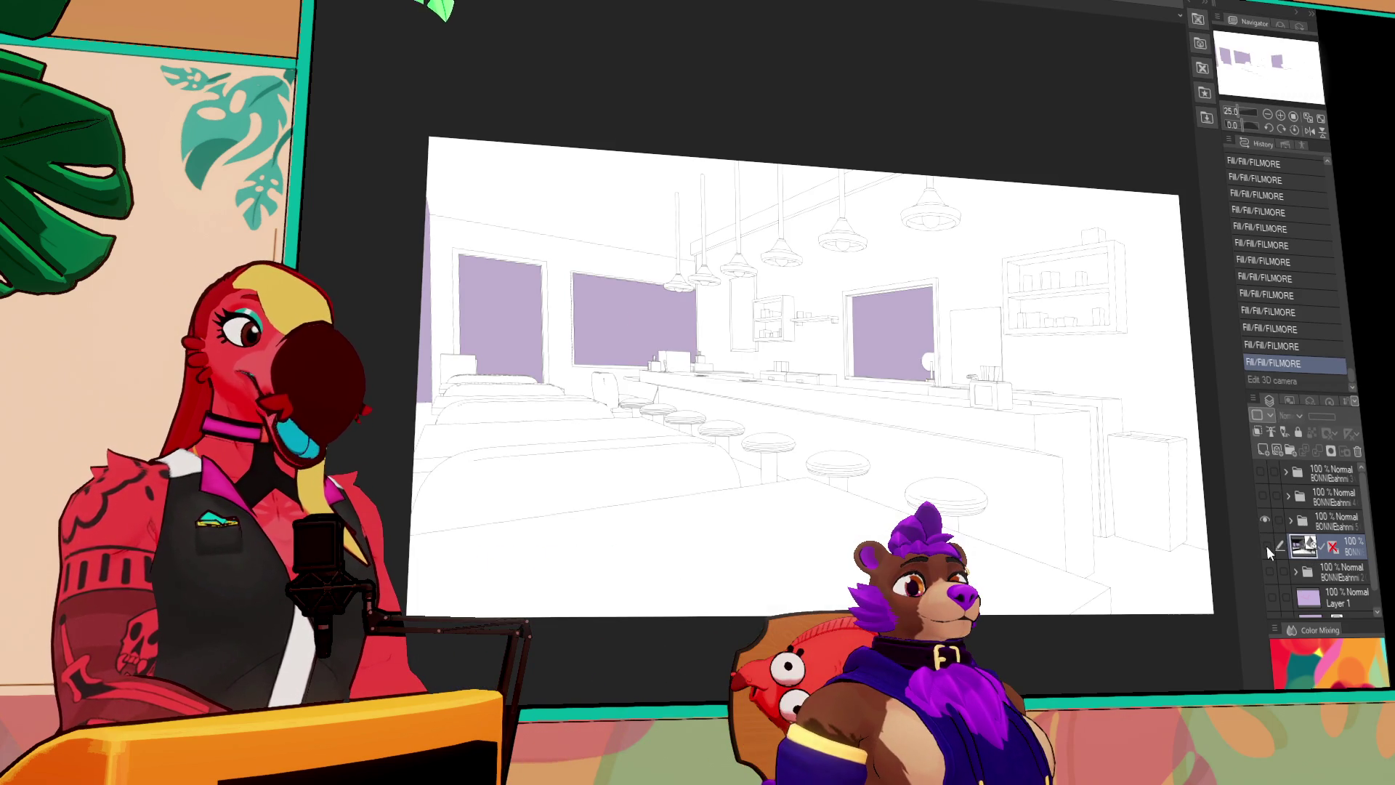
scroll(1021, 502, "up", 5)
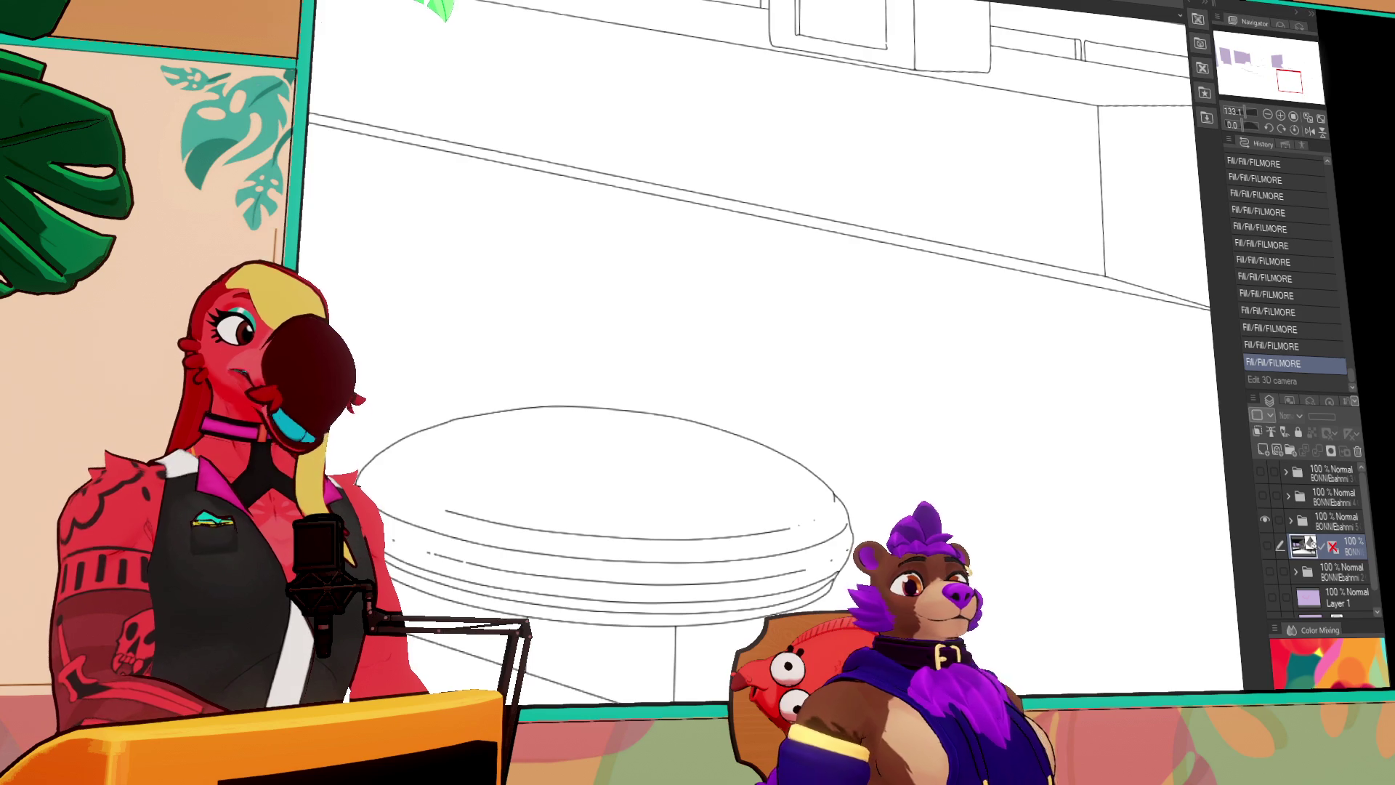
left_click_drag(829, 392, 979, 569)
scroll(635, 550, "down", 4)
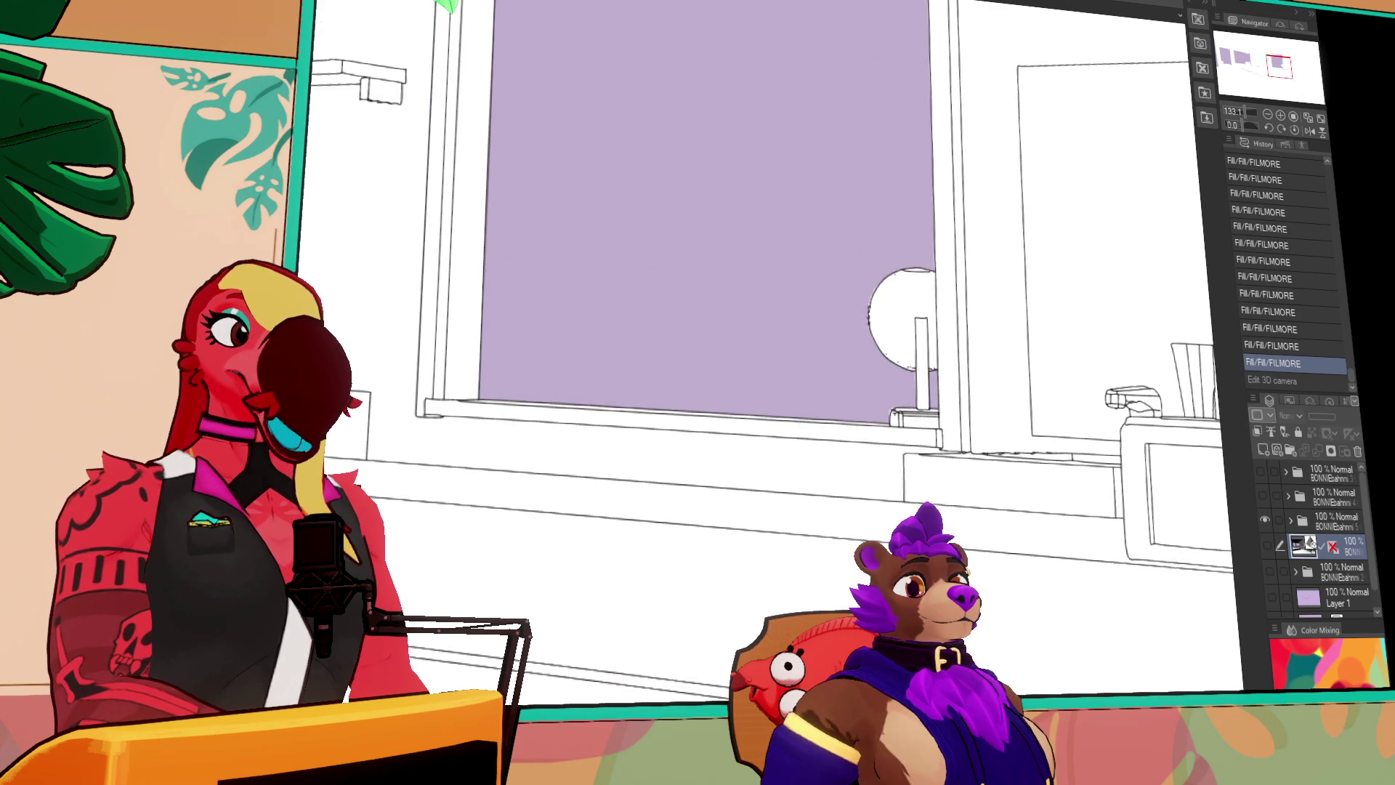
left_click_drag(635, 550, 1134, 472)
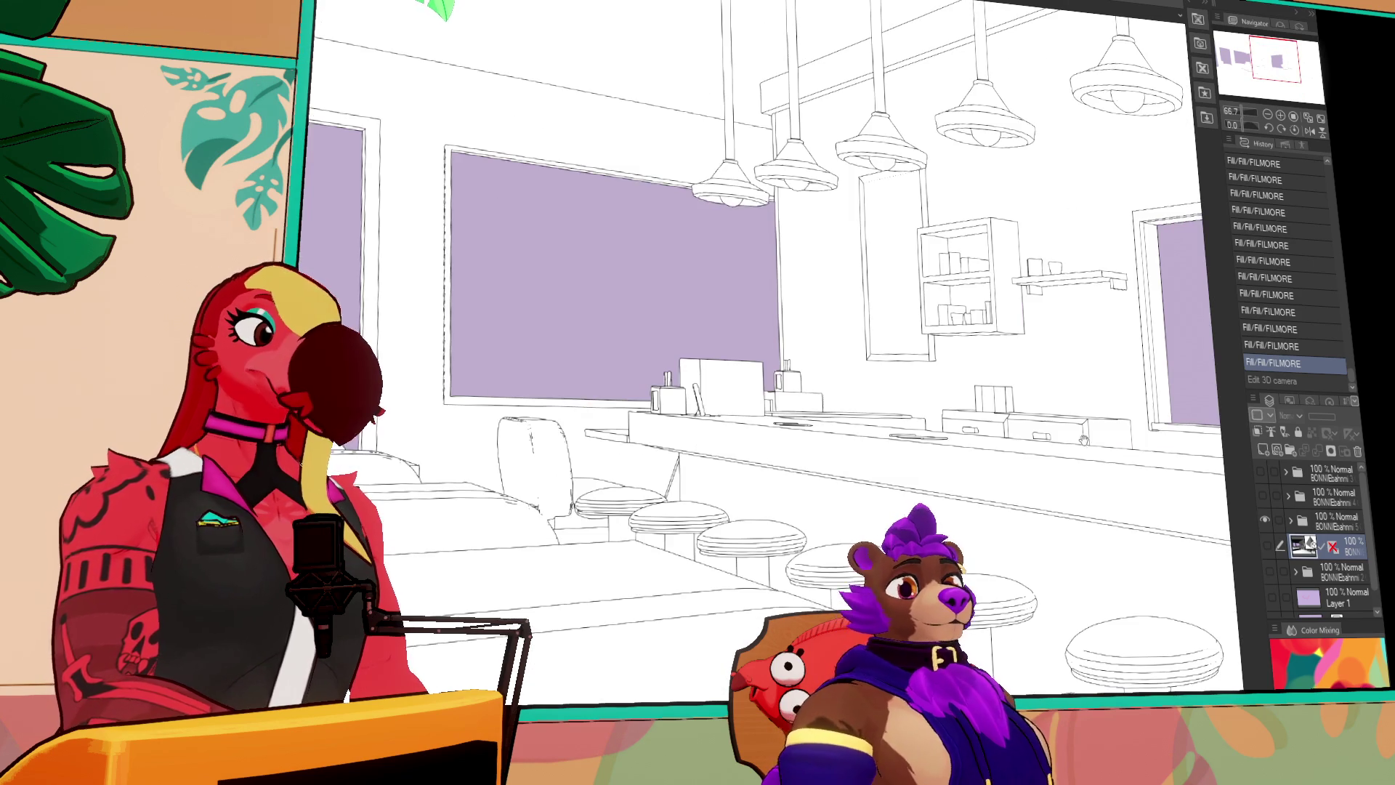
key("ctrl+Tab")
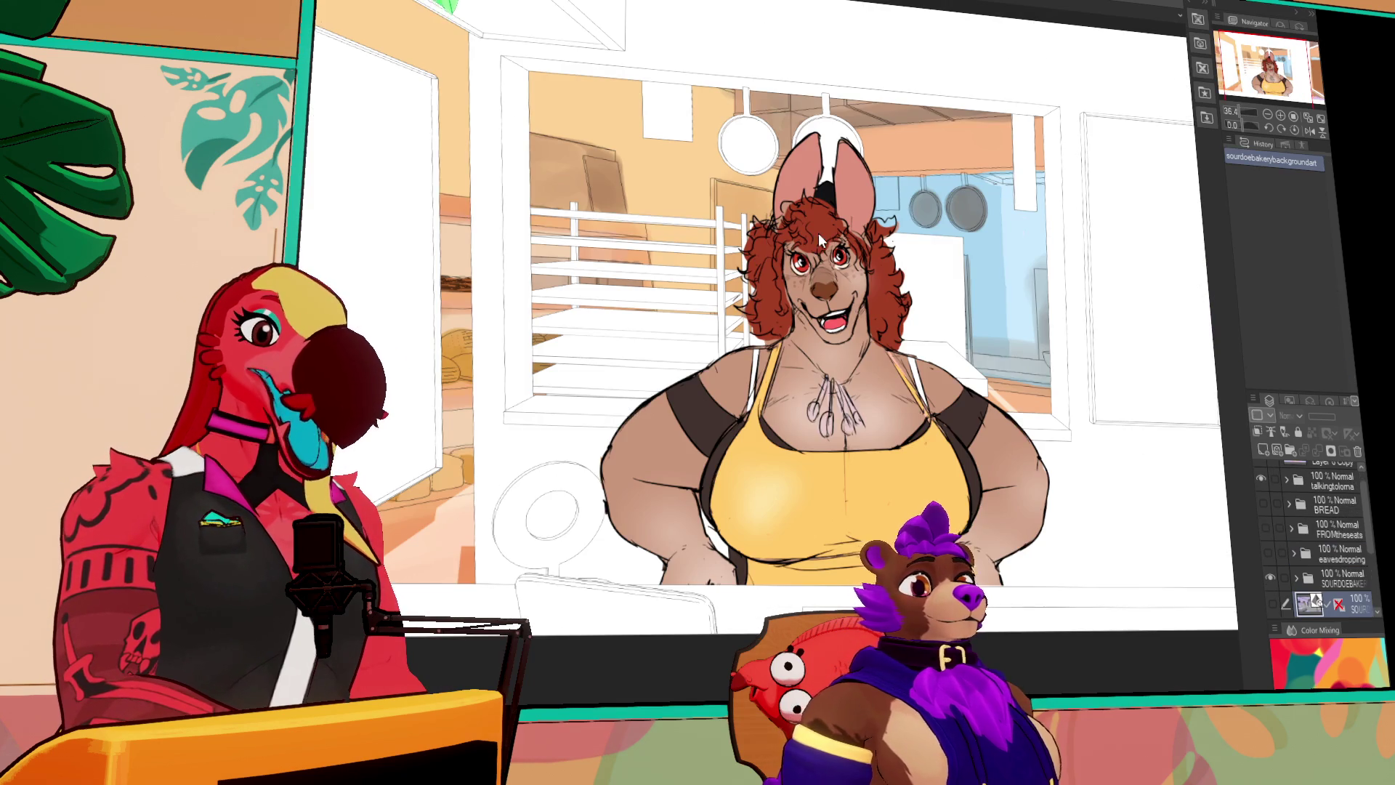
Hide the eavesdropping, talkingtoloma and kangaroo character layers in the bakery file
left_click(1268, 553)
left_click(1261, 479)
left_click(1263, 503)
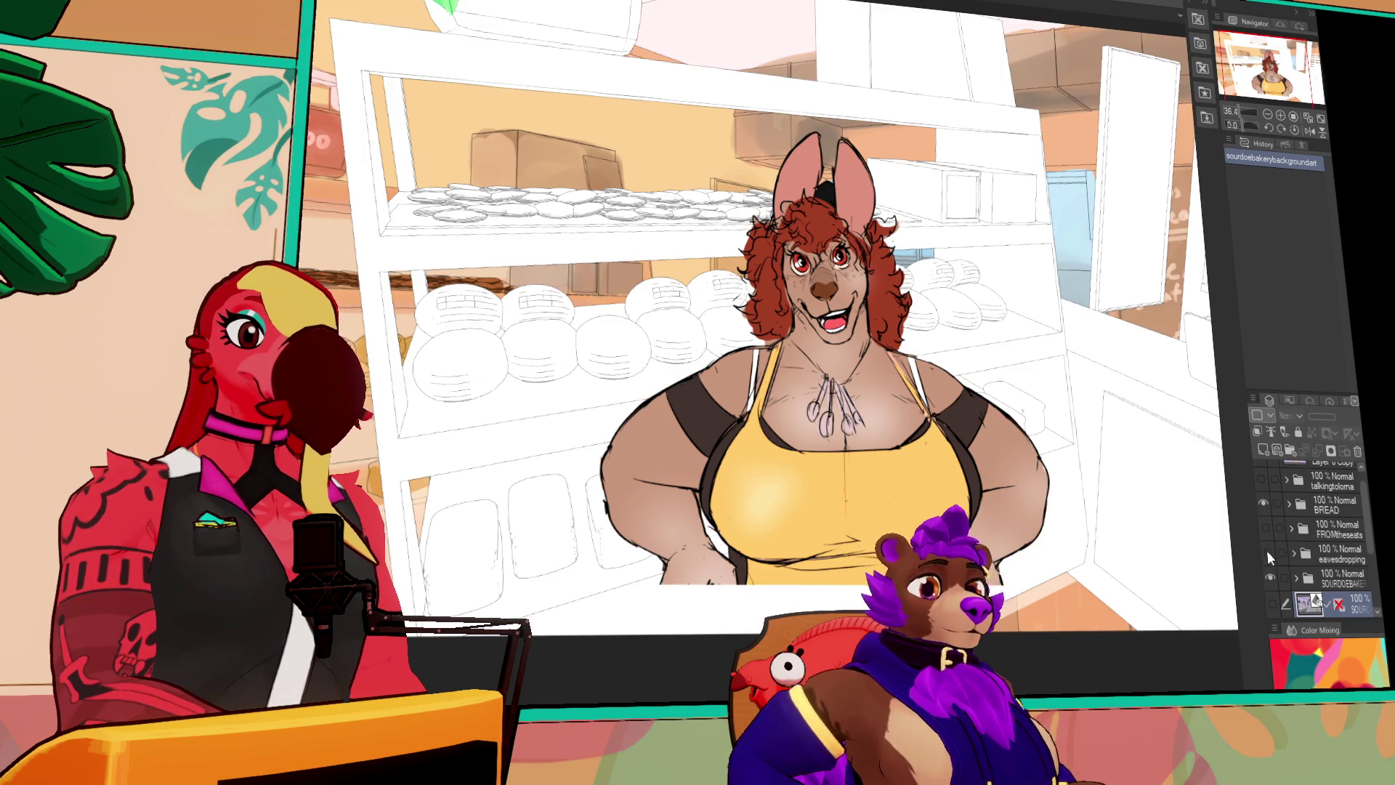
scroll(1269, 545, "up", 1)
left_click(1261, 473)
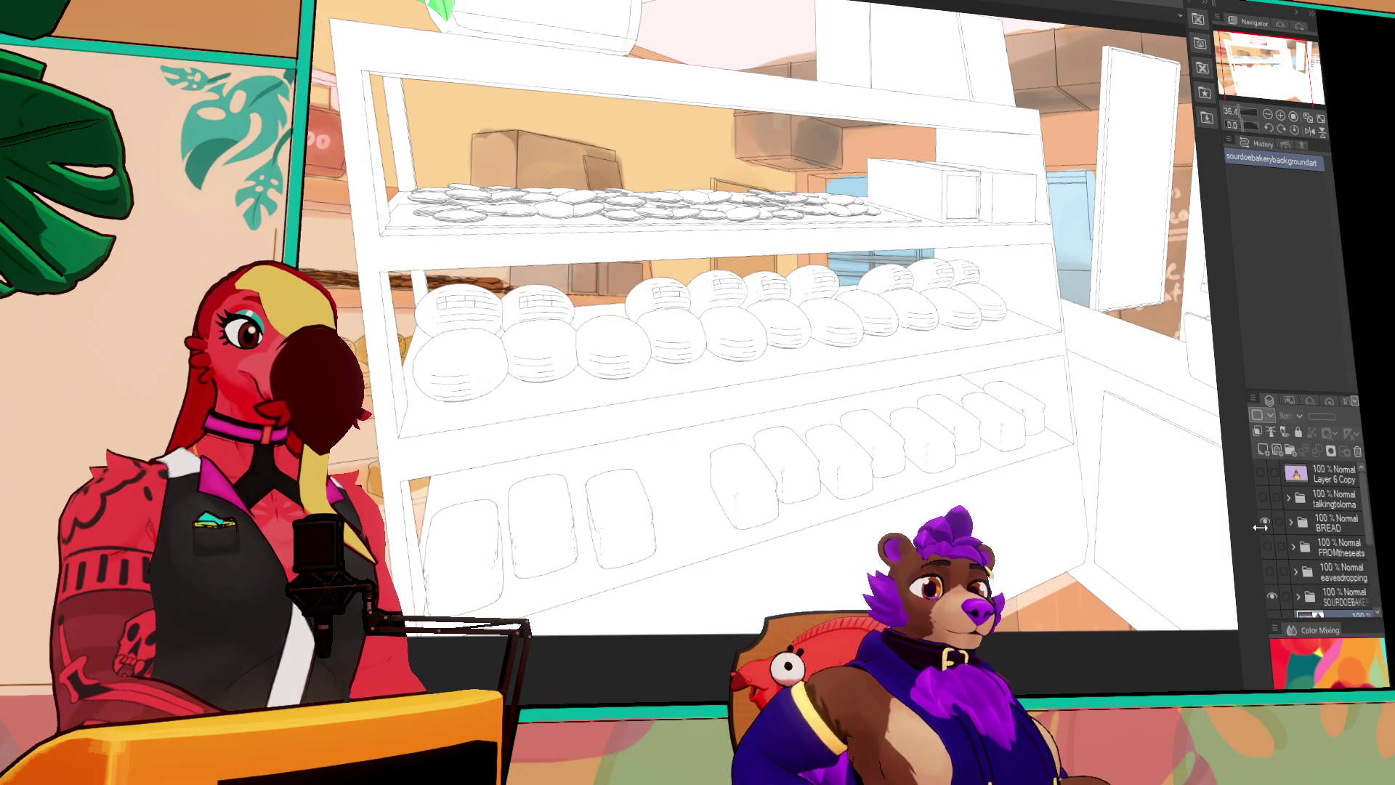
Hide the FROMtheseats and eavesdropping overlays to reveal the bread shelves, then zoom out
left_click(1263, 524)
left_click(1266, 546)
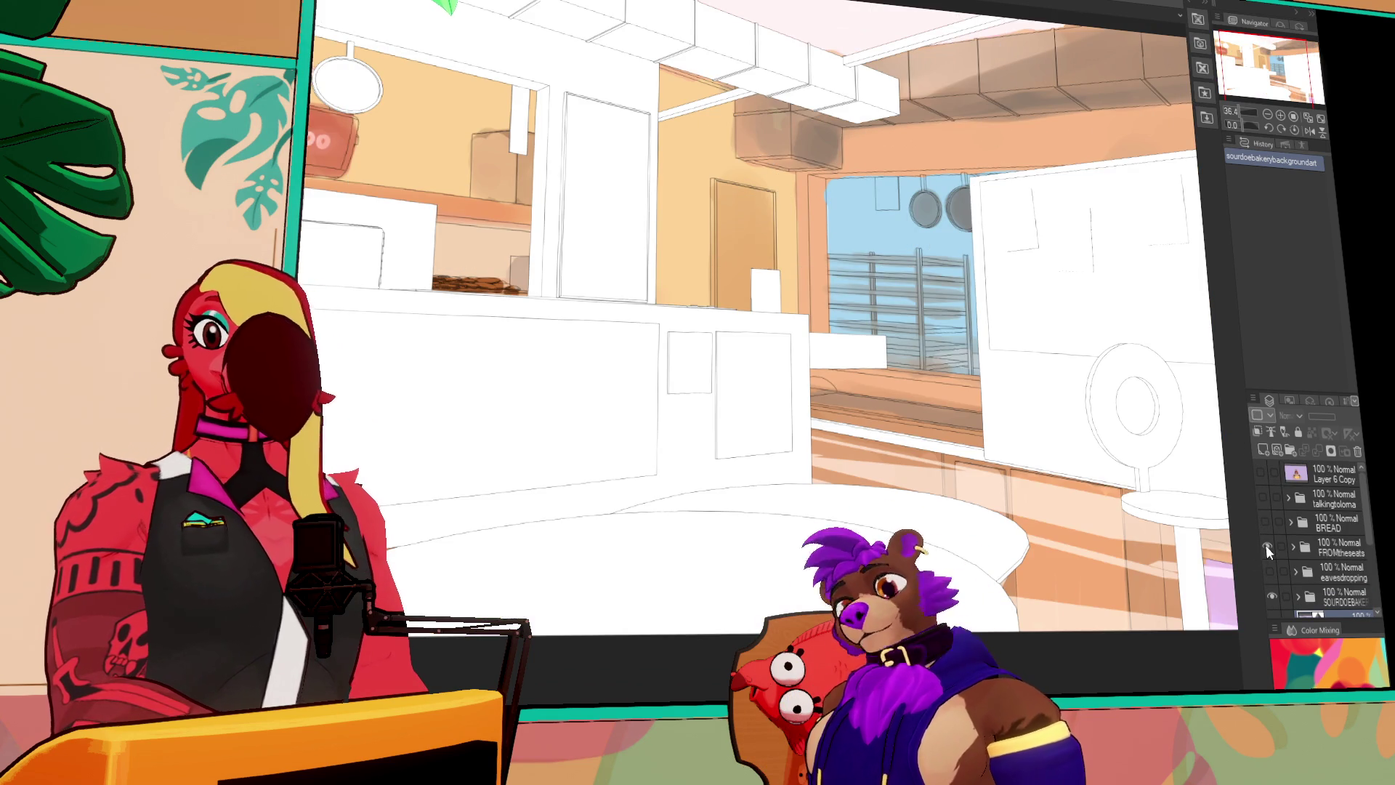
left_click(1266, 547)
left_click(1268, 573)
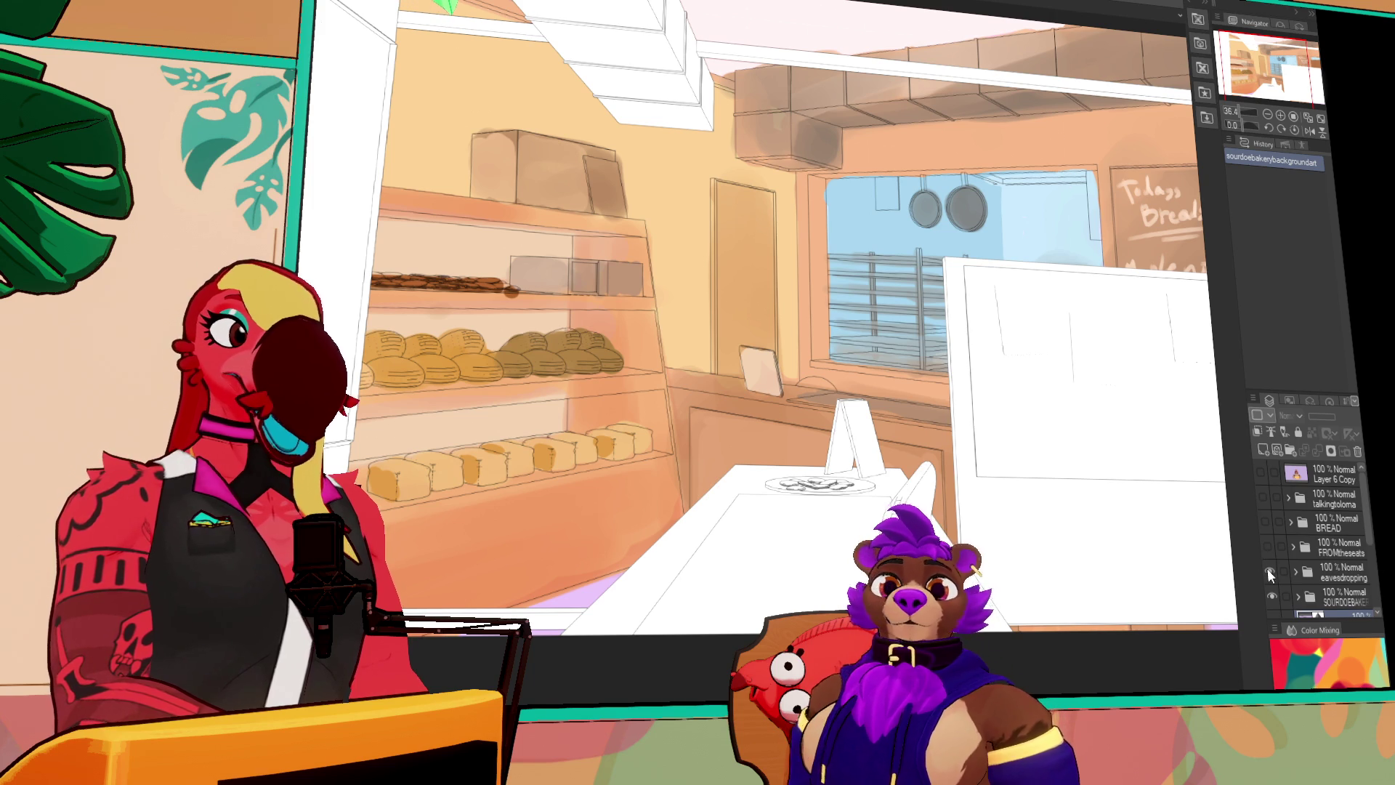
left_click(1269, 571)
scroll(1267, 562, "down", 1)
scroll(1057, 481, "down", 1)
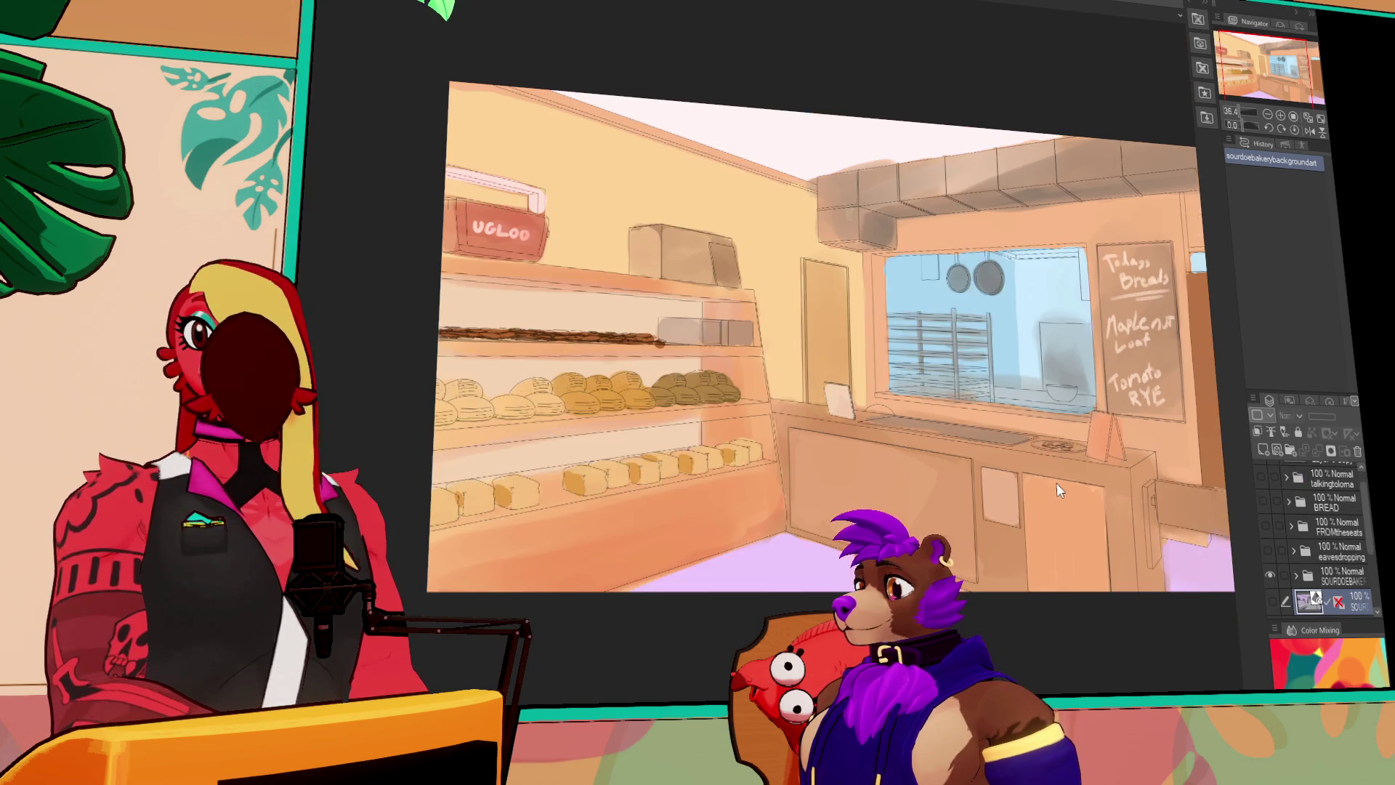
scroll(1057, 482, "down", 1)
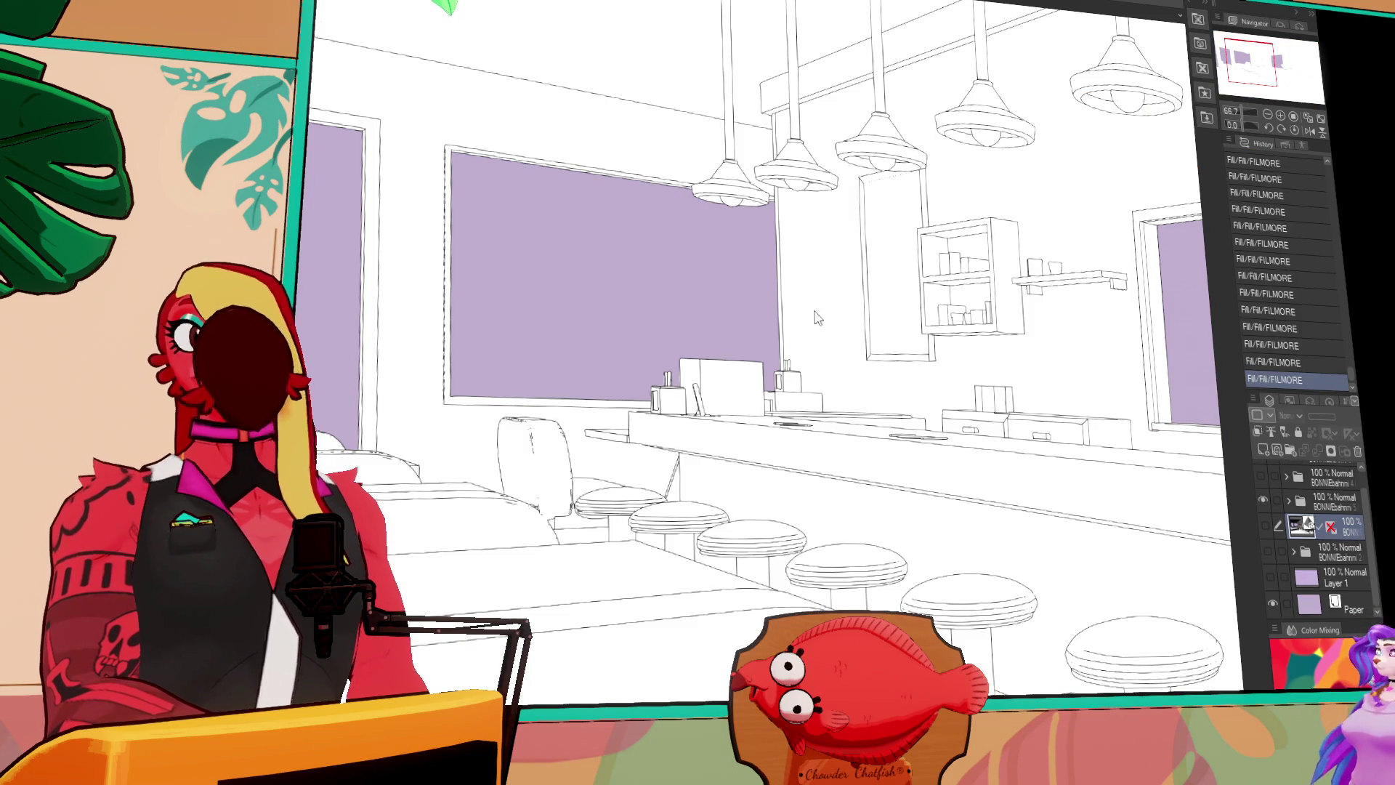
Swap the line-art diner folder for the flat-coloured folder and zoom out to the whole room
left_click(1261, 500)
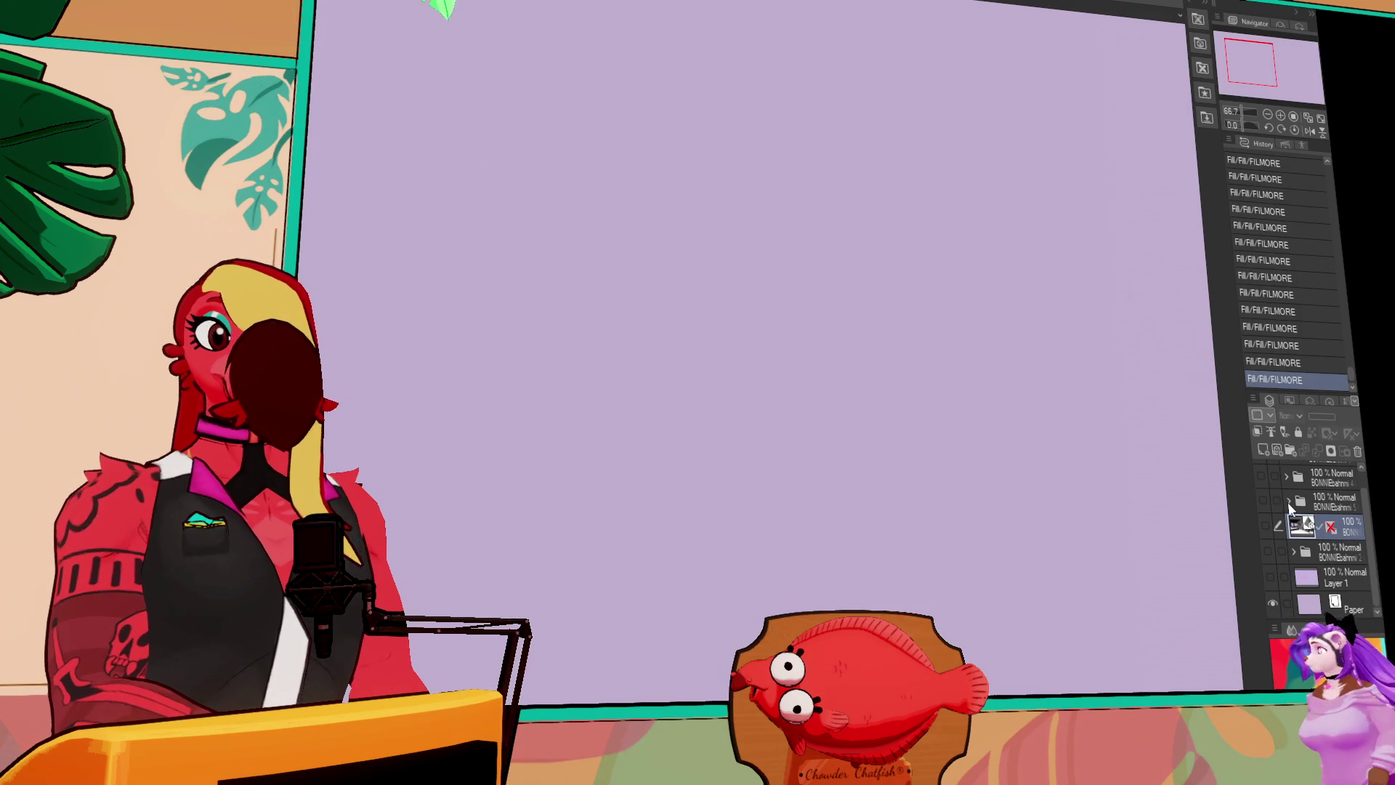
scroll(1288, 503, "up", 1)
left_click(1261, 473)
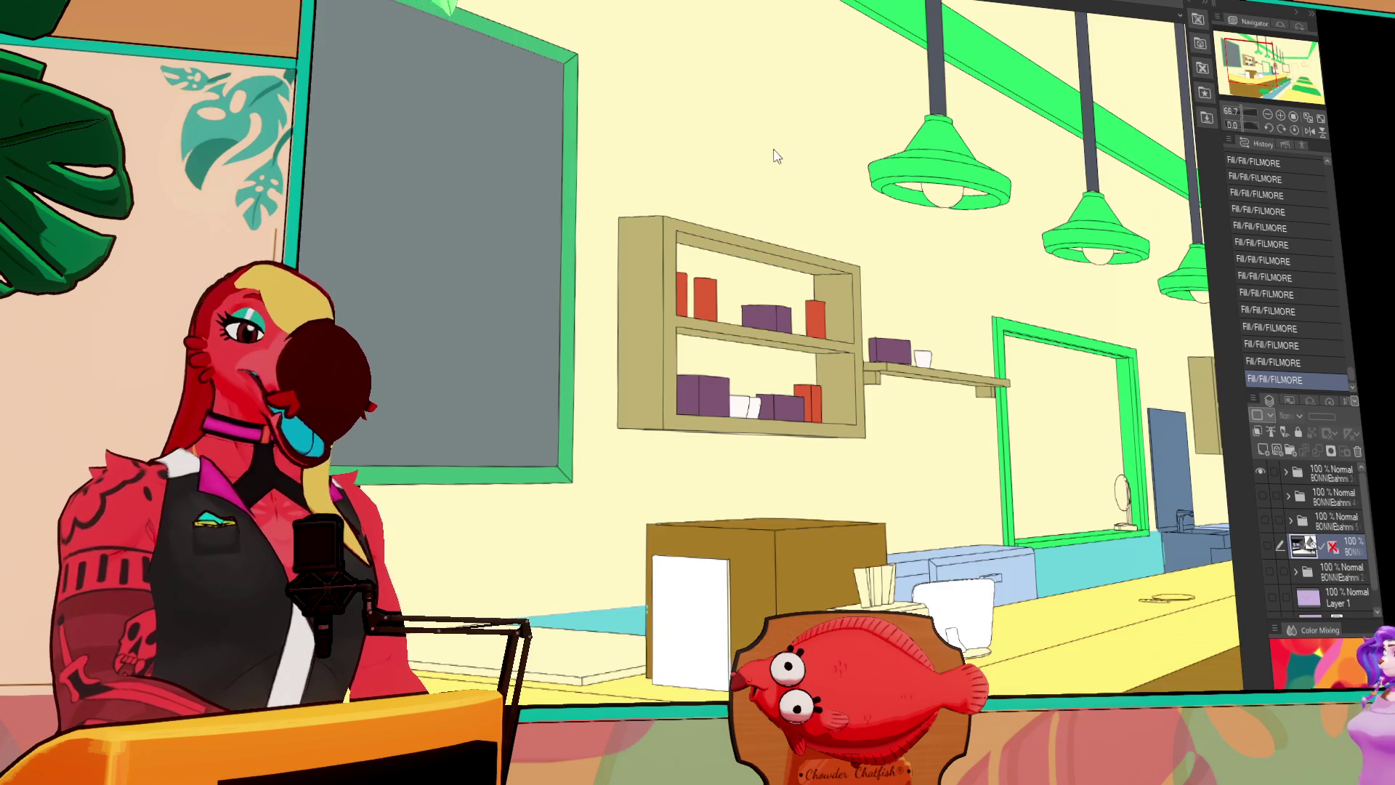
scroll(772, 135, "down", 2)
left_click_drag(762, 178, 726, 206)
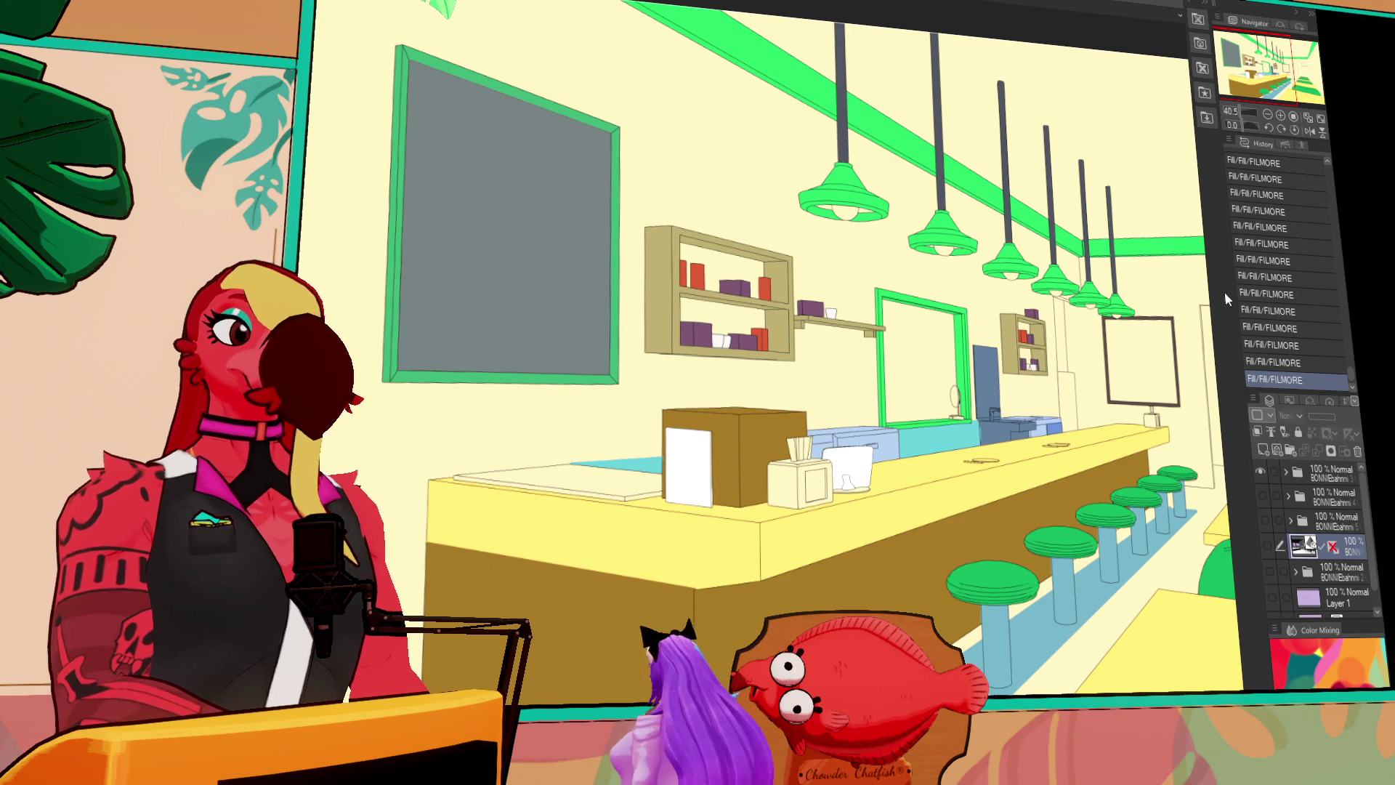
scroll(1010, 239, "down", 2)
mouse_move(1156, 305)
left_mouse_down()
mouse_move(1019, 260)
mouse_move(1015, 217)
left_mouse_up()
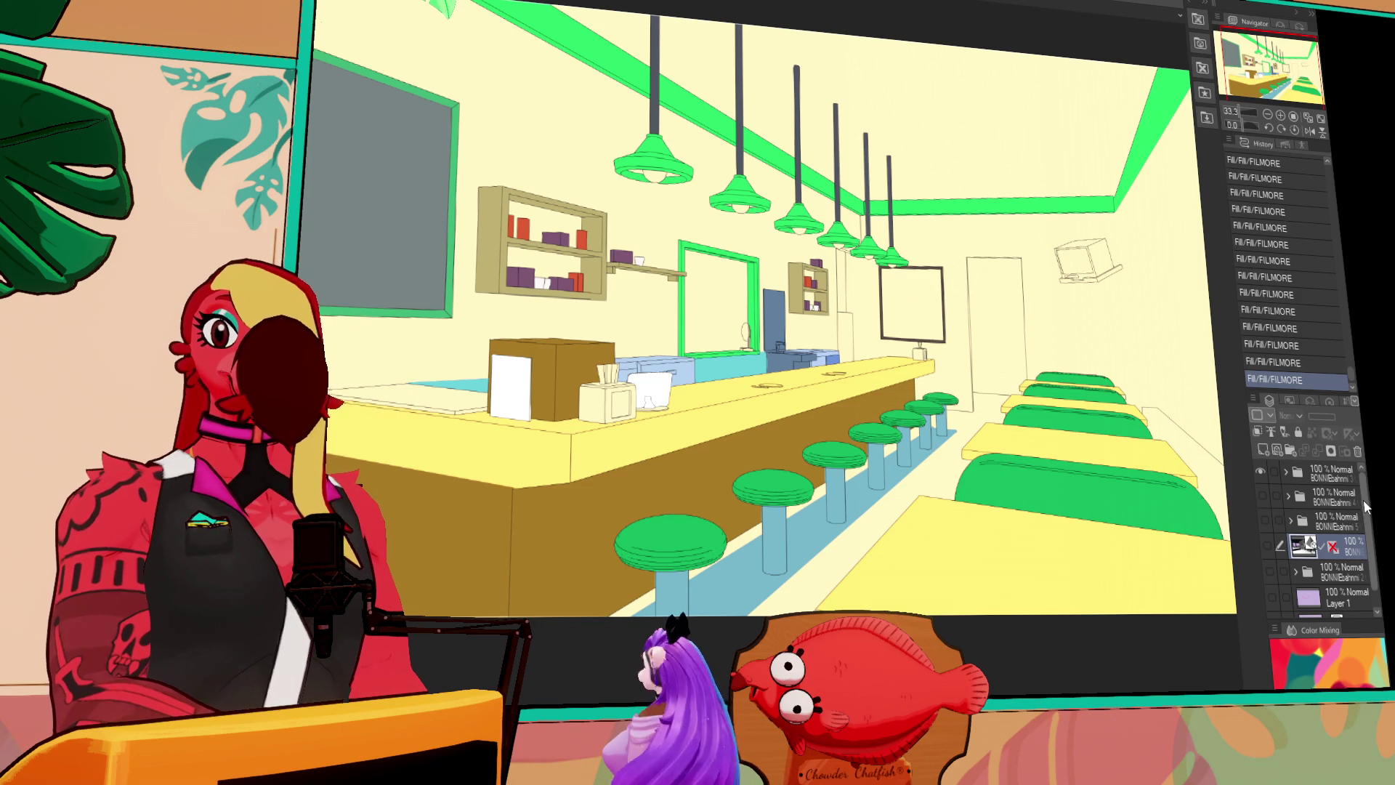
left_click(1286, 474)
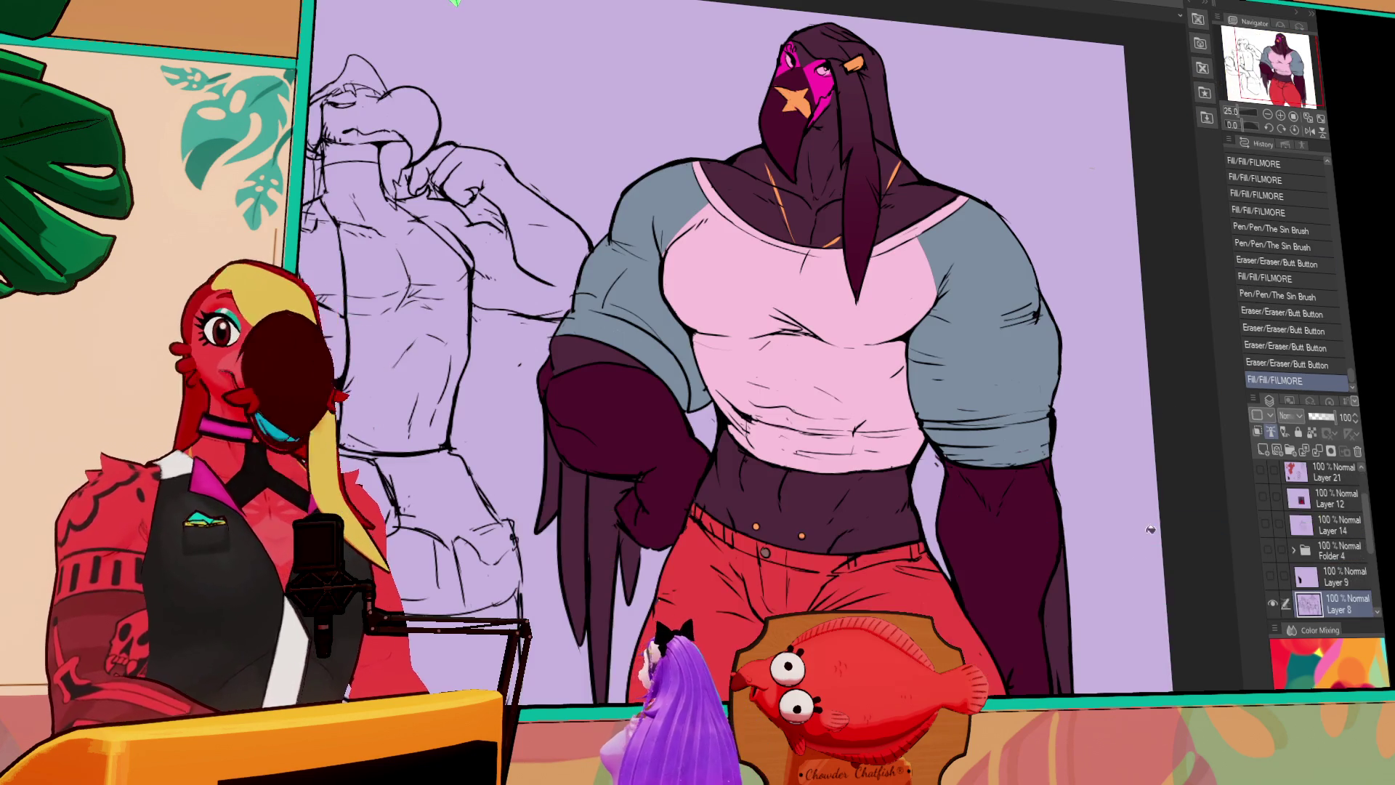
Undo the accidental 3D camera change, select Layer 2 and fill the wall monitor dark grey
left_click_drag(1151, 530, 1117, 539)
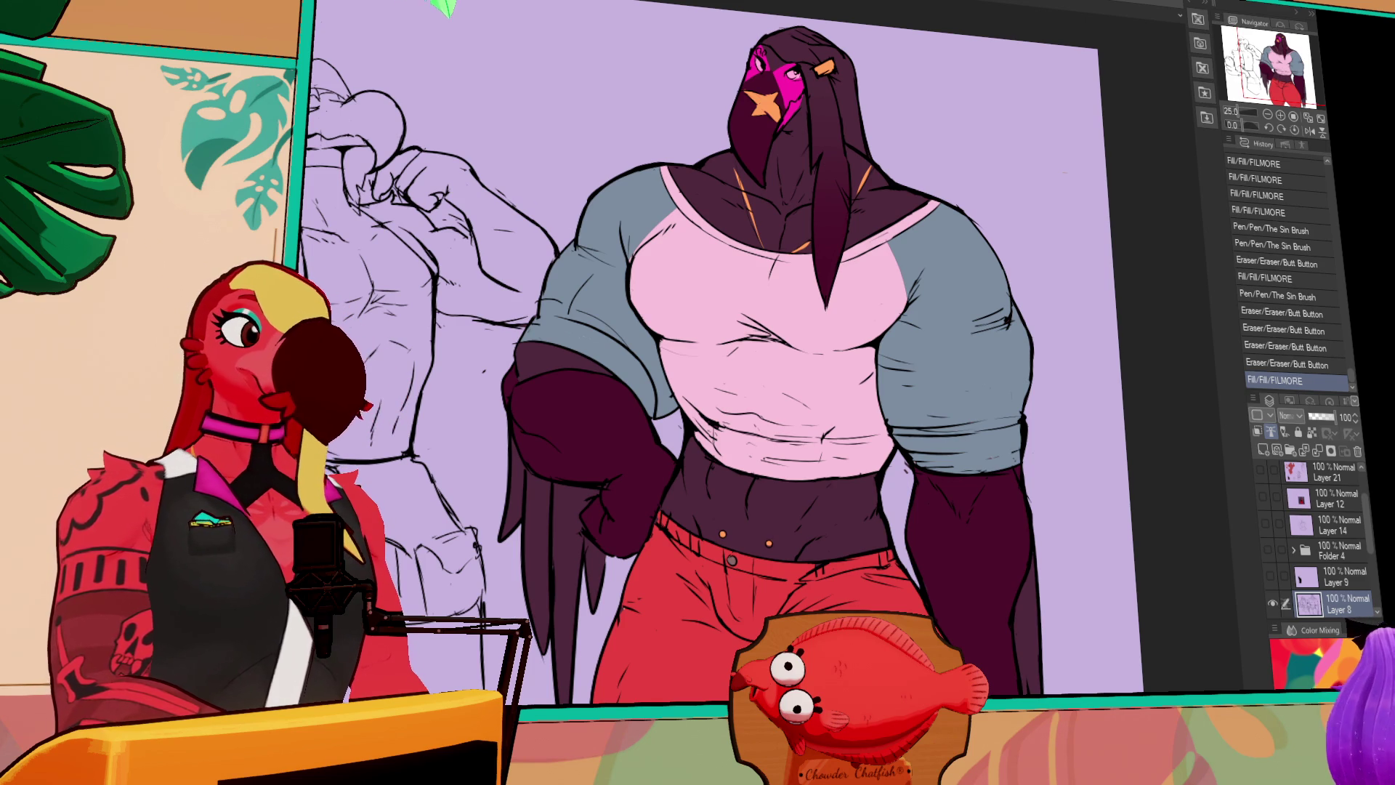
left_click_drag(592, 9, 765, 4)
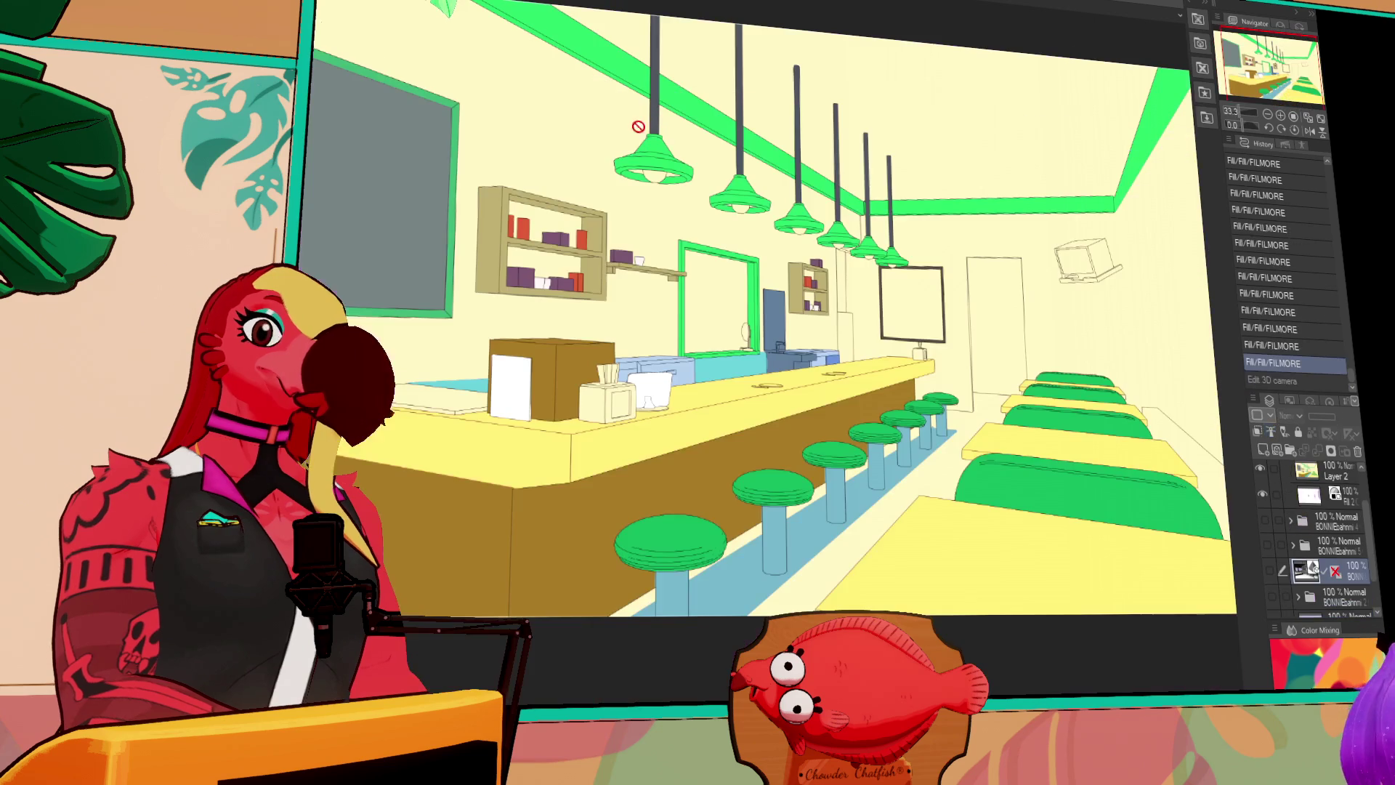
key("ctrl+z")
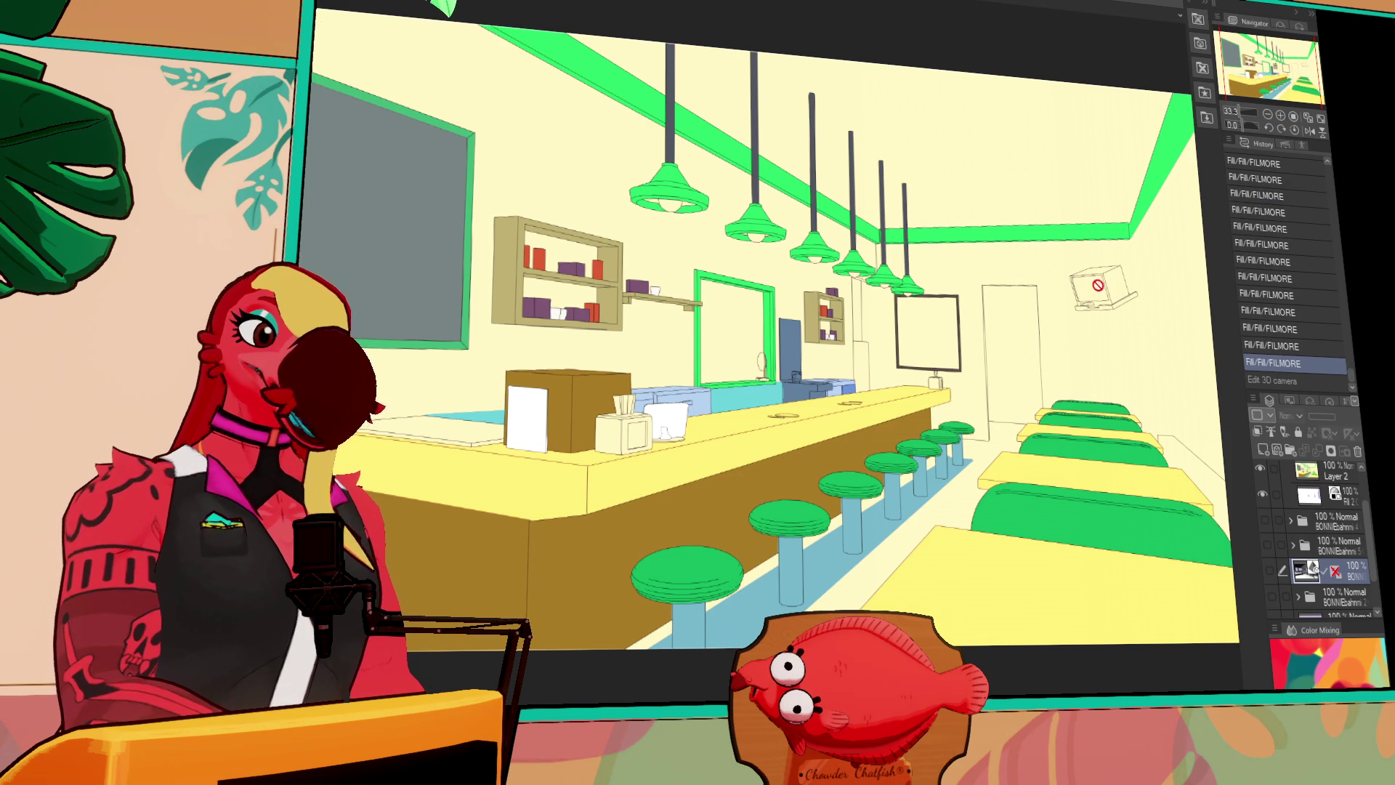
left_click(1330, 476)
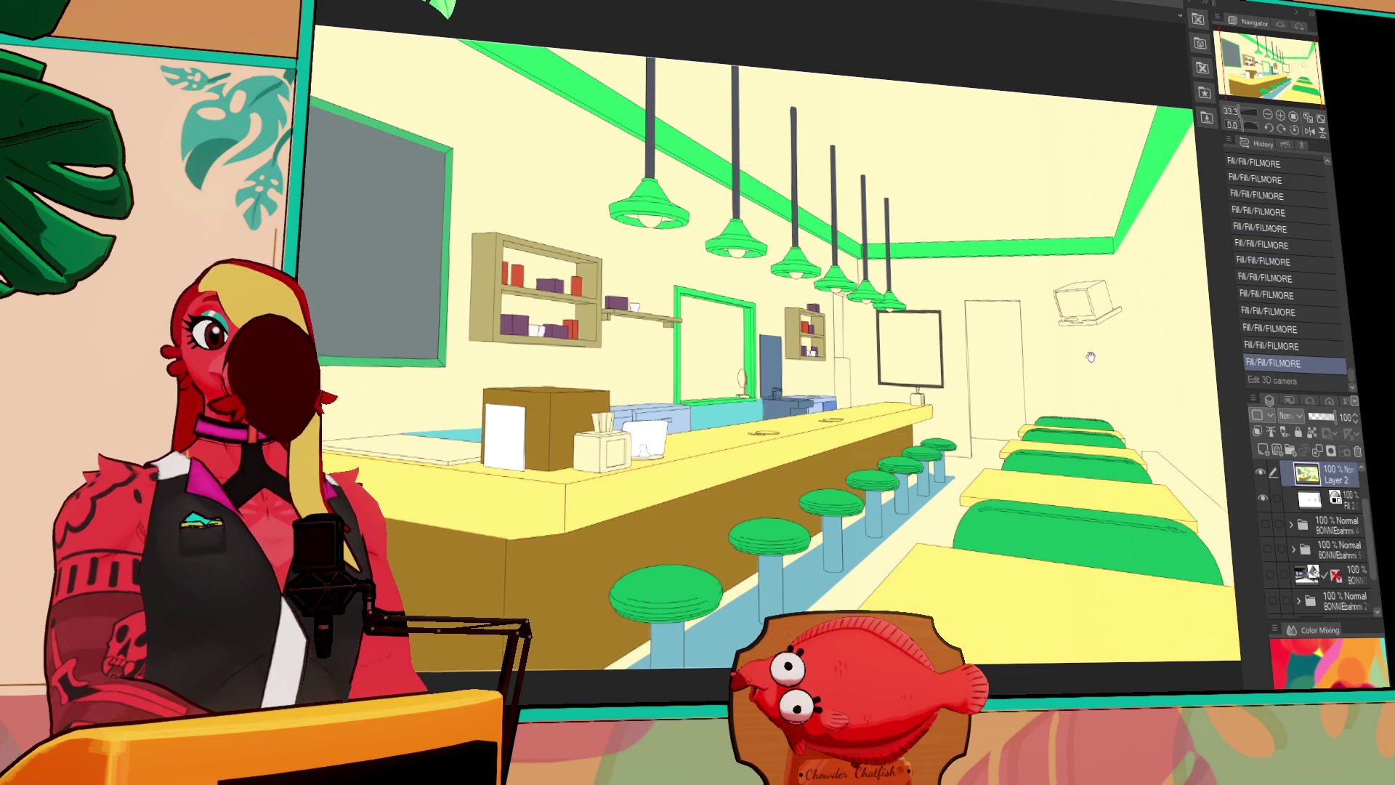
left_click(1102, 300)
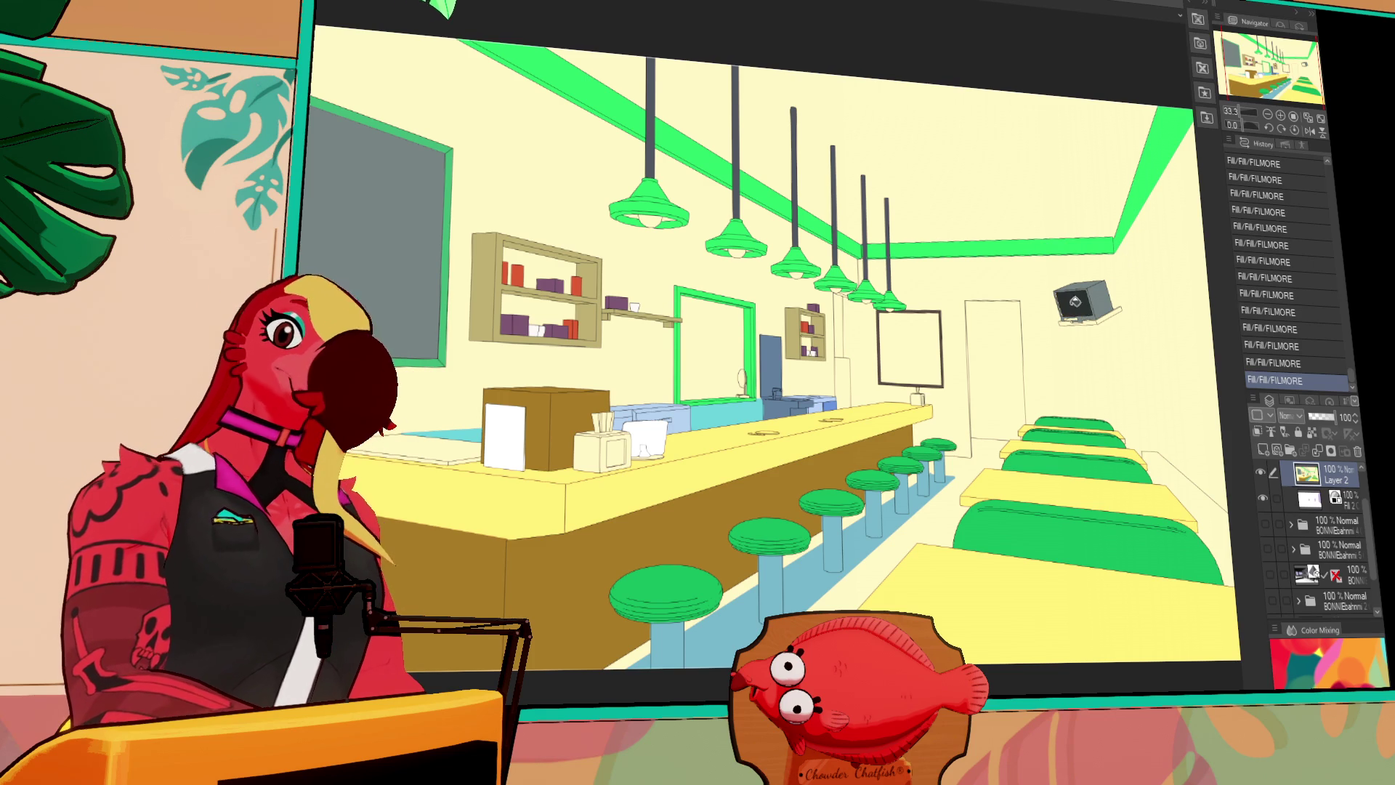
left_click(1280, 115)
Fill the monitor's bottom bar dark grey, using the Navigator to move around the room
mouse_move(887, 230)
left_mouse_down()
mouse_move(571, 224)
mouse_move(363, 305)
mouse_move(825, 290)
left_mouse_up()
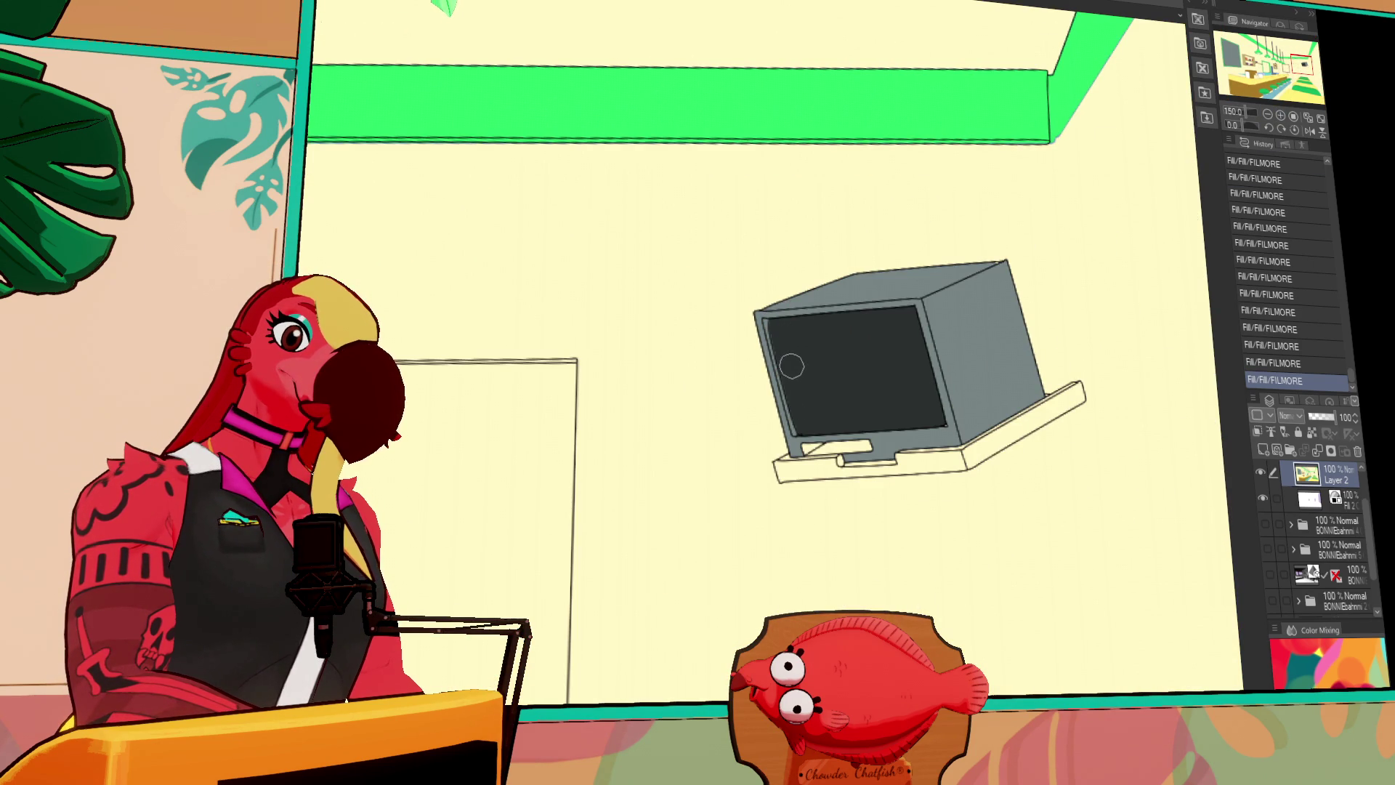
left_click_drag(902, 367, 866, 298)
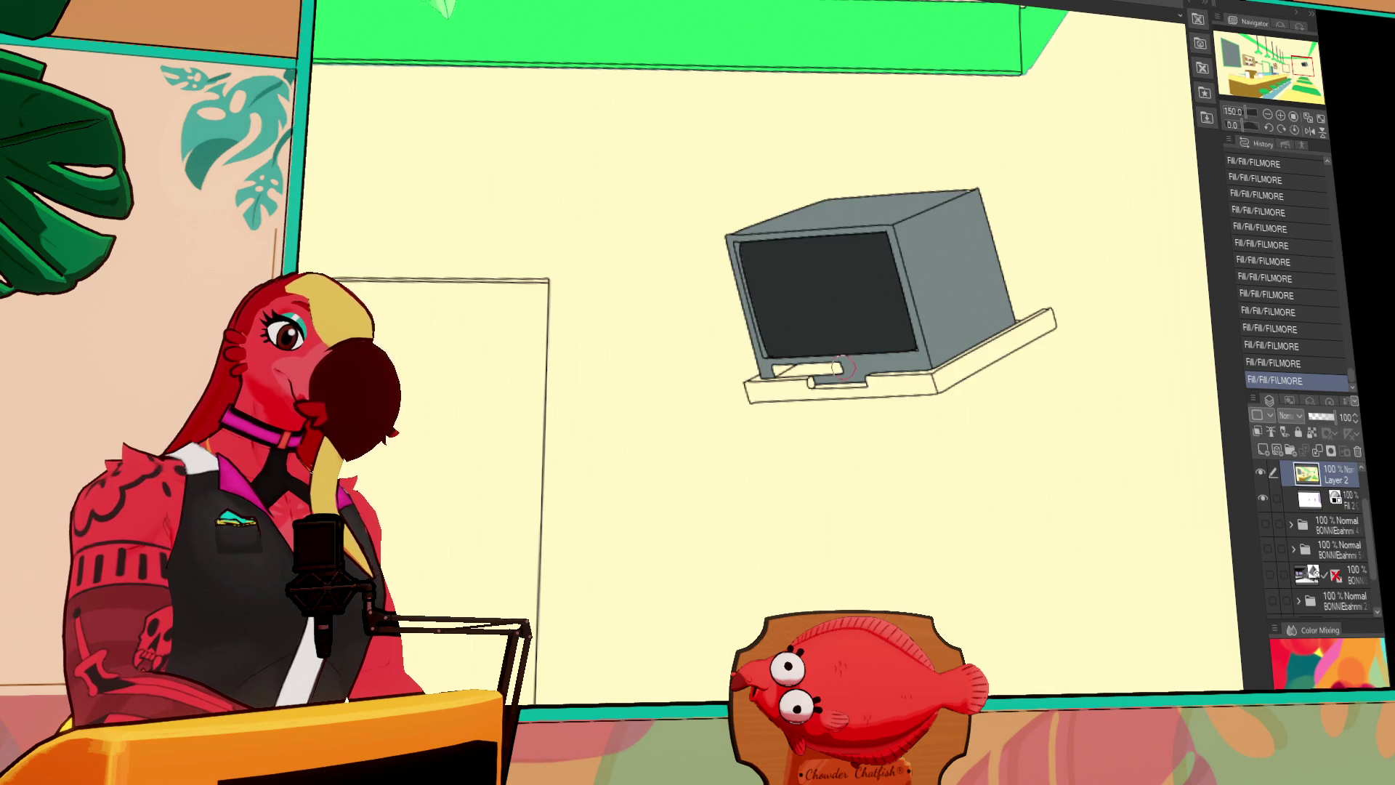
left_click(808, 367)
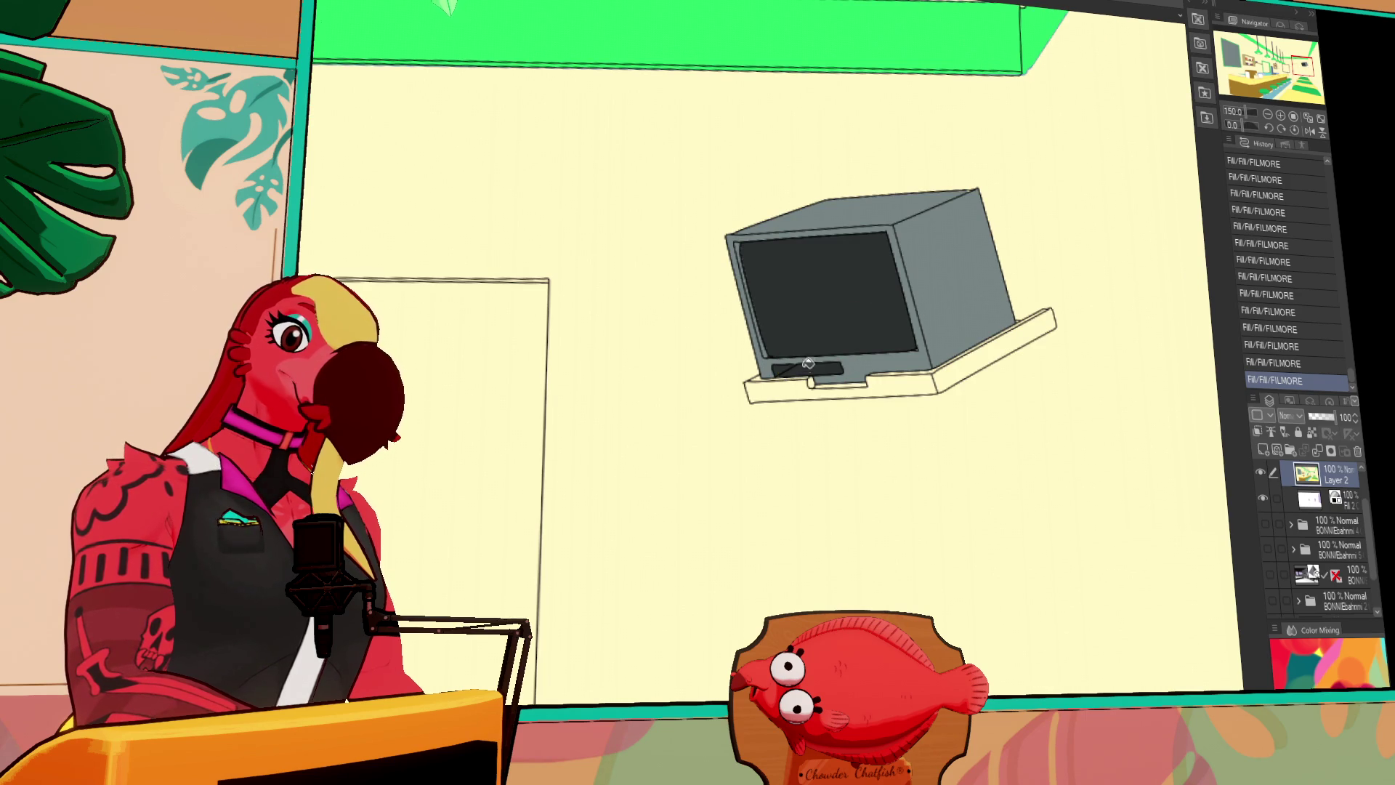
mouse_move(925, 277)
left_mouse_down()
mouse_move(941, 218)
mouse_move(1059, 249)
mouse_move(995, 246)
left_mouse_up()
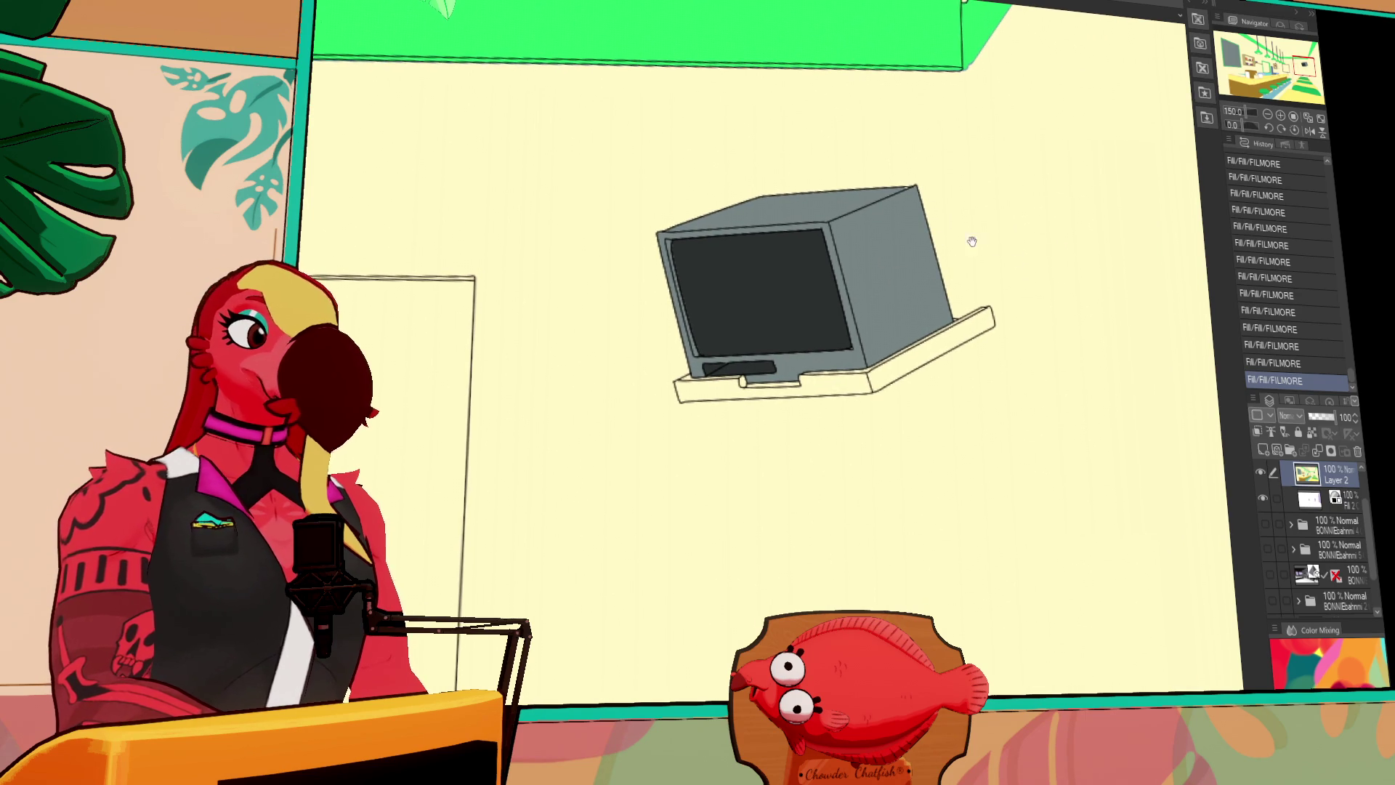
left_click(1248, 64)
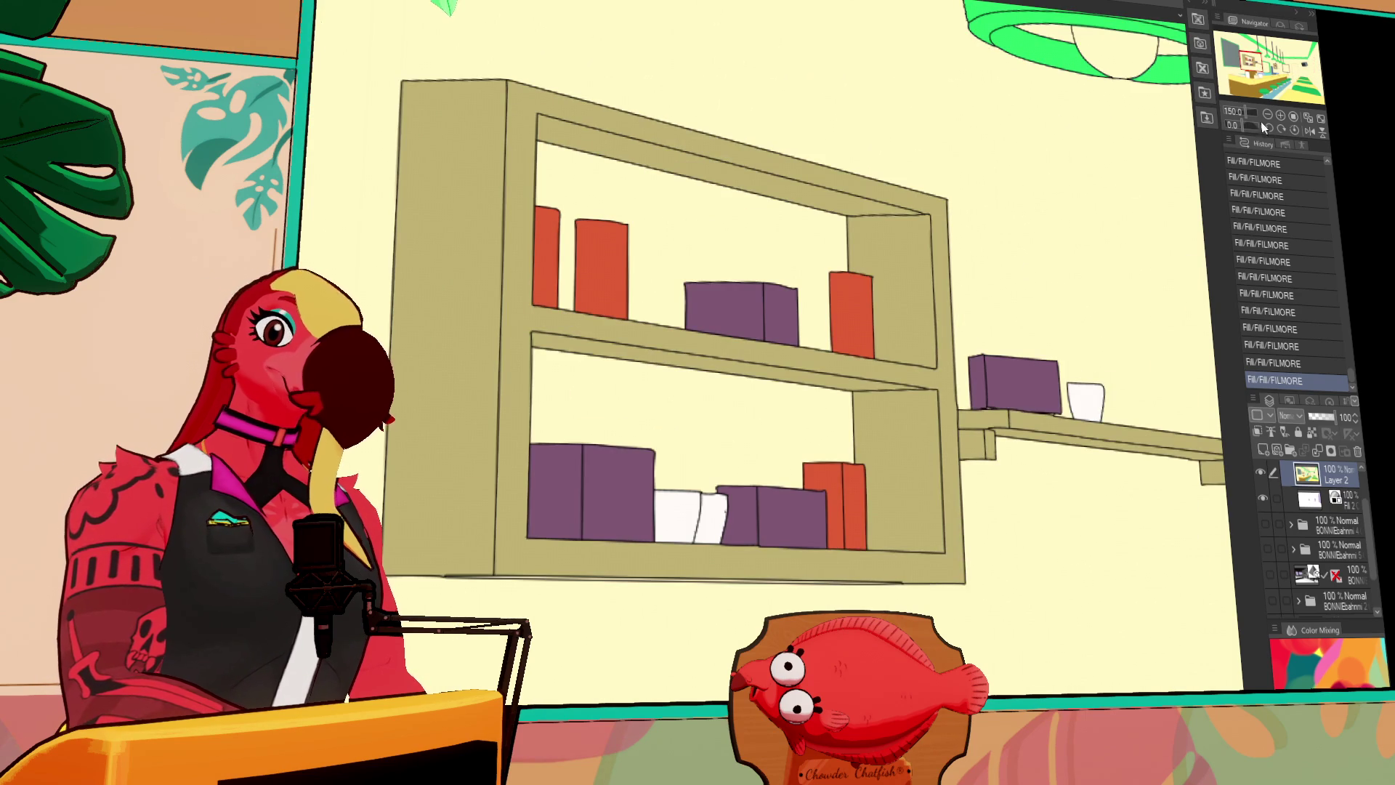
left_click(1273, 75)
left_click(1268, 62)
left_click(1283, 57)
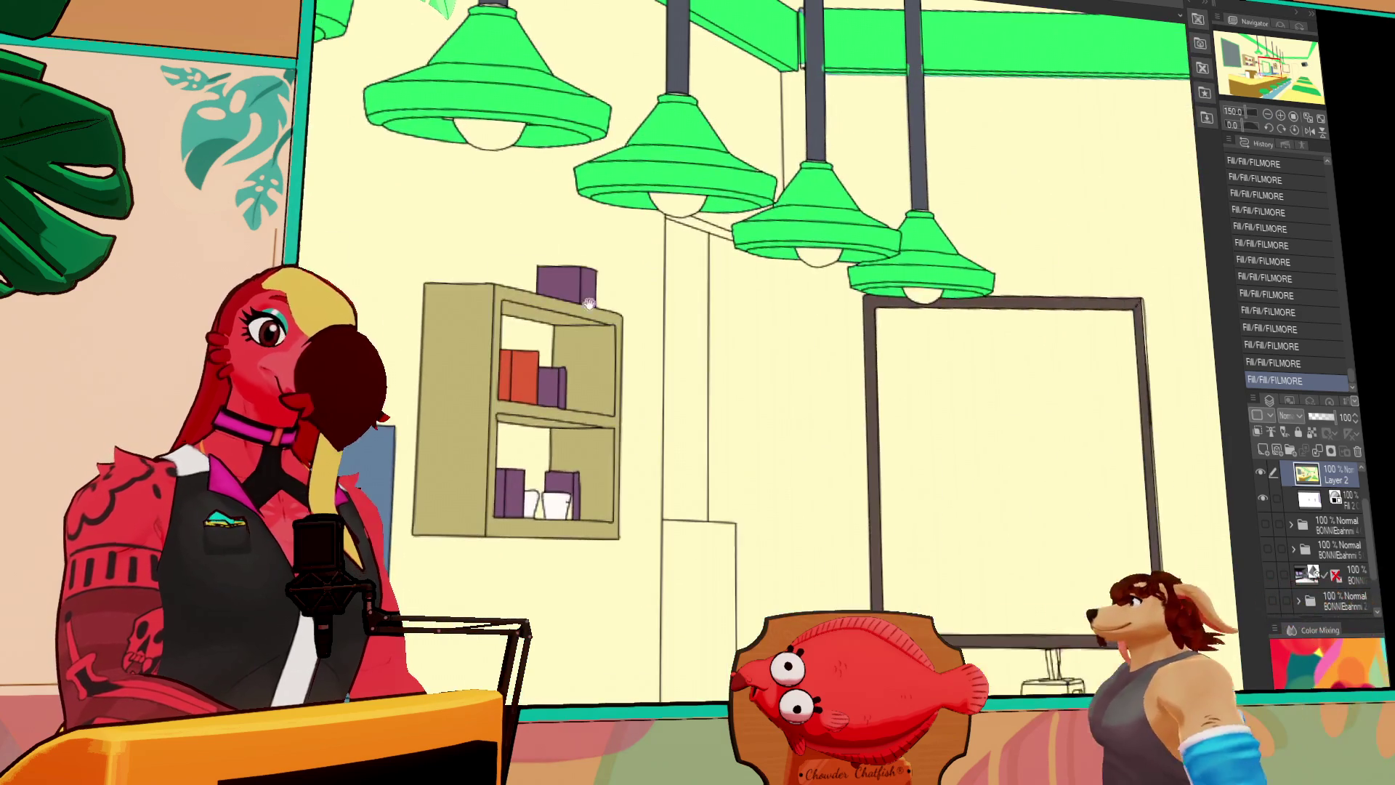
left_click(1307, 71)
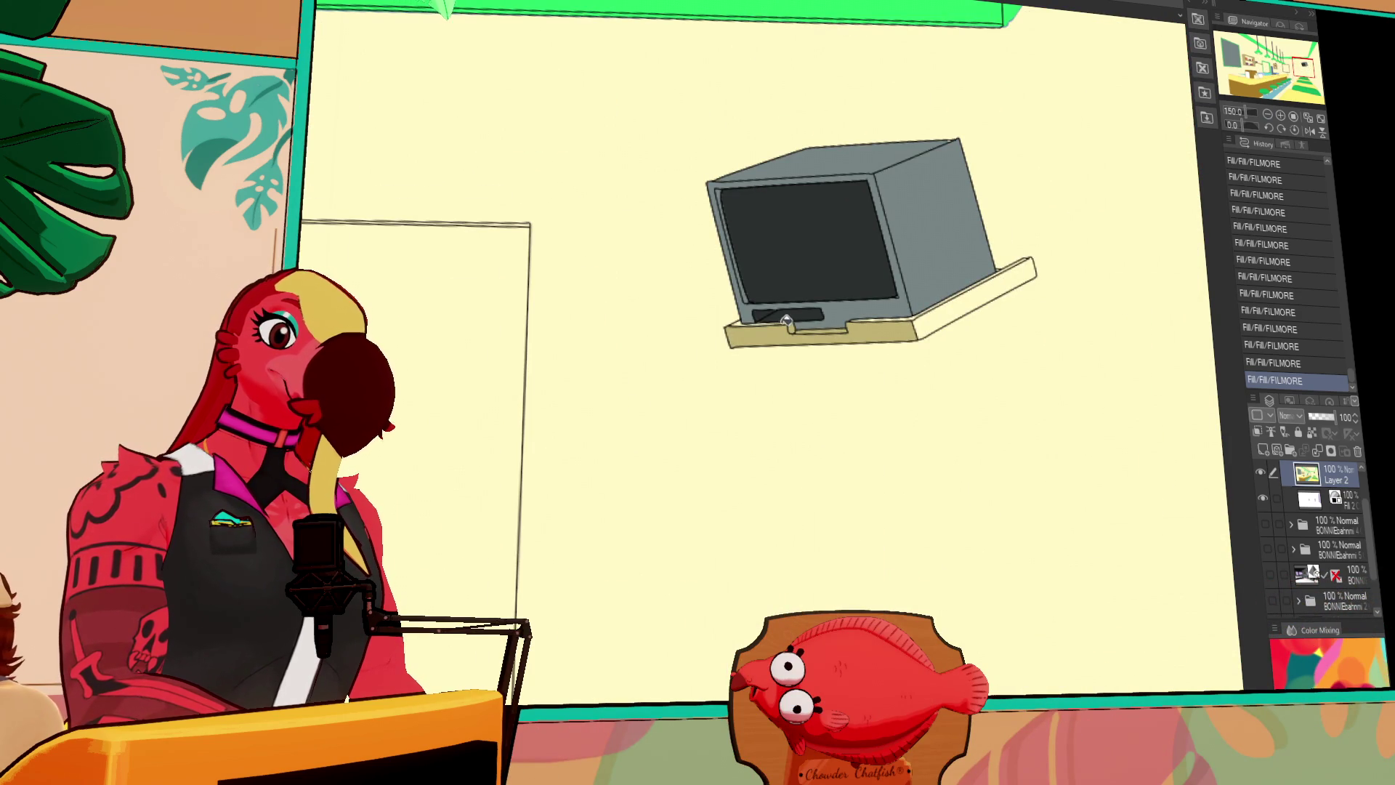
Fill the monitor's wall shelf tan and ink along its edges
left_click(971, 290)
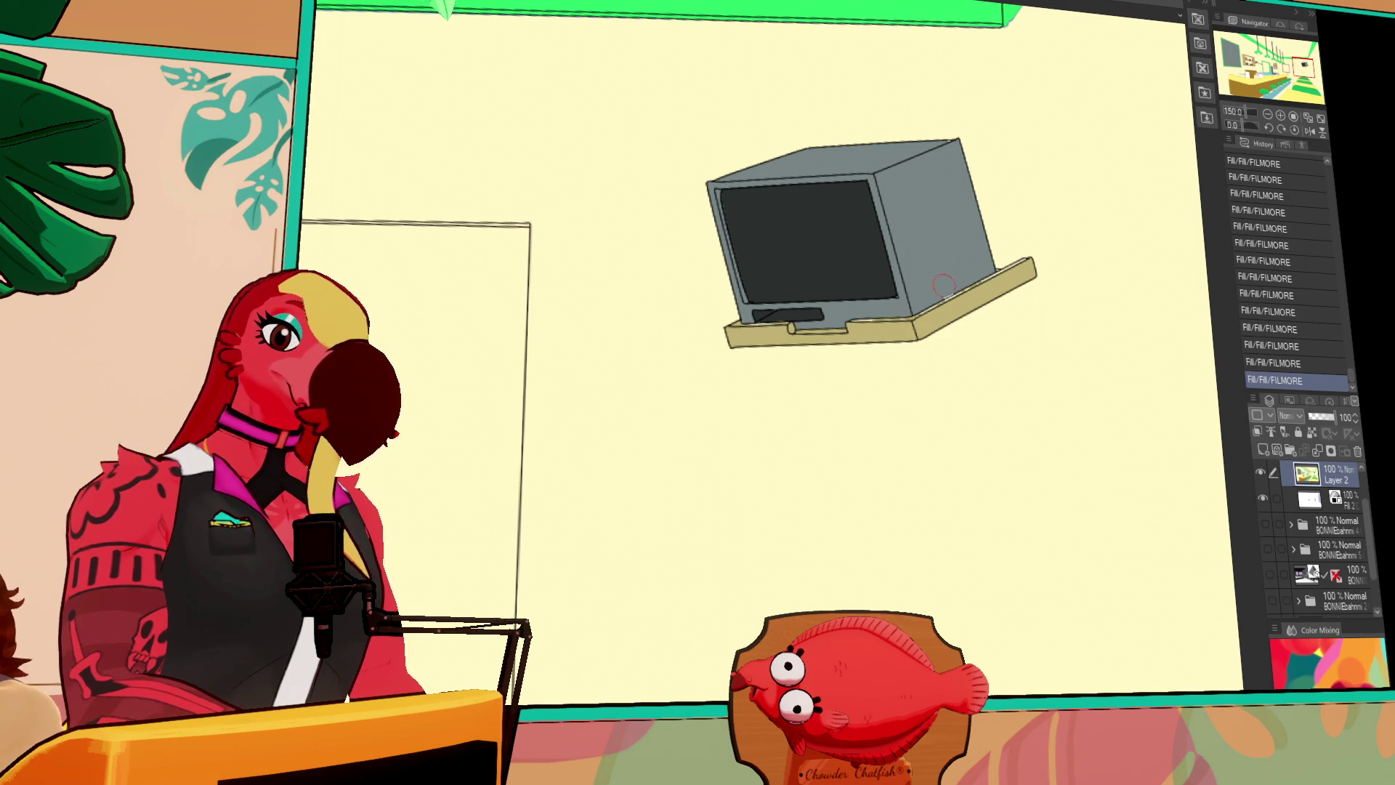
mouse_move(952, 305)
left_mouse_down()
mouse_move(932, 317)
mouse_move(1017, 264)
left_mouse_up()
left_click_drag(1003, 273, 1030, 255)
left_click_drag(878, 322, 869, 325)
left_click_drag(748, 331, 763, 324)
Zoom out over the room and briefly toggle the lavender background layer on and off
left_click(1268, 115)
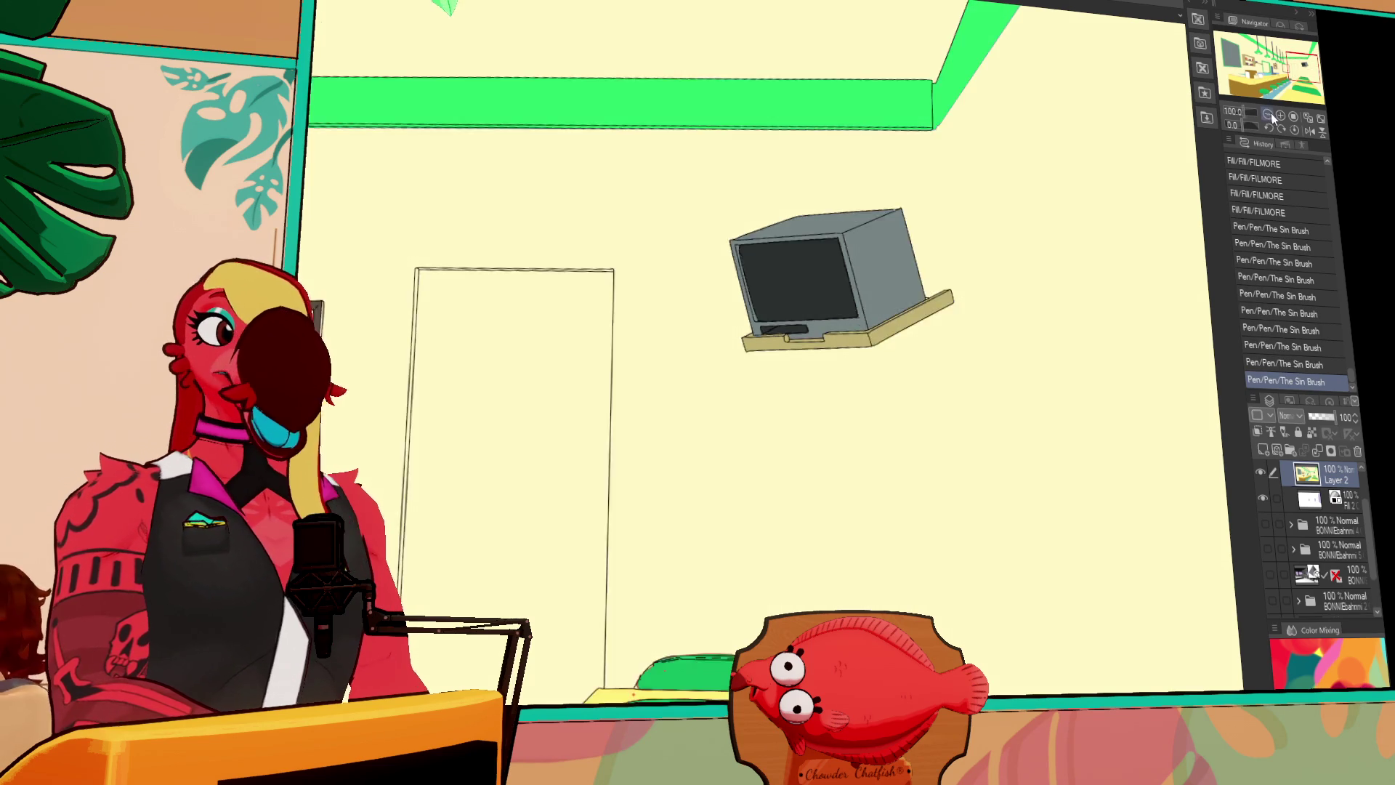
left_click(1268, 115)
scroll(894, 287, "up", 5)
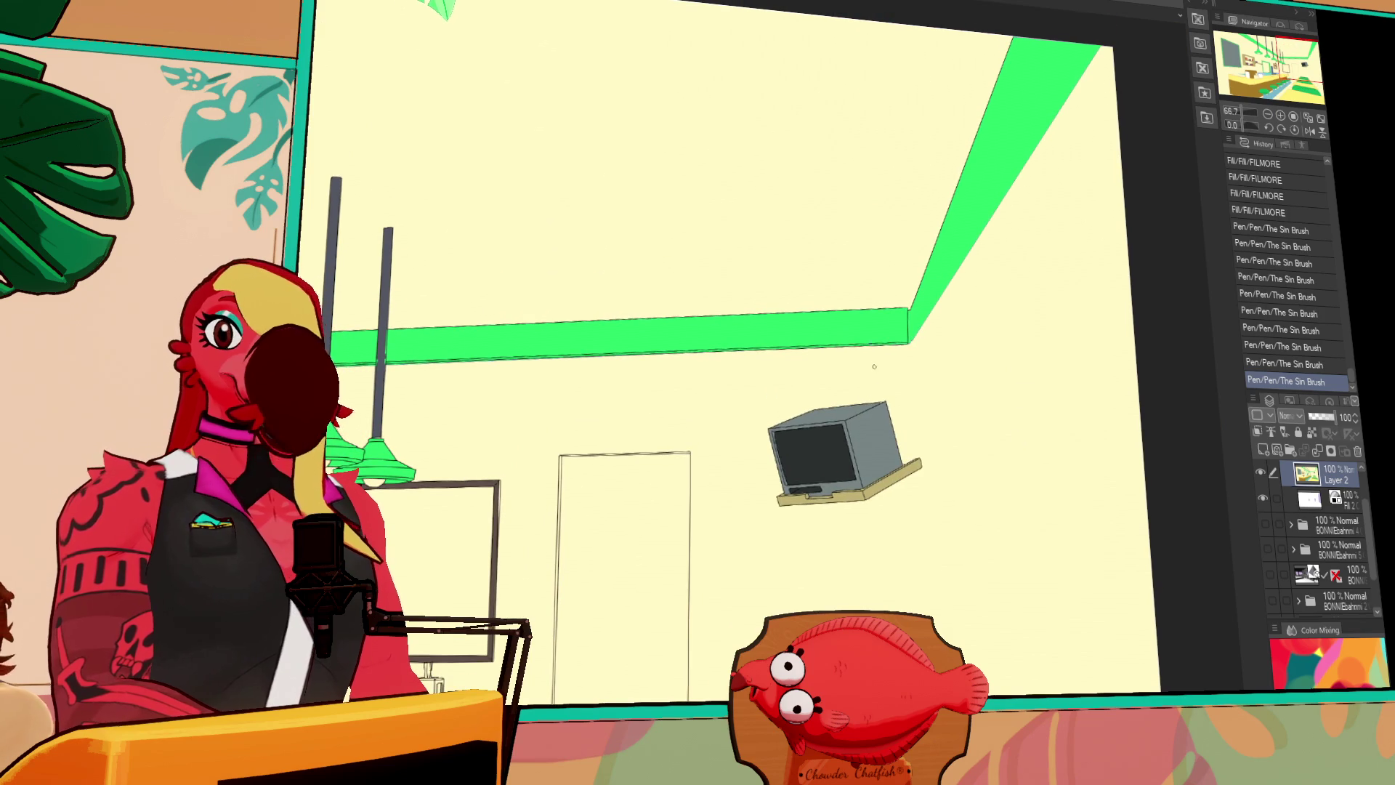
scroll(967, 312, "down", 1)
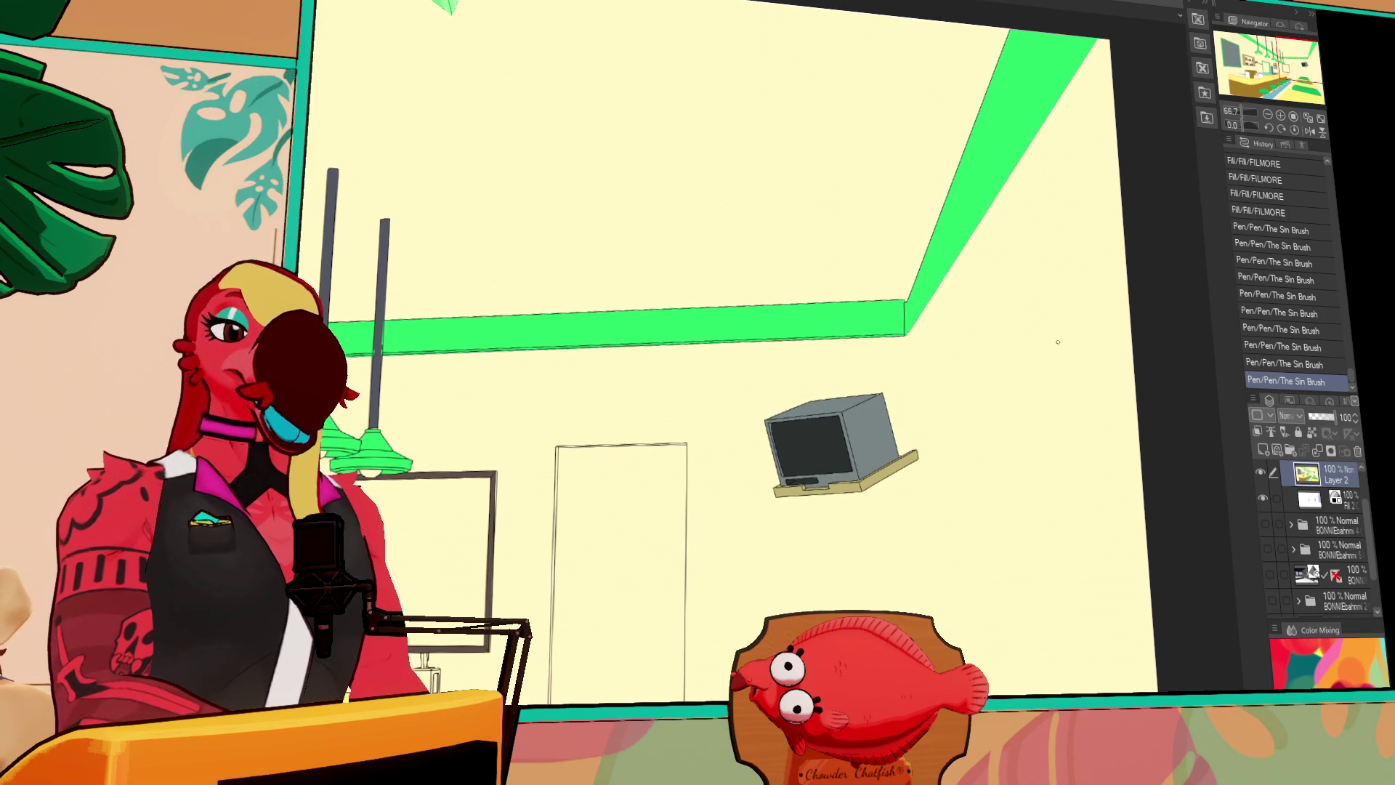
scroll(1265, 480, "up", 2)
left_click(1261, 471)
scroll(1265, 495, "down", 1)
scroll(1268, 507, "up", 1)
left_click(1266, 488)
scroll(1018, 363, "down", 3)
mouse_move(1012, 378)
left_mouse_down()
mouse_move(1029, 355)
mouse_move(1067, 397)
left_mouse_up()
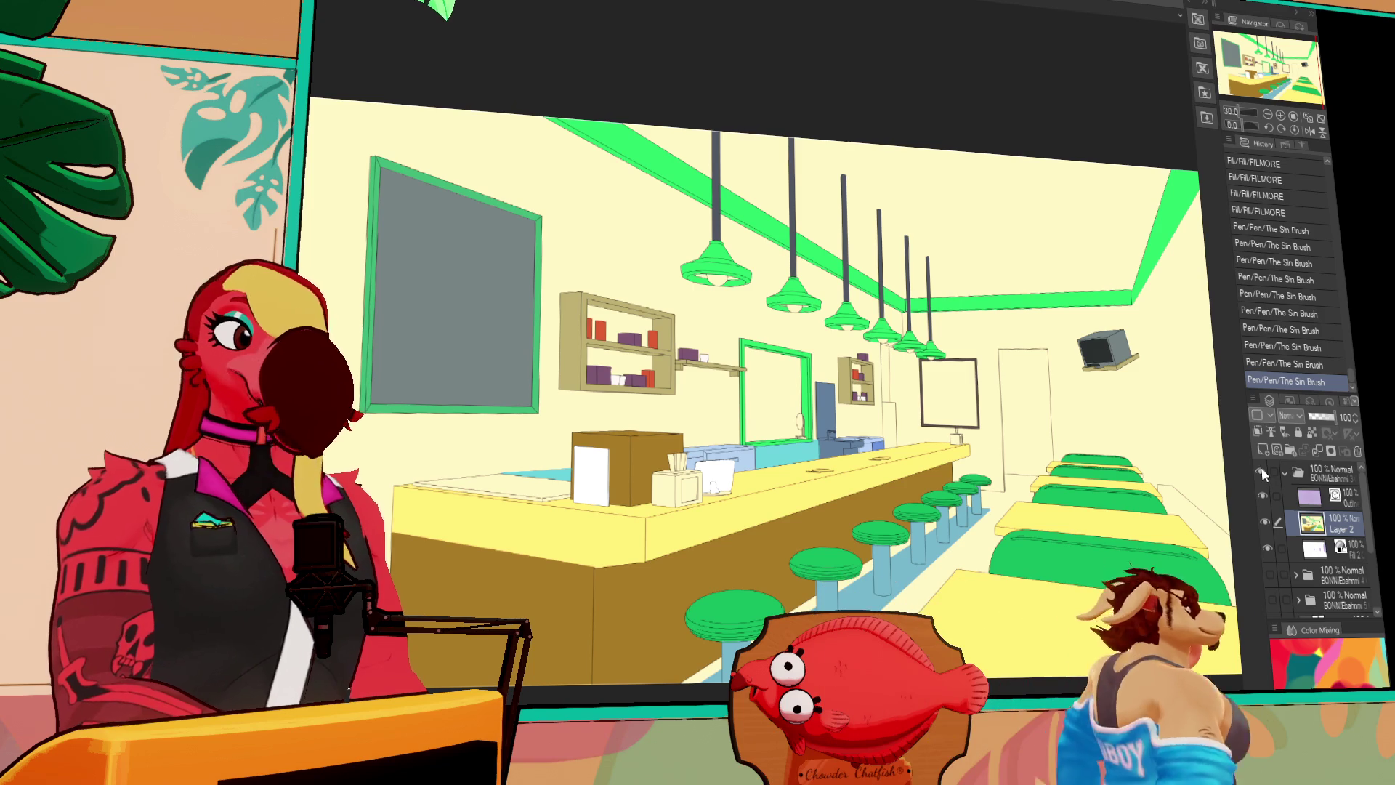
Hide the coloured diner folder and show the character drawing folder
left_click(1262, 472)
left_click(1271, 574)
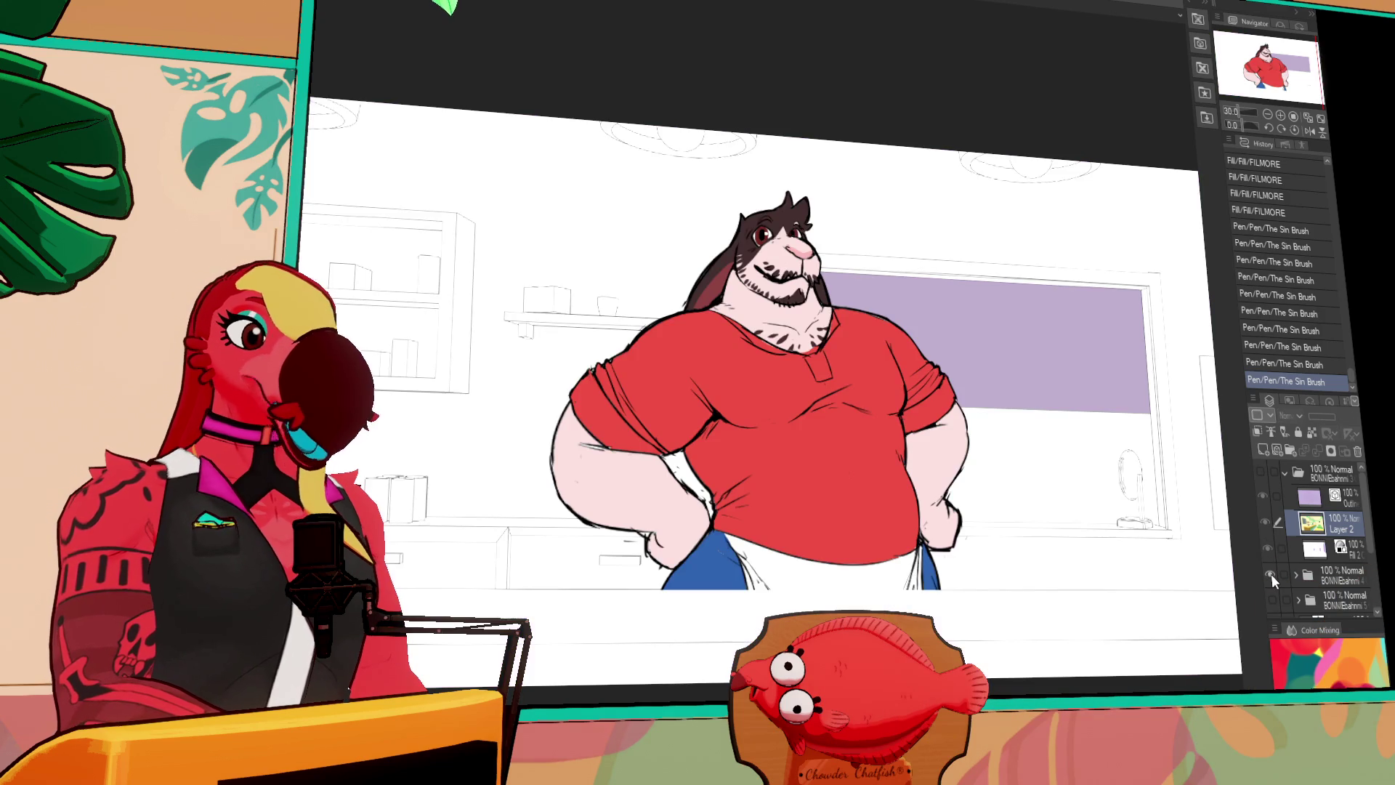
scroll(1122, 533, "down", 2)
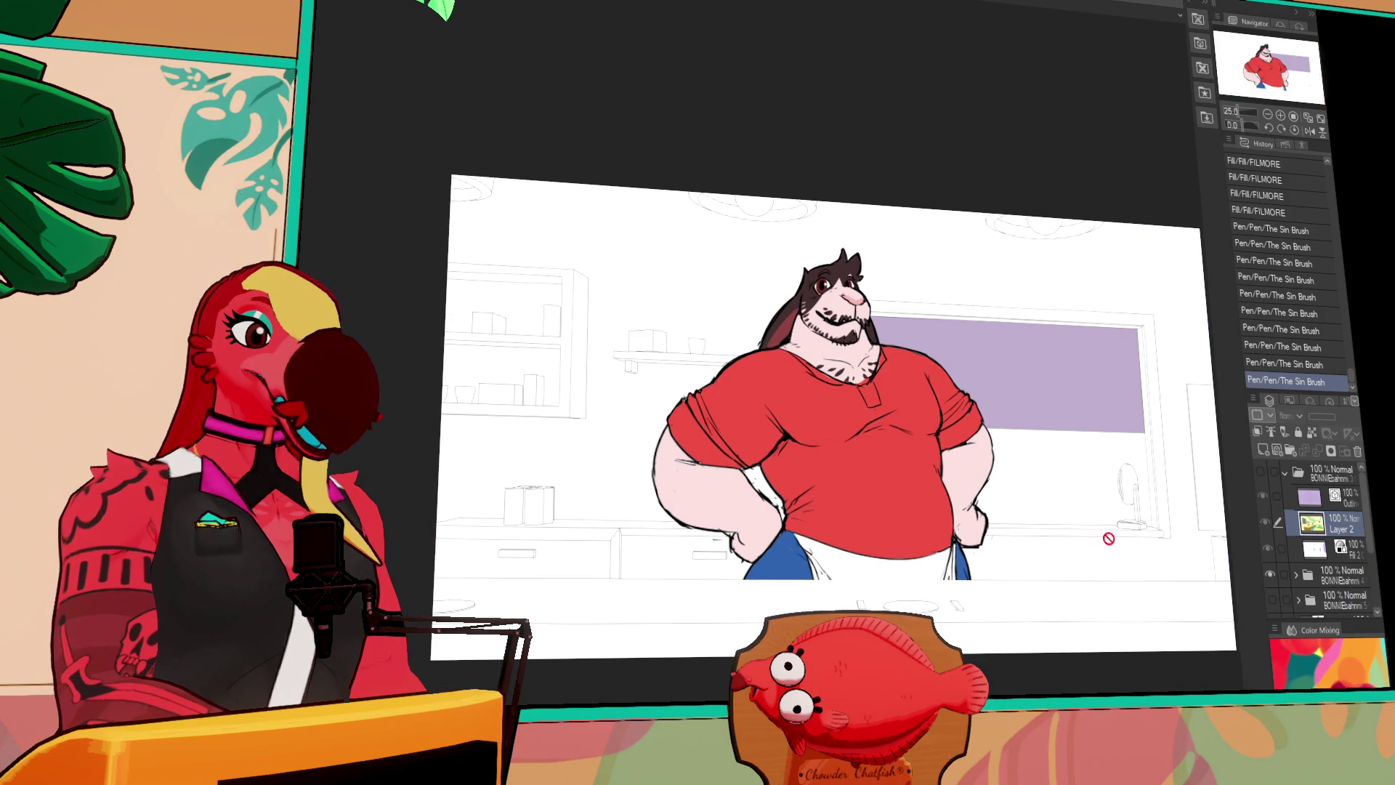
scroll(928, 585, "up", 1)
scroll(928, 586, "up", 8)
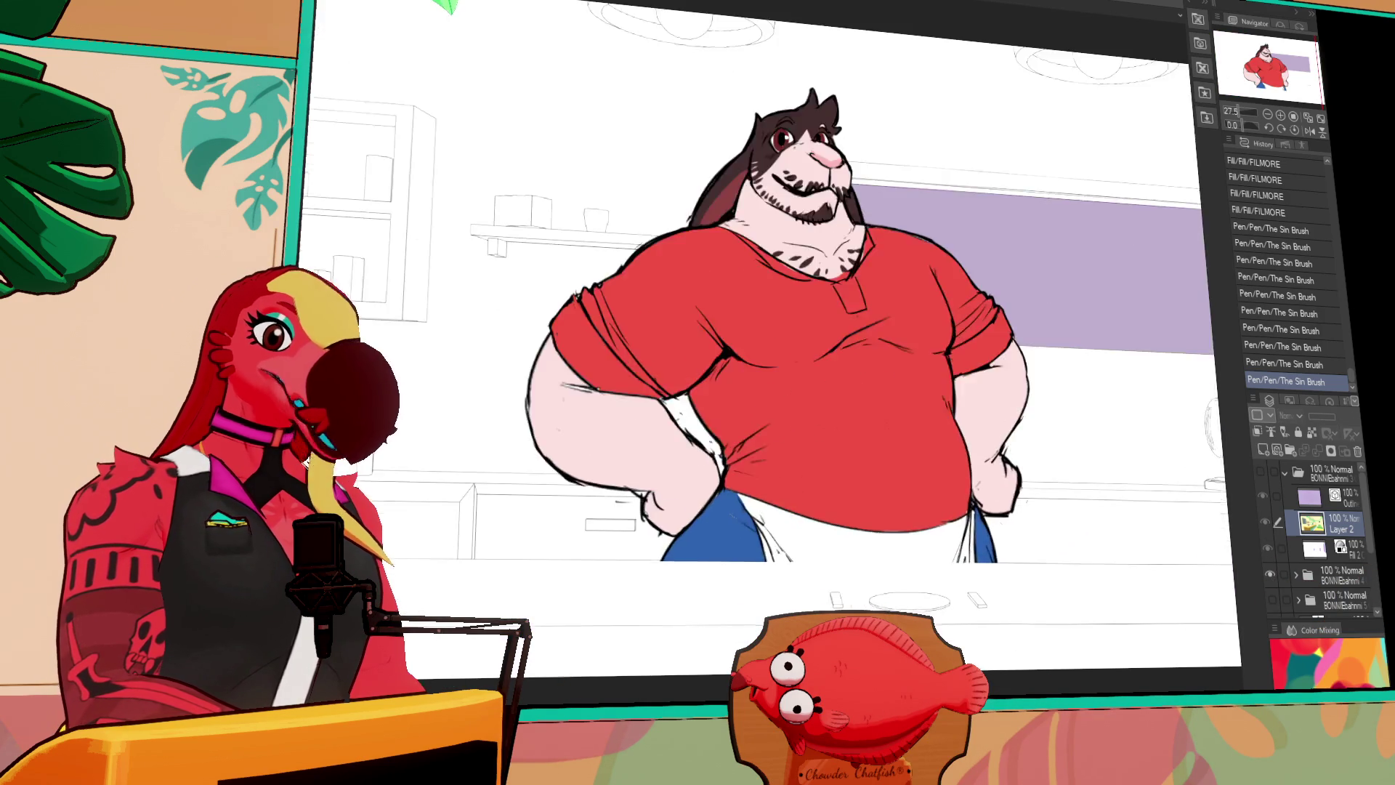
scroll(907, 625, "up", 2)
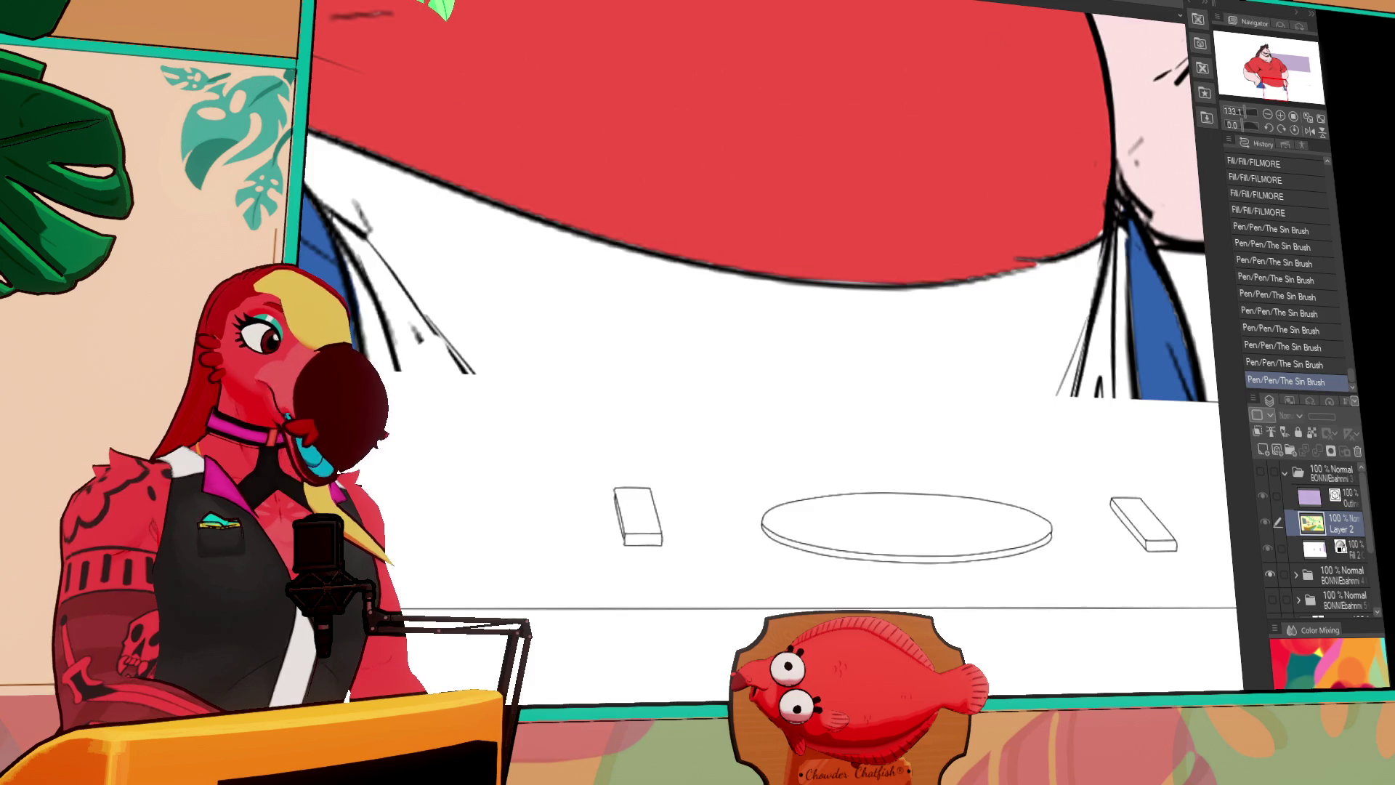
scroll(907, 627, "down", 12)
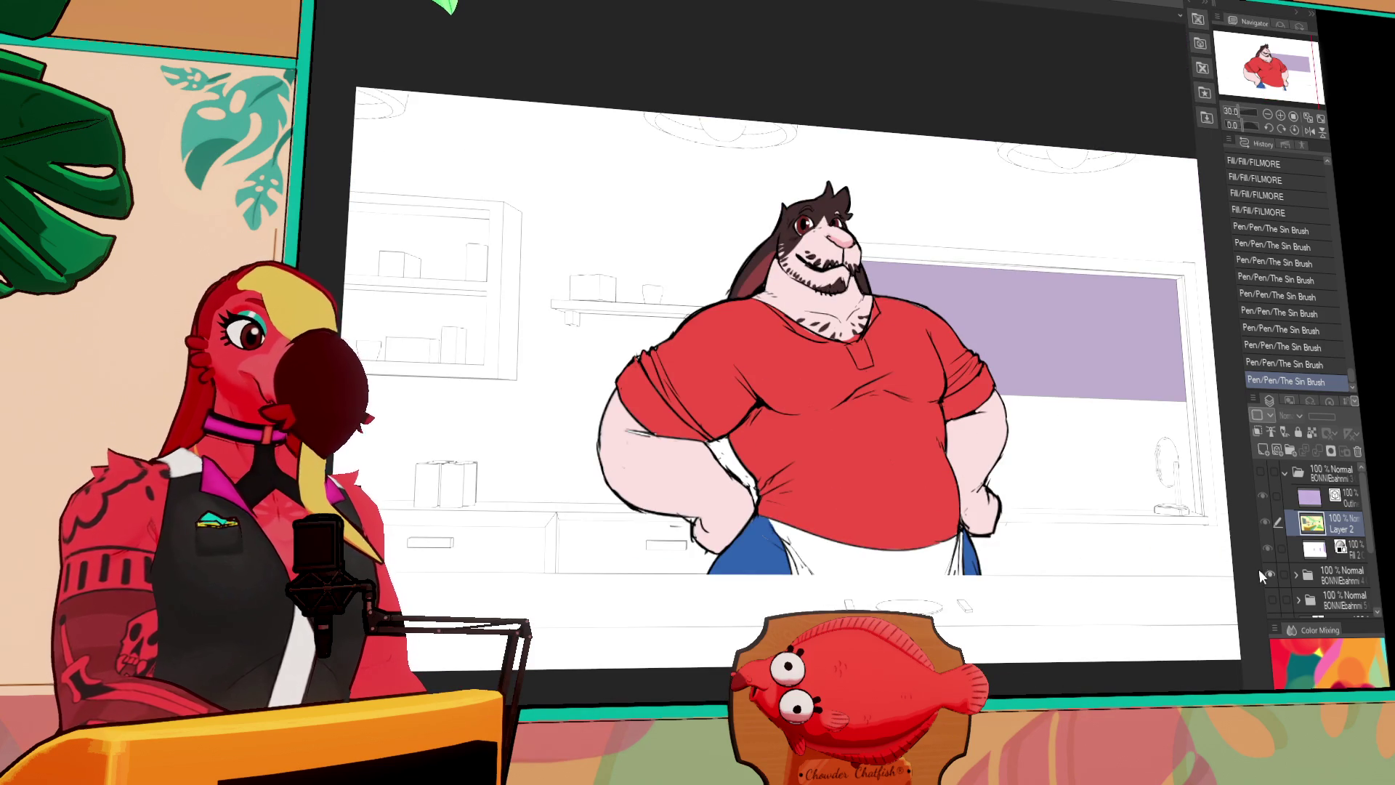
Hide the character folder, compare the diner background views, and re-show the flat-coloured diner
left_click(1271, 575)
left_click(1271, 599)
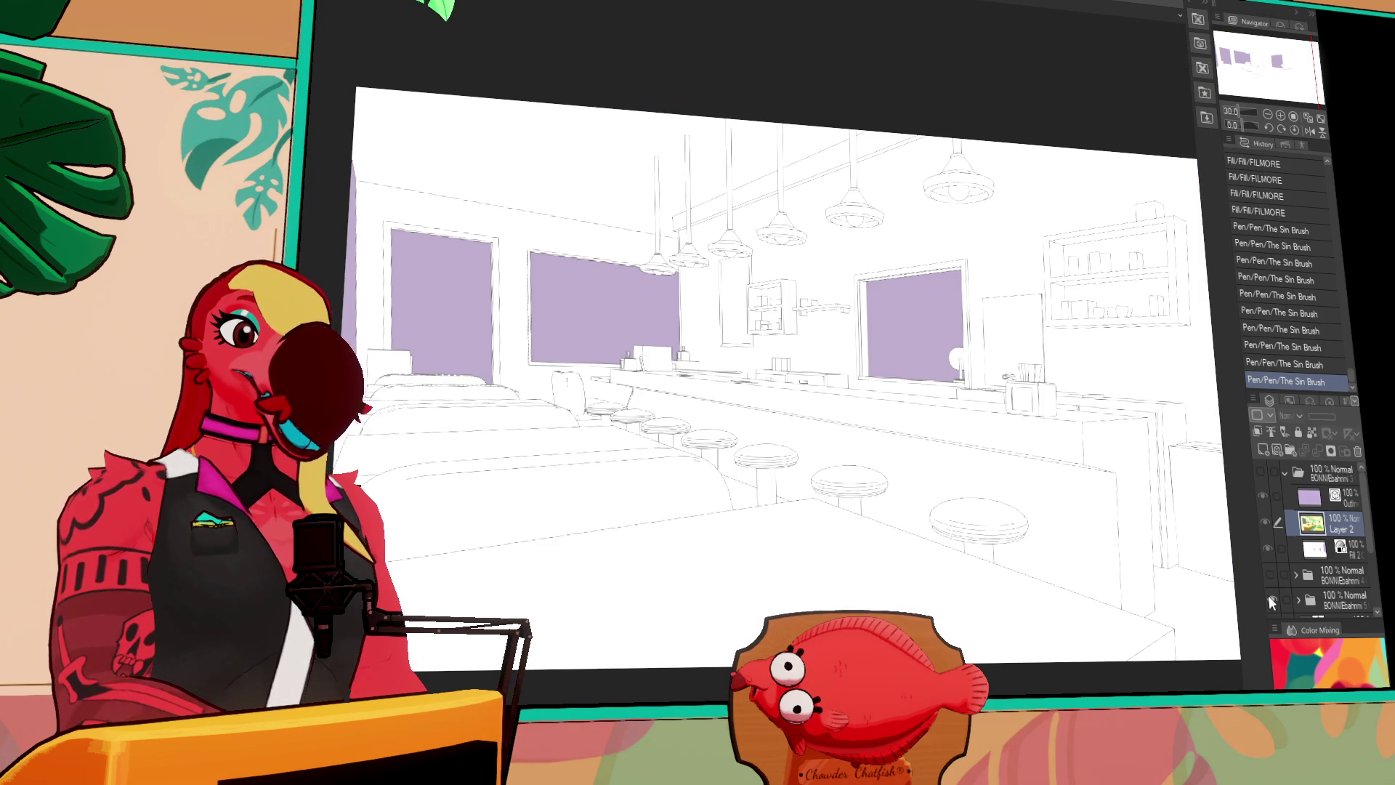
scroll(1272, 564, "down", 2)
left_click(1271, 560)
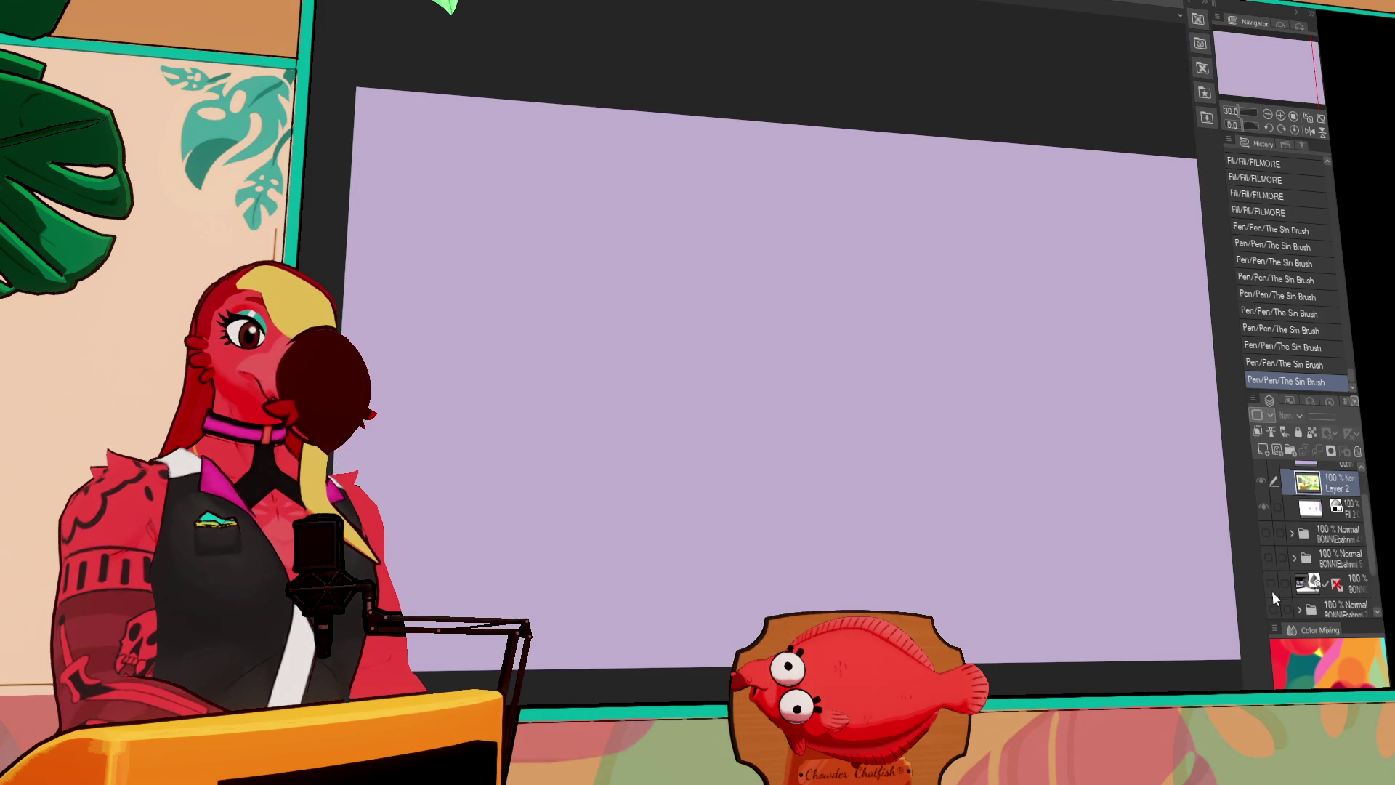
left_click(1272, 607)
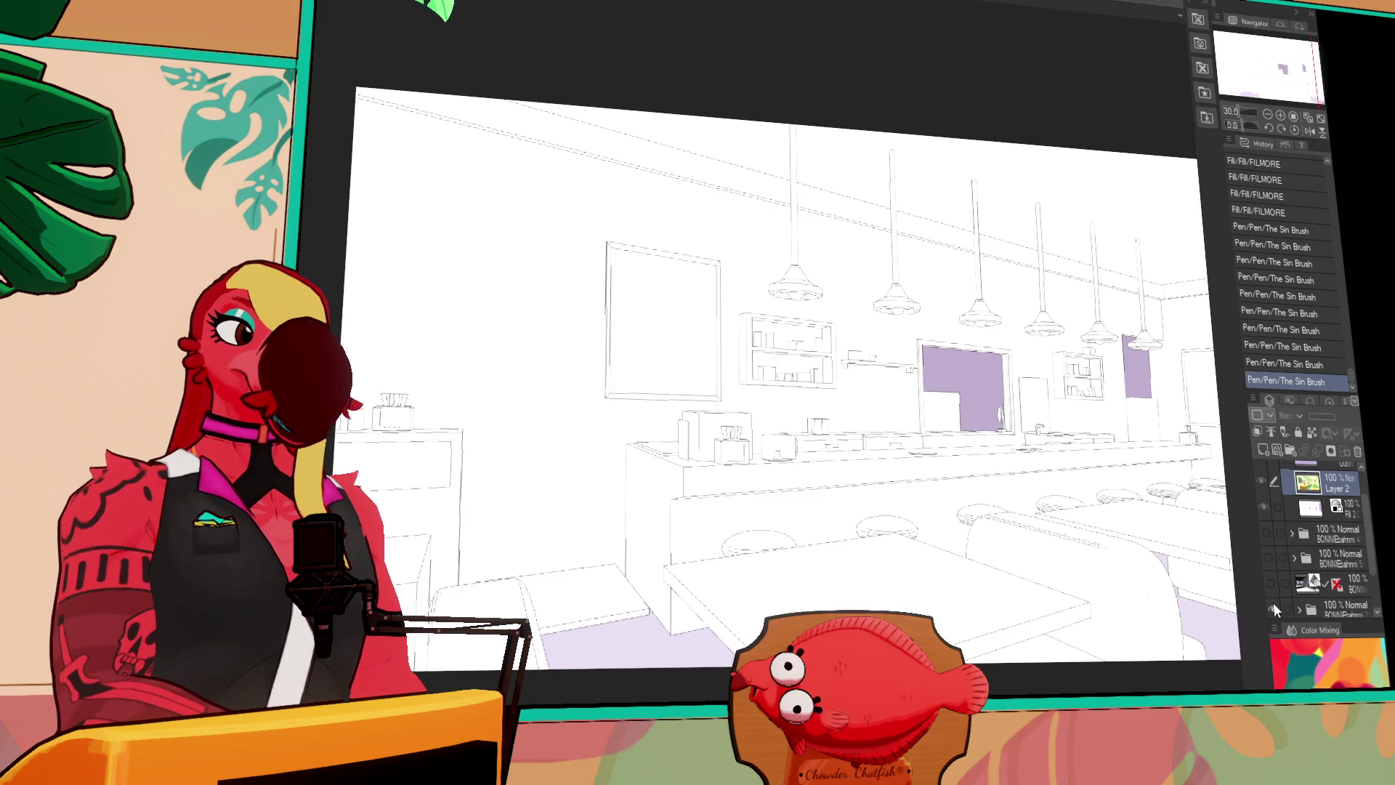
left_click(1273, 603)
scroll(1272, 581, "up", 2)
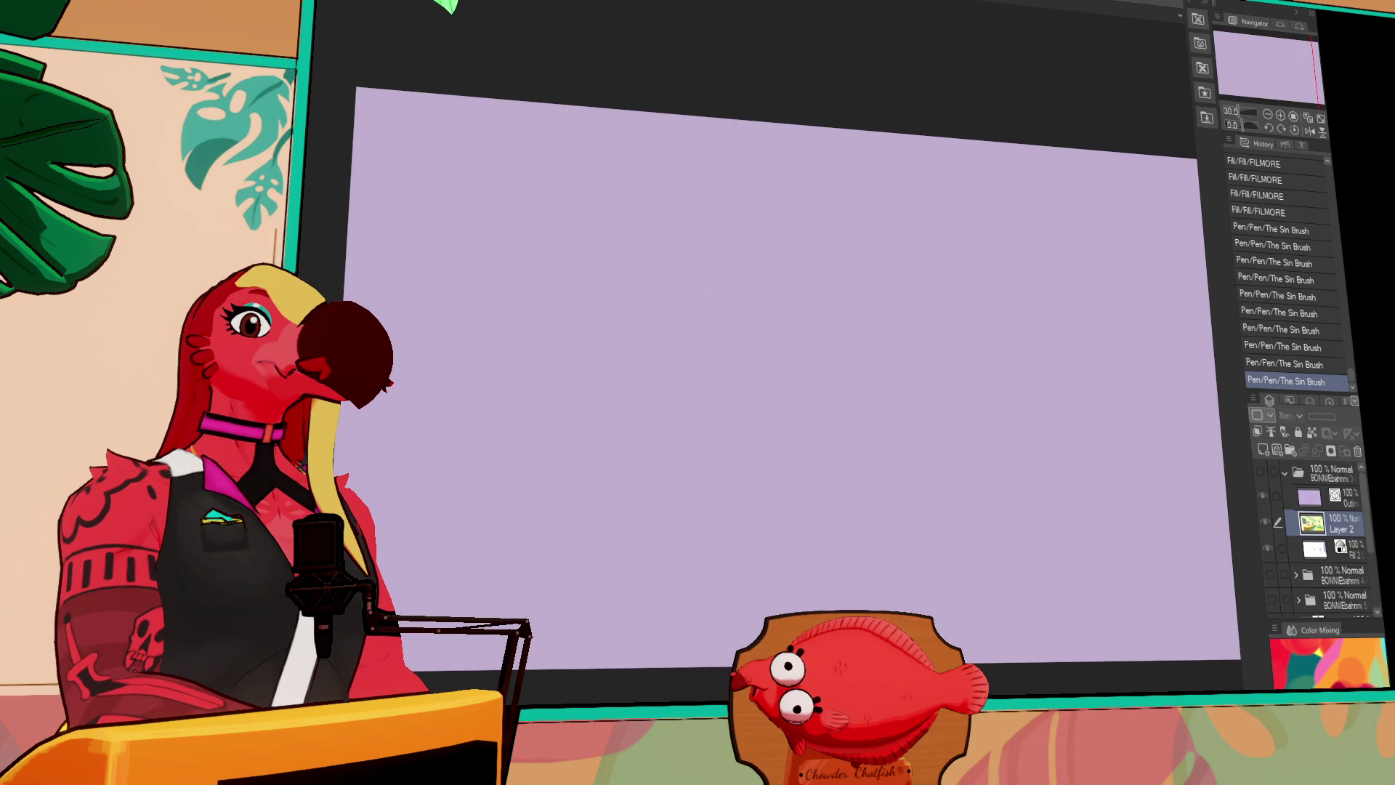
left_click(1261, 473)
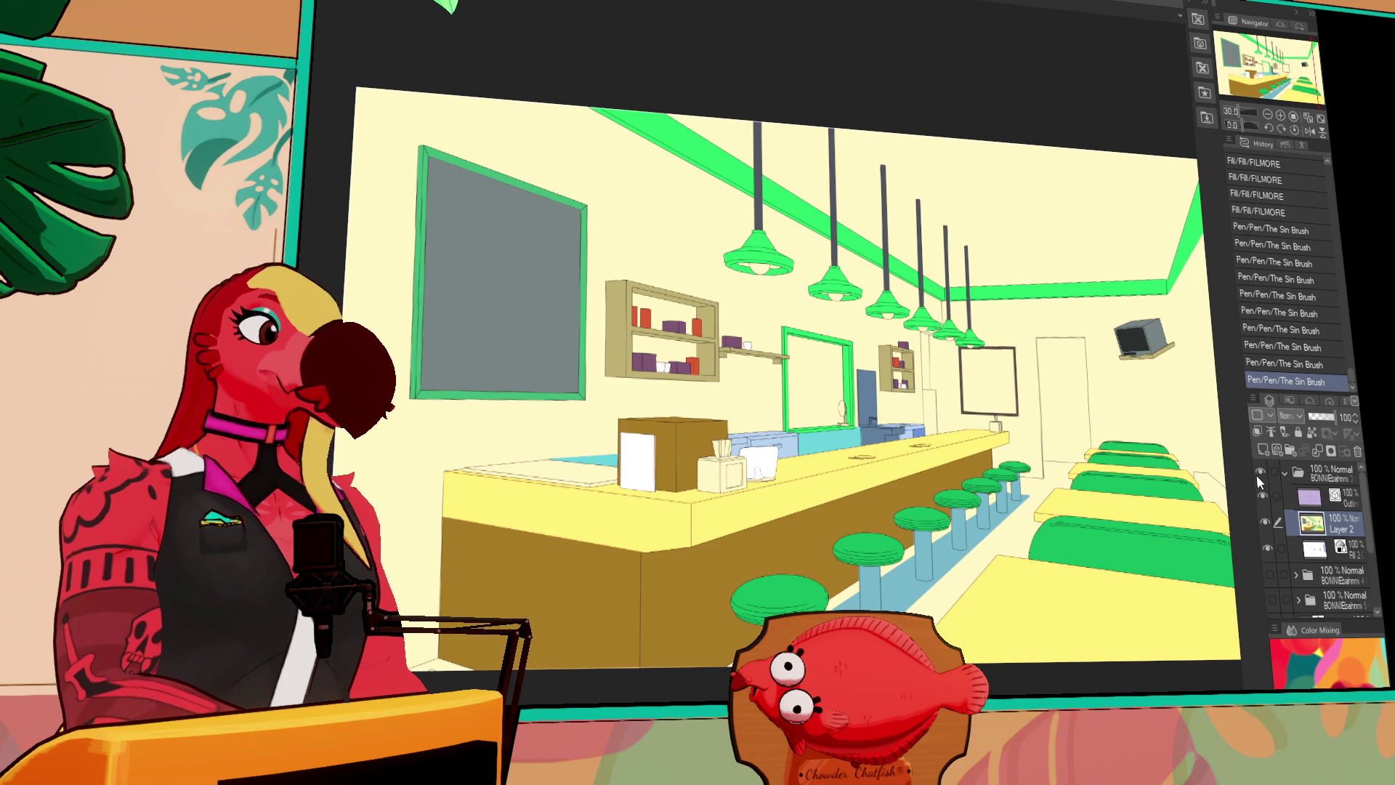
Fill the window inside the green frame and two more flat areas of the diner
key("ctrl+Tab")
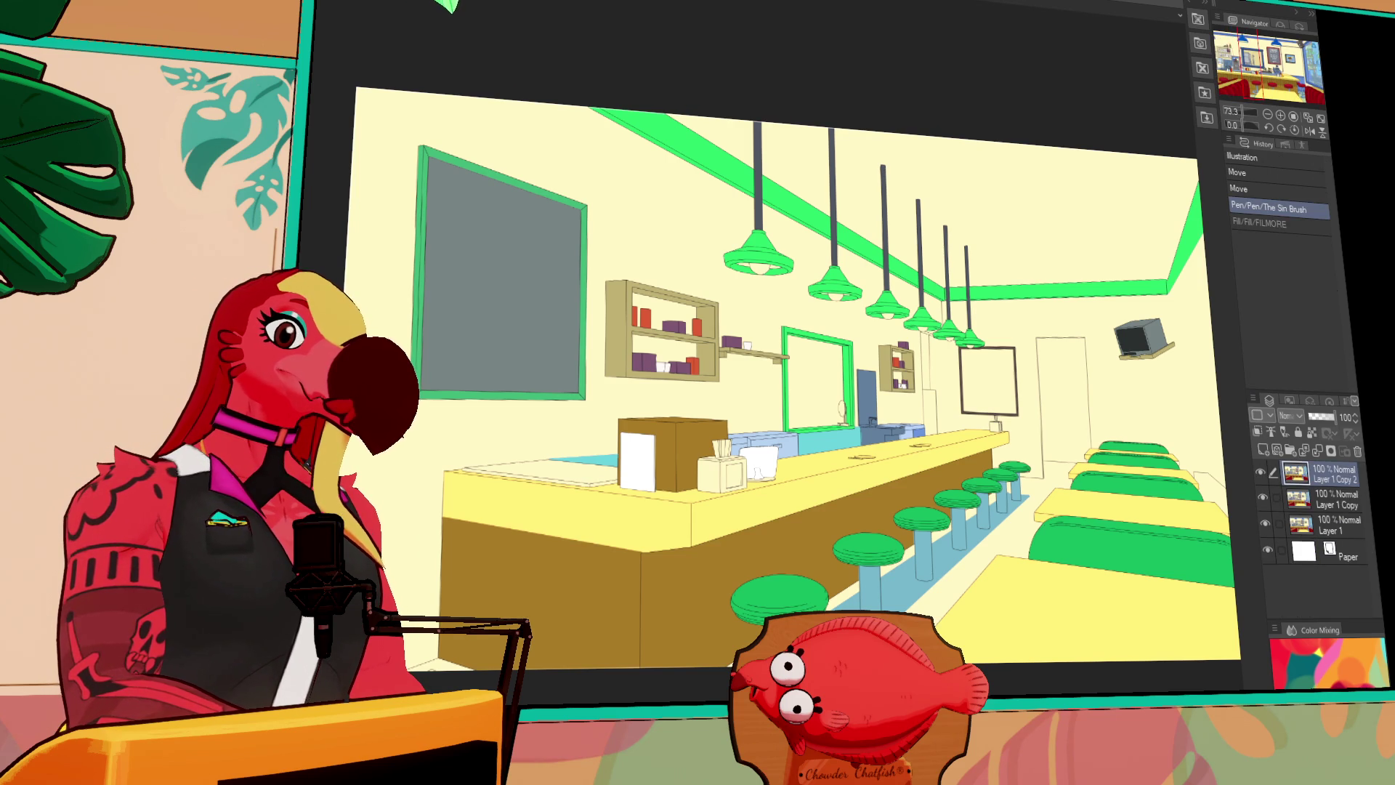
key("ctrl+Tab")
left_click(820, 372)
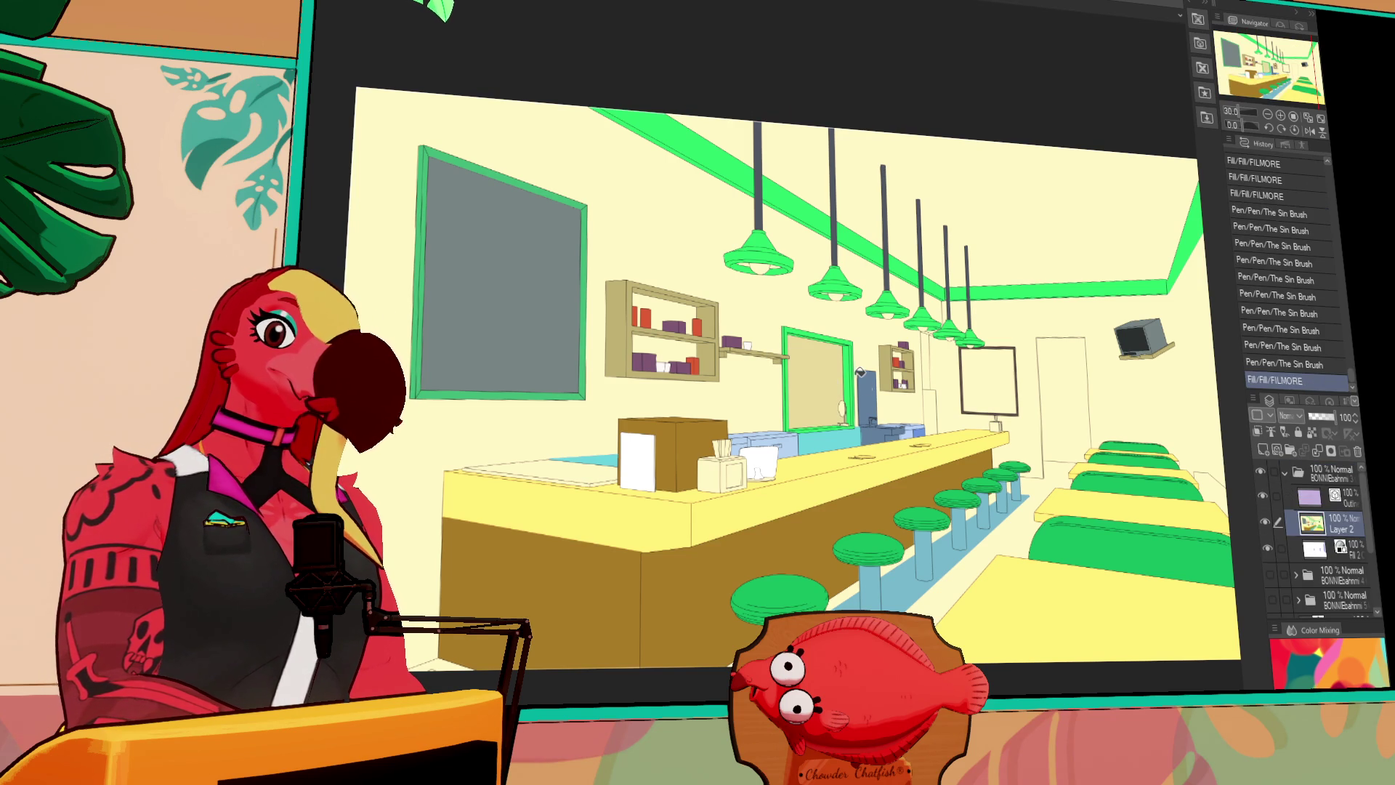
mouse_move(805, 365)
left_mouse_down()
mouse_move(762, 311)
mouse_move(837, 336)
left_mouse_up()
left_click(808, 230)
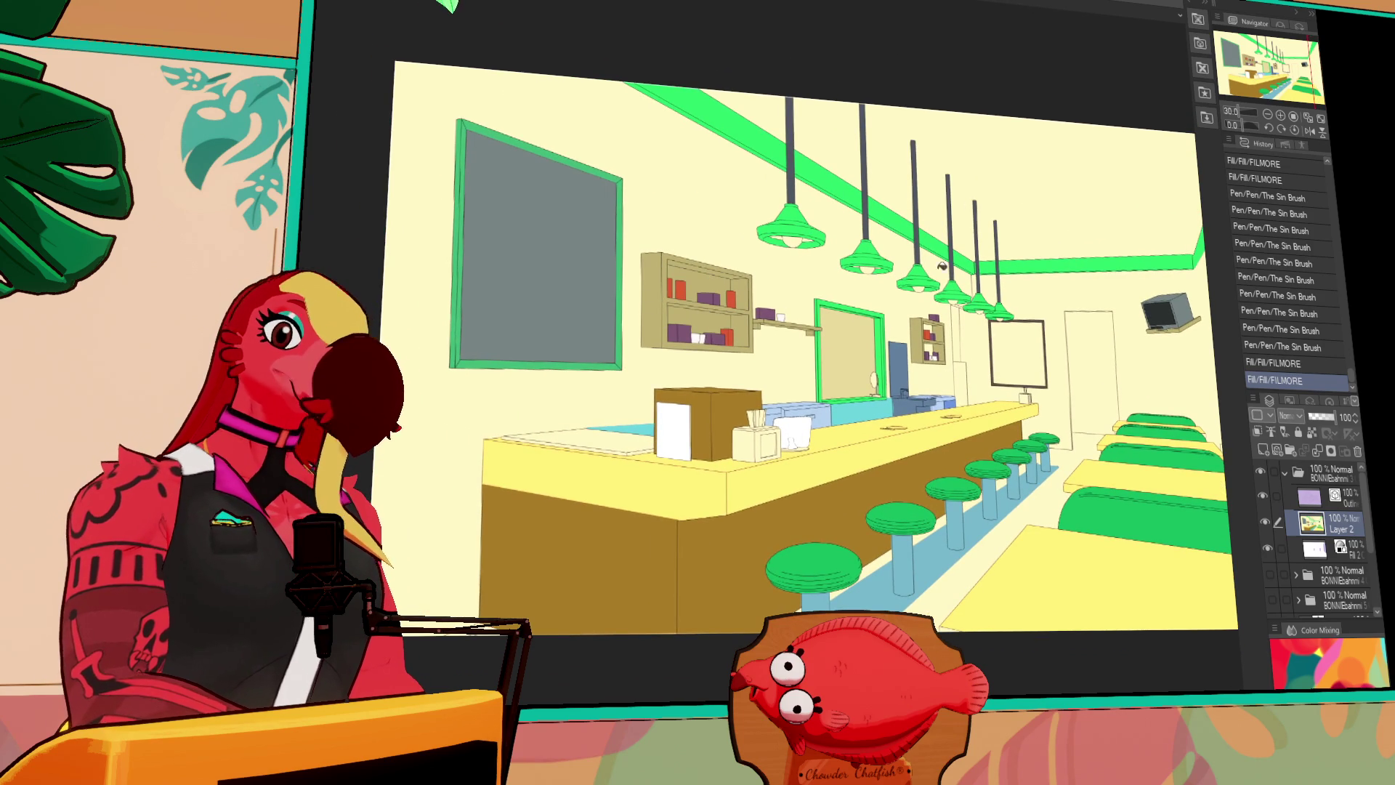
left_click(932, 350)
Fill one more flat area and draw a horizontal line along the counter base
left_click_drag(868, 224, 856, 209)
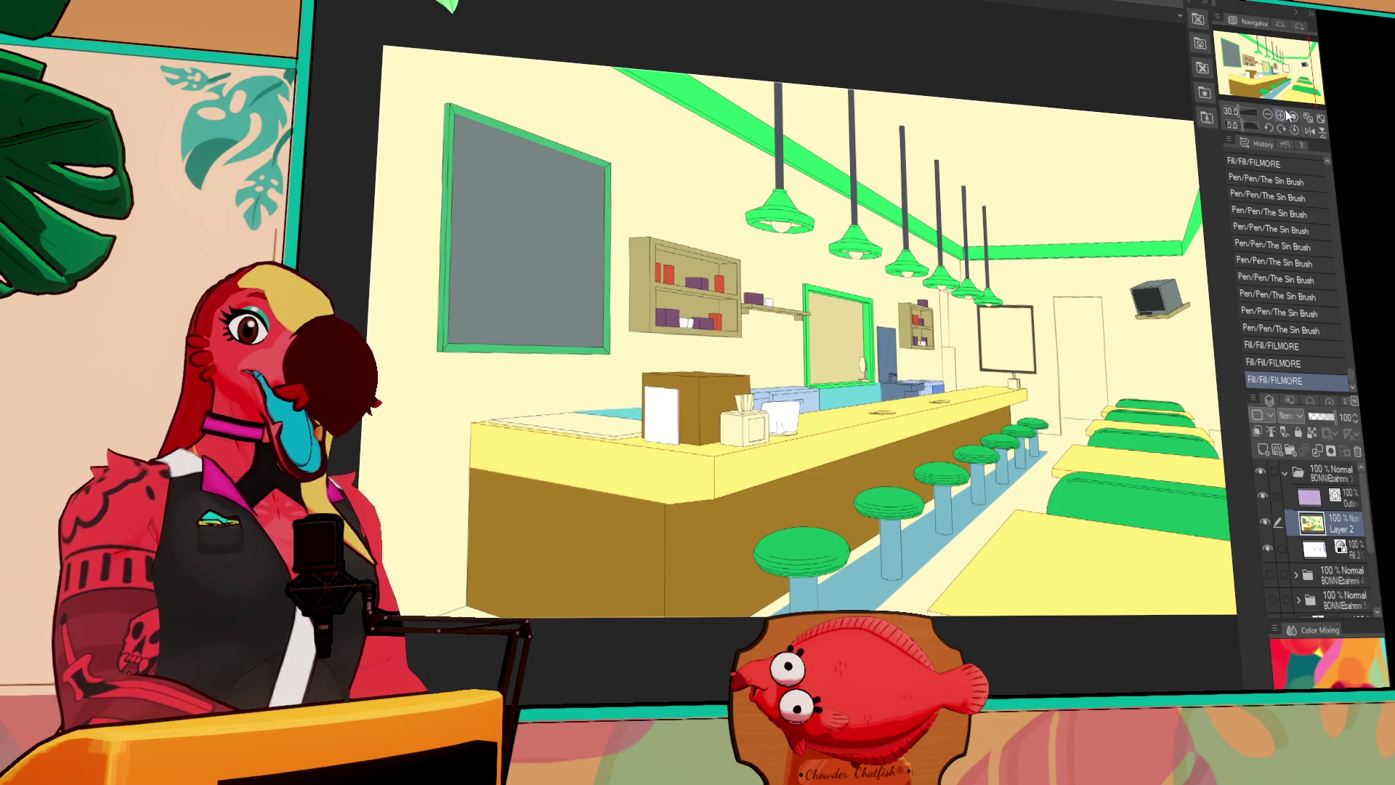
left_click(1293, 113)
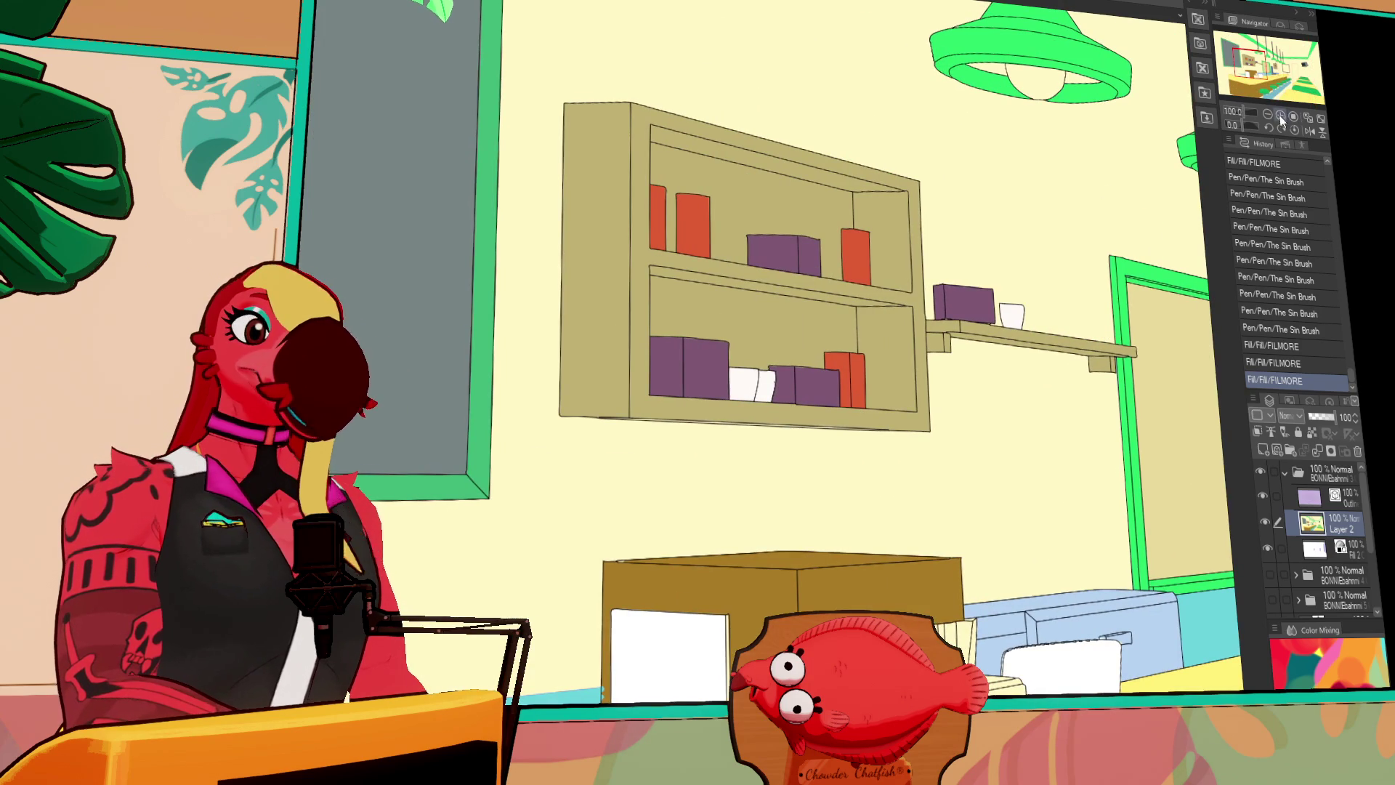
left_click(1269, 114)
left_click(1268, 114)
left_click(1268, 115)
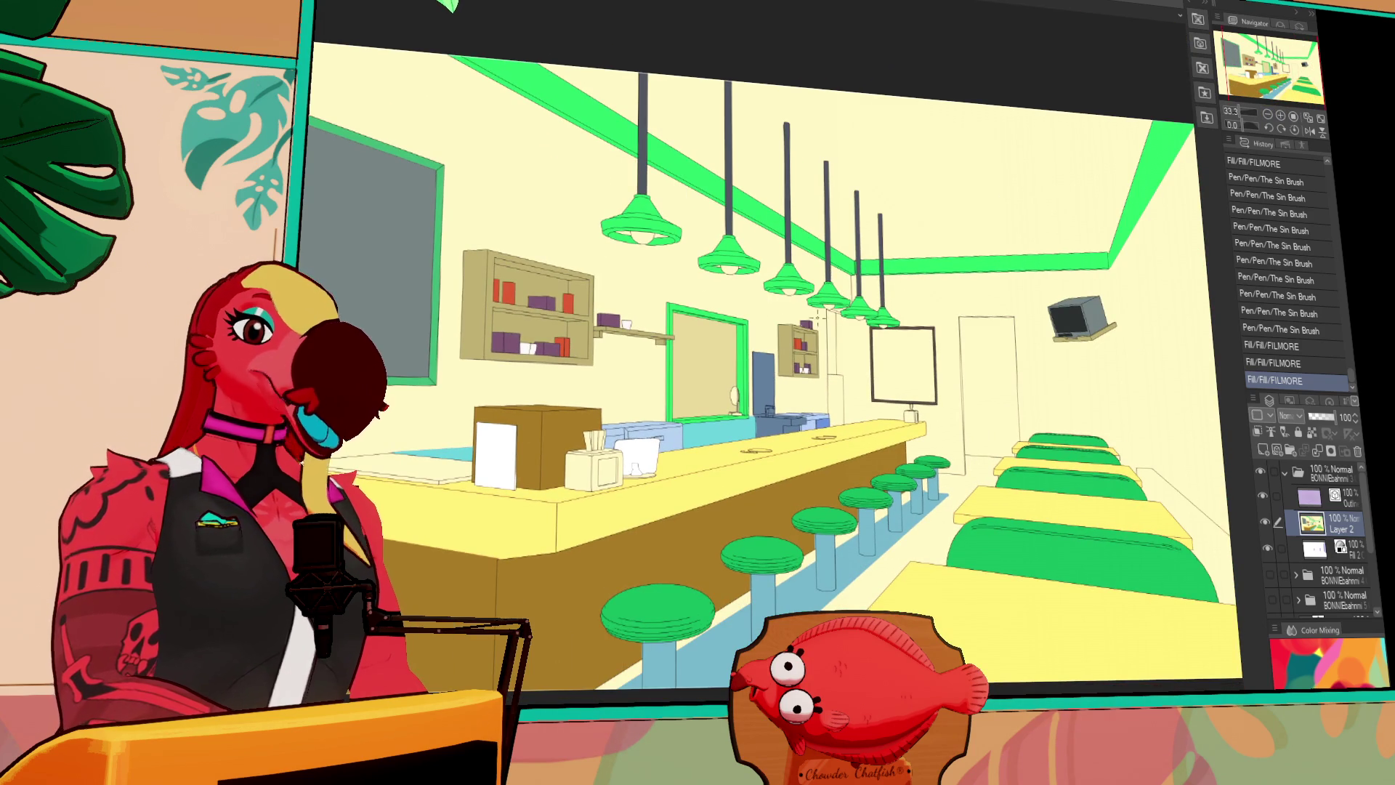
left_click(830, 350)
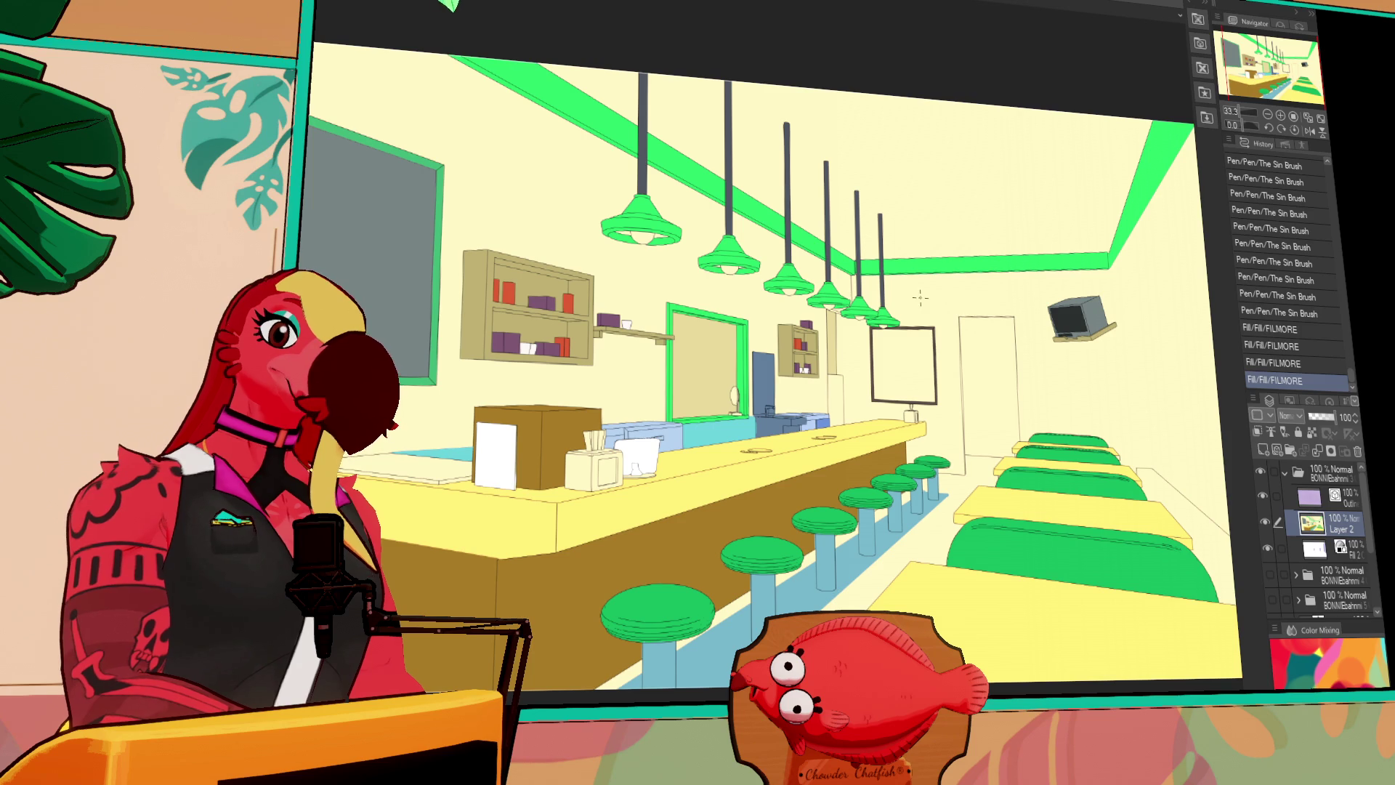
left_click(1018, 378)
left_click_drag(843, 419, 1000, 419)
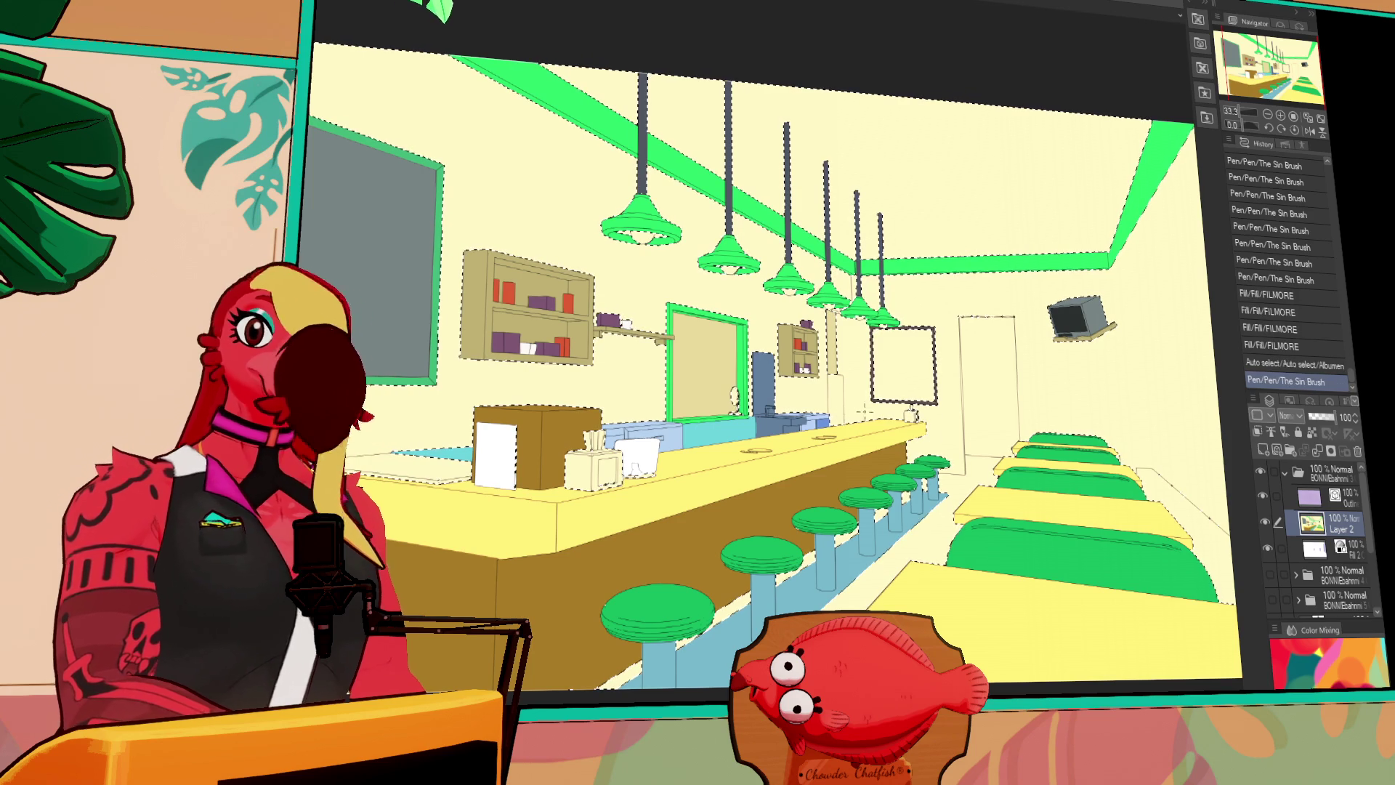
Finish the cyan floor line and bucket-fill the strip beside the counter cyan, undoing the wall fill
left_click(1137, 428, "shift")
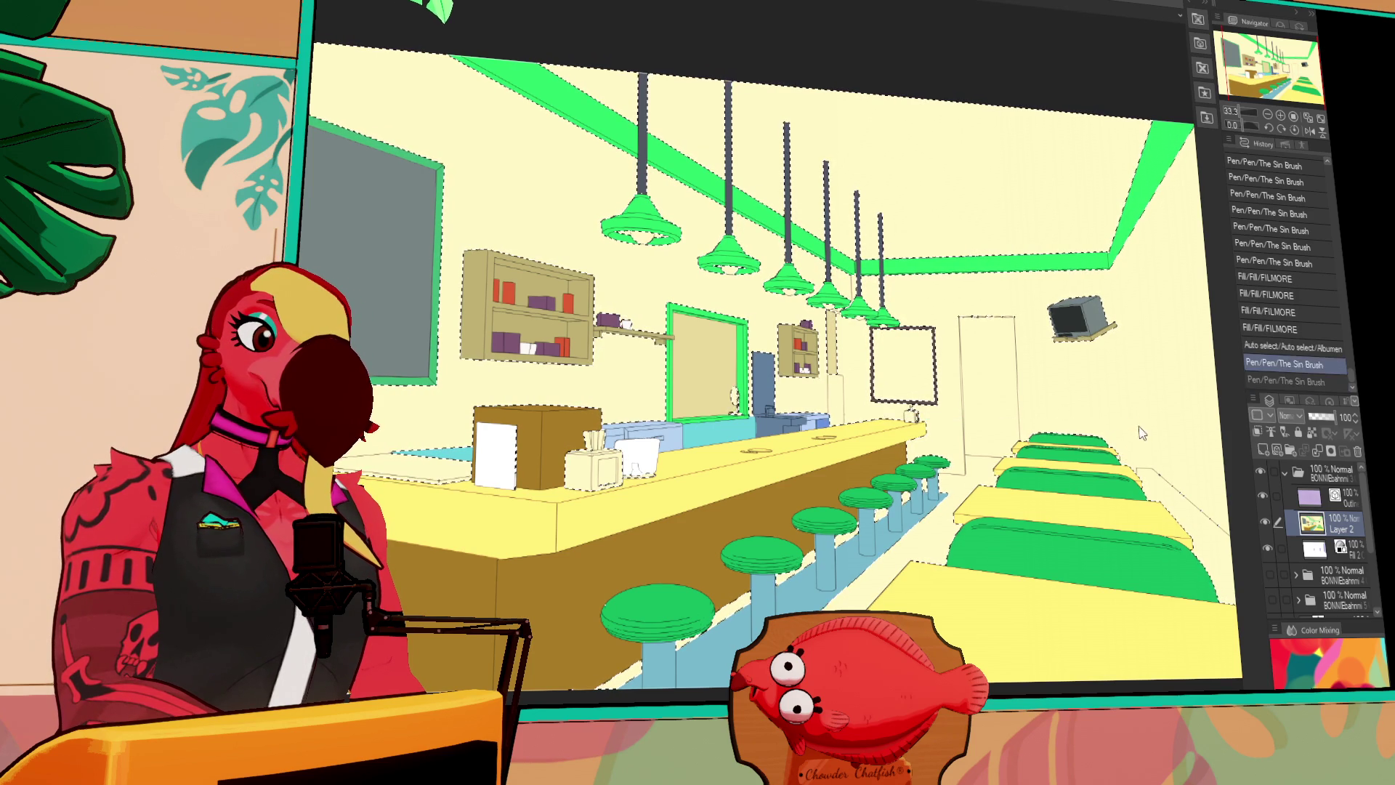
key("g")
left_click(945, 451)
left_click(1048, 357)
left_click(1091, 378)
key("ctrl+z")
Draw cyan diagonal floor-edge lines along the base of the right wall
left_click_drag(1166, 425, 1063, 389)
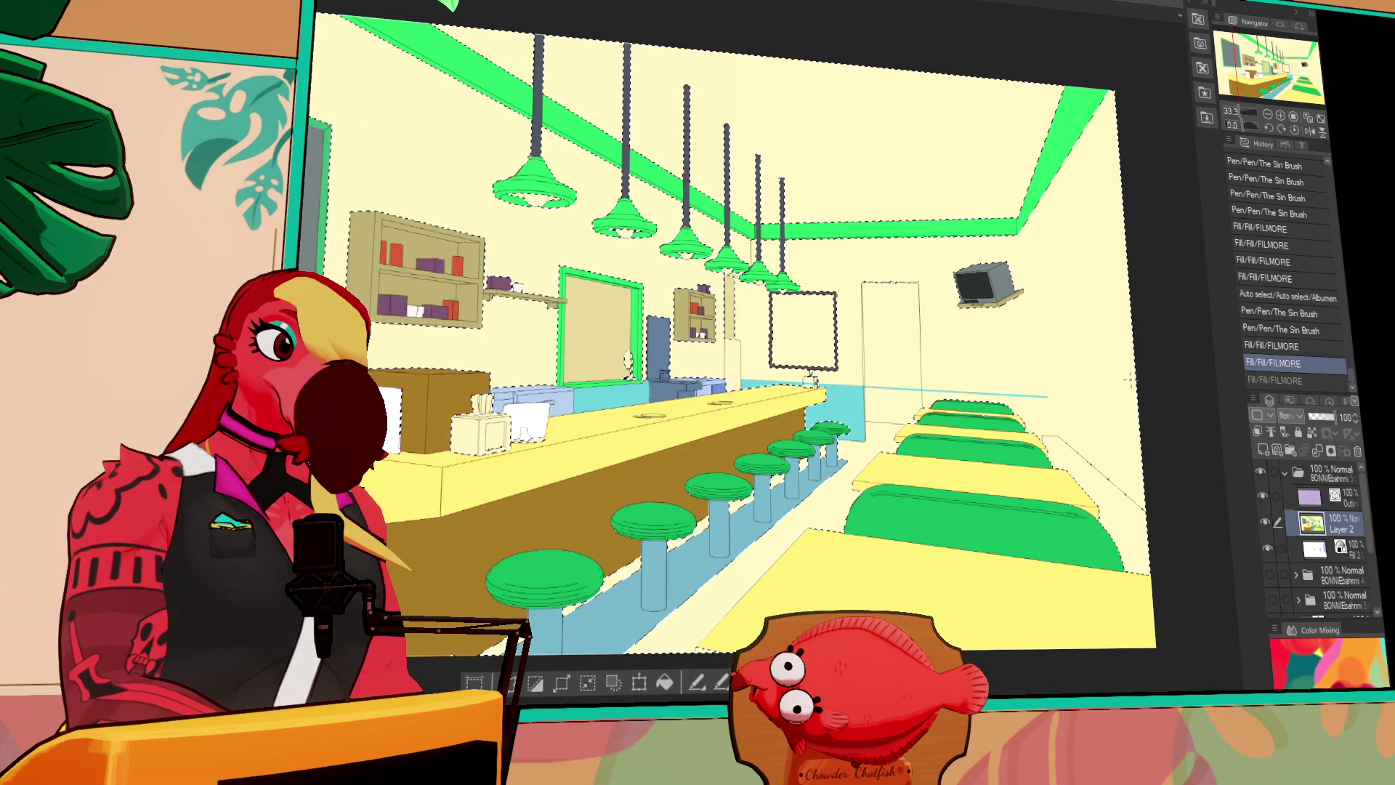
left_click(1026, 398)
left_click(1152, 495, "shift")
left_click(1154, 495, "shift")
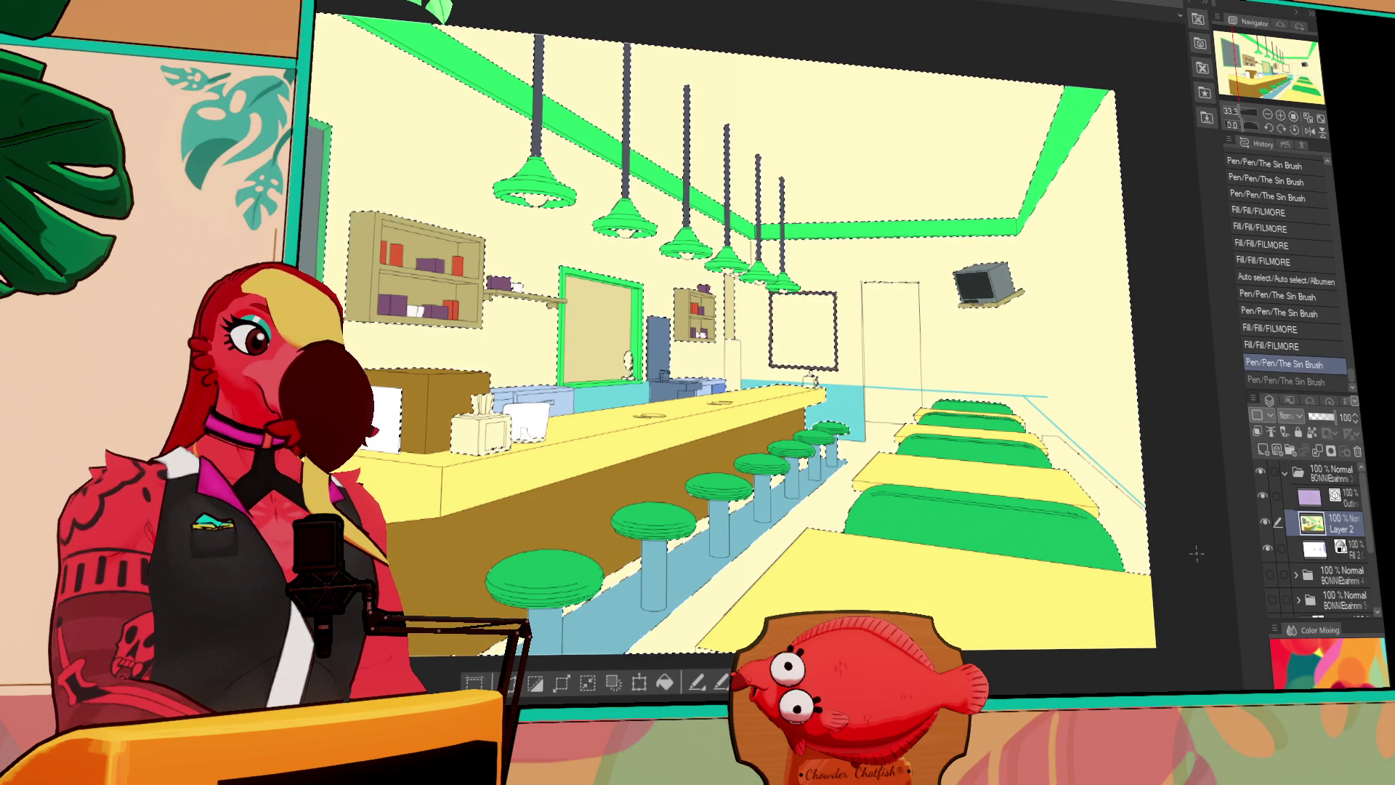
left_click(1039, 376)
left_click(1039, 376)
Deselect, draw a vertical line at the right-wall corner on the Outline layer, and hide Layer 2
left_click(1308, 497)
key("ctrl+d")
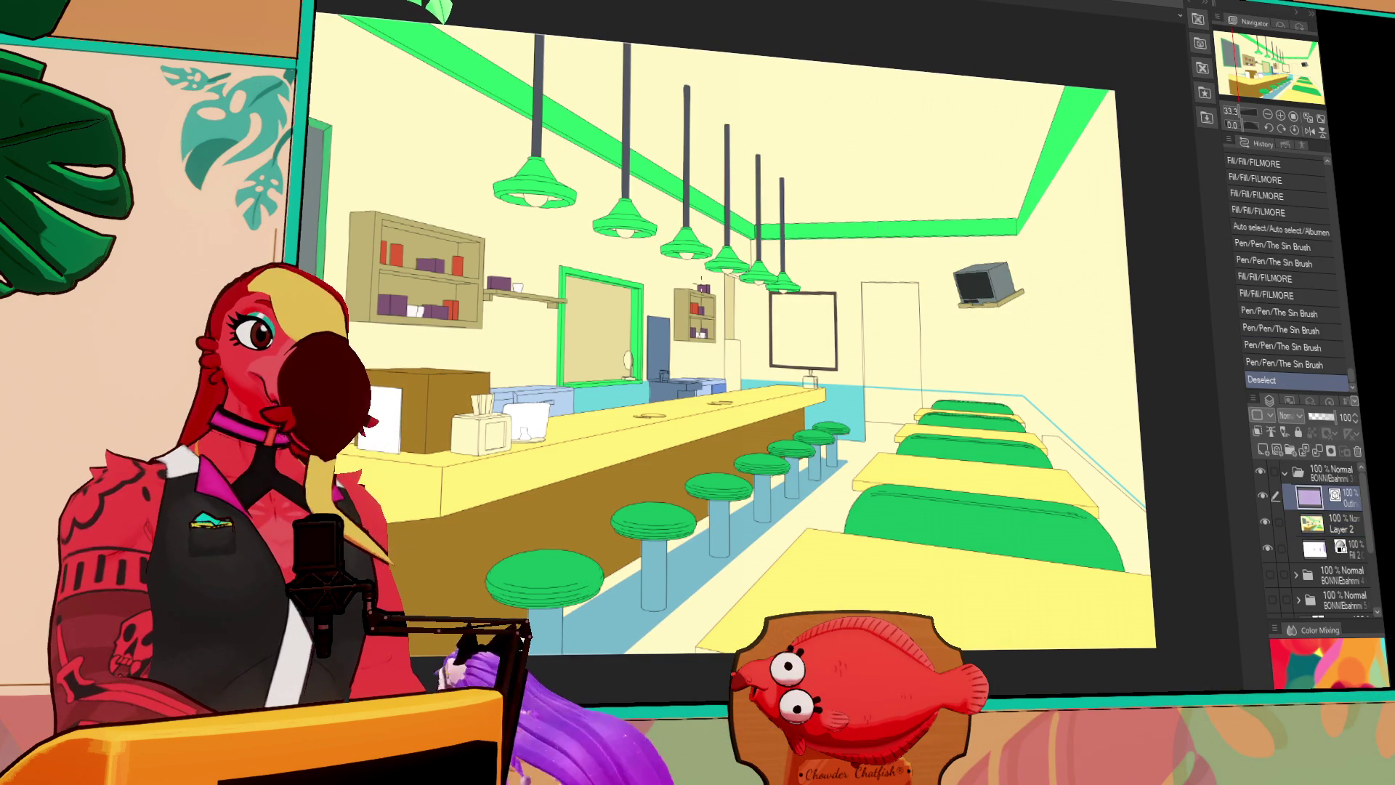
left_click(1020, 236)
left_click(1025, 417, "shift")
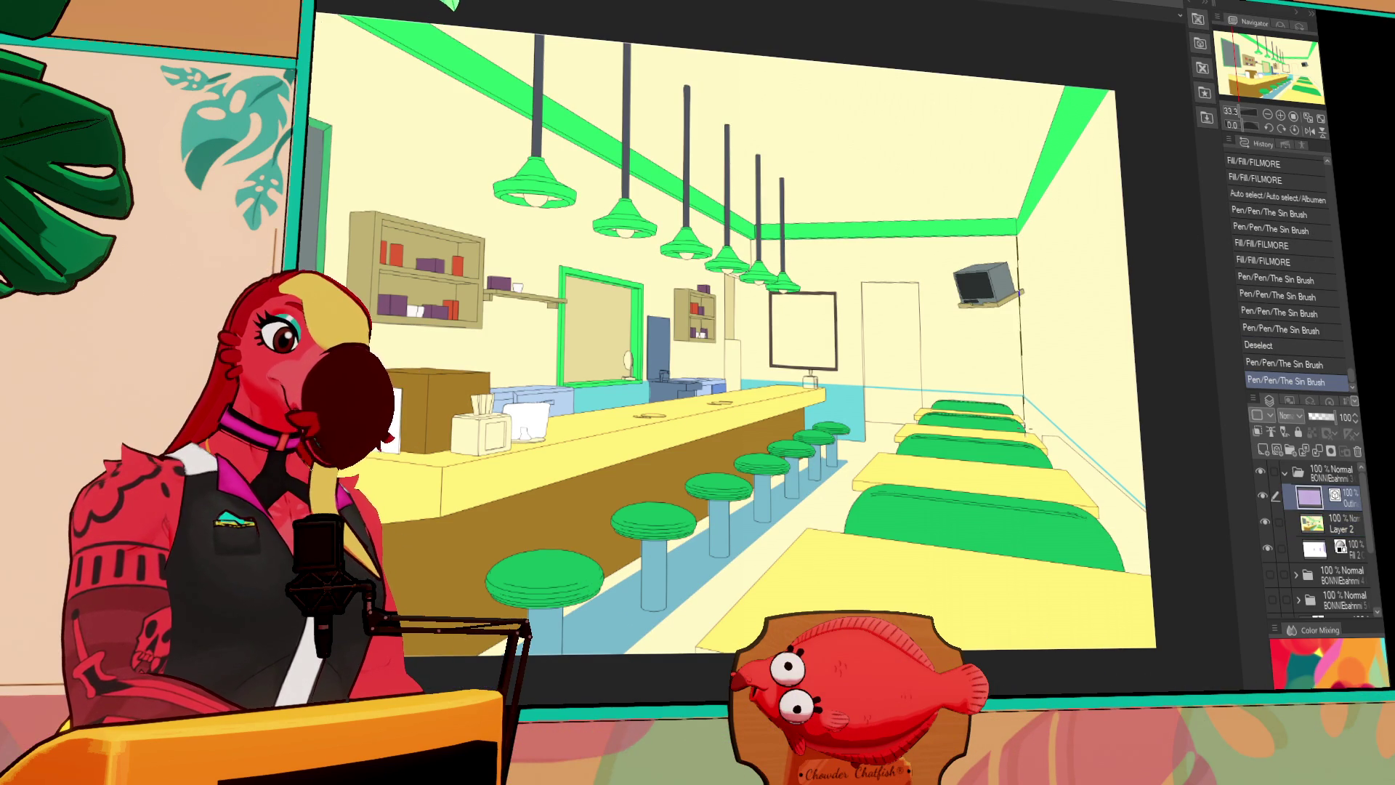
left_click(1031, 401)
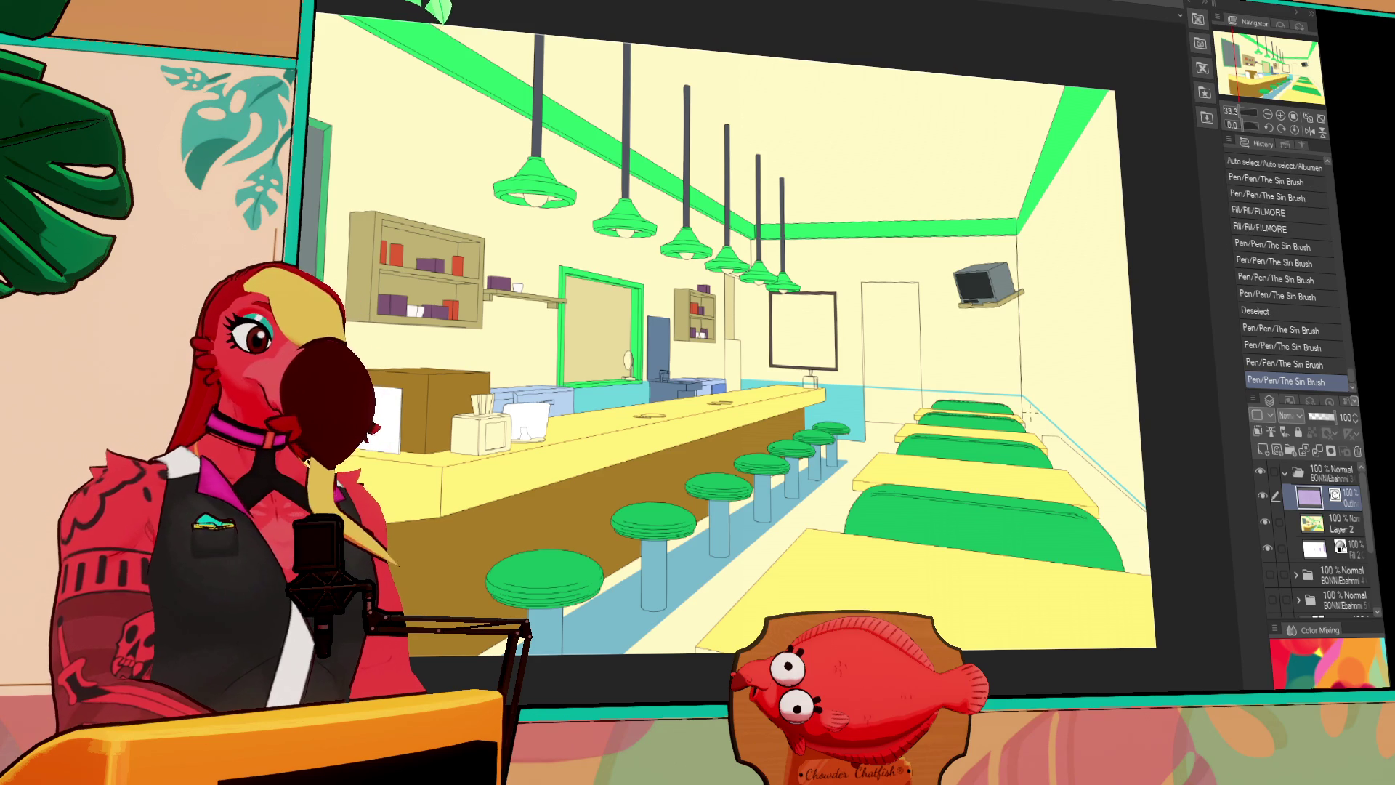
key("ctrl+z")
key("ctrl+z")
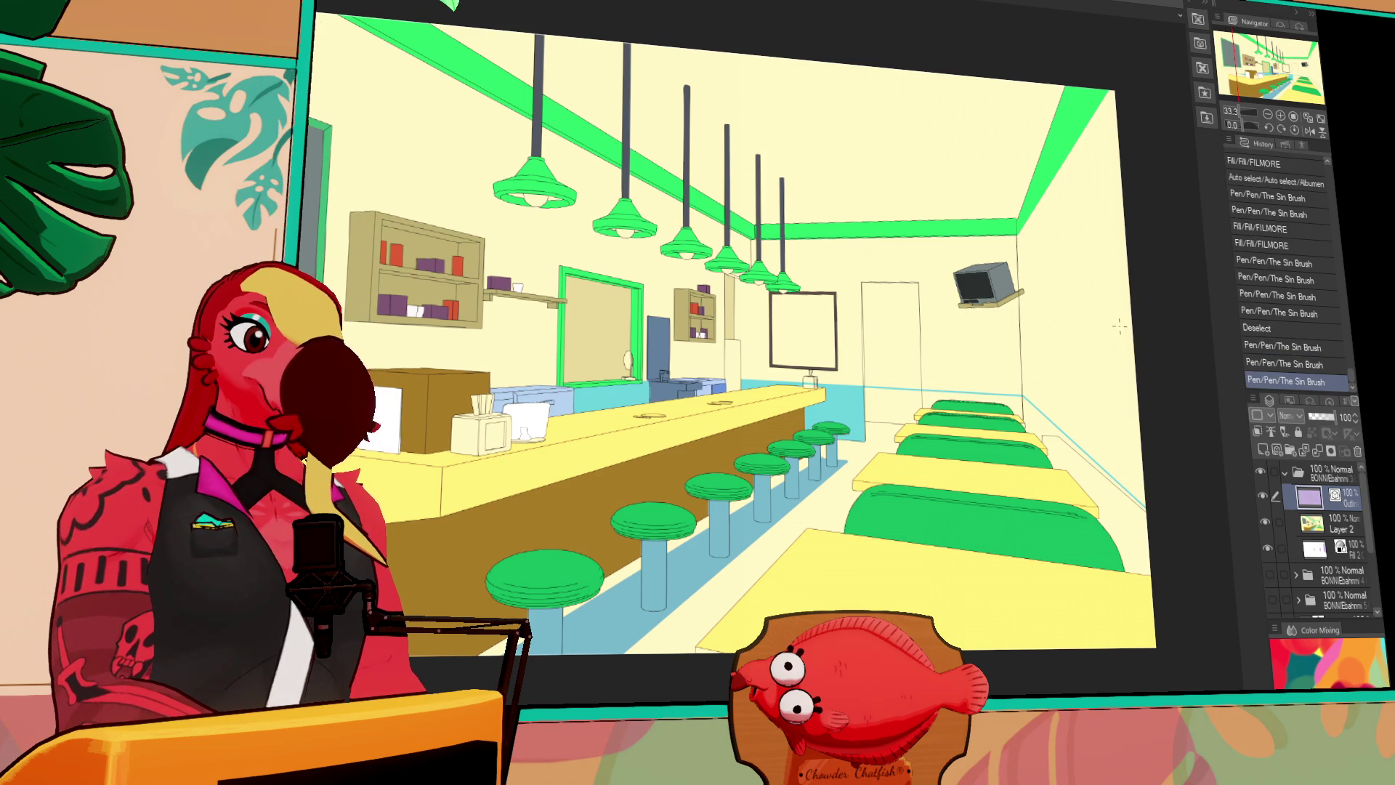
left_click(1028, 431, "shift")
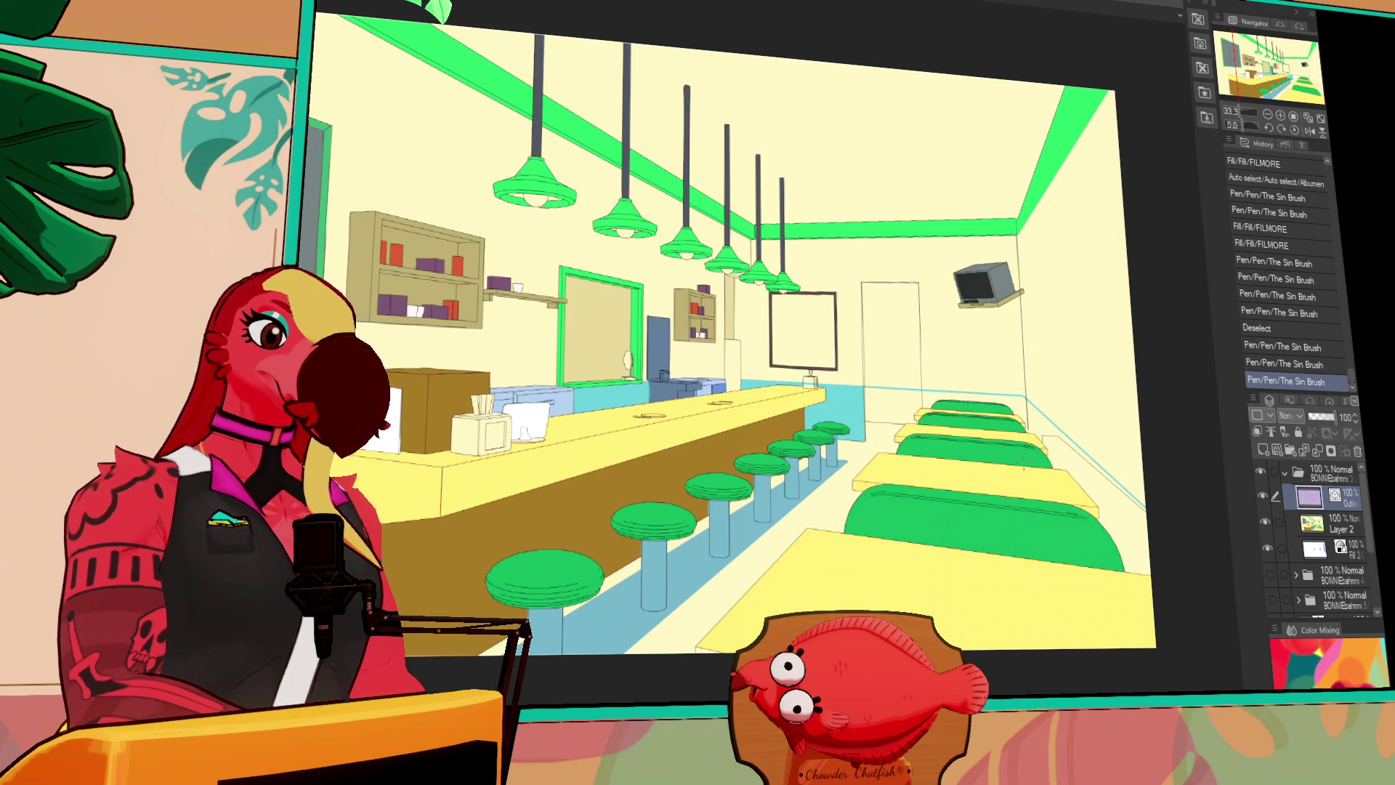
left_click(1266, 522)
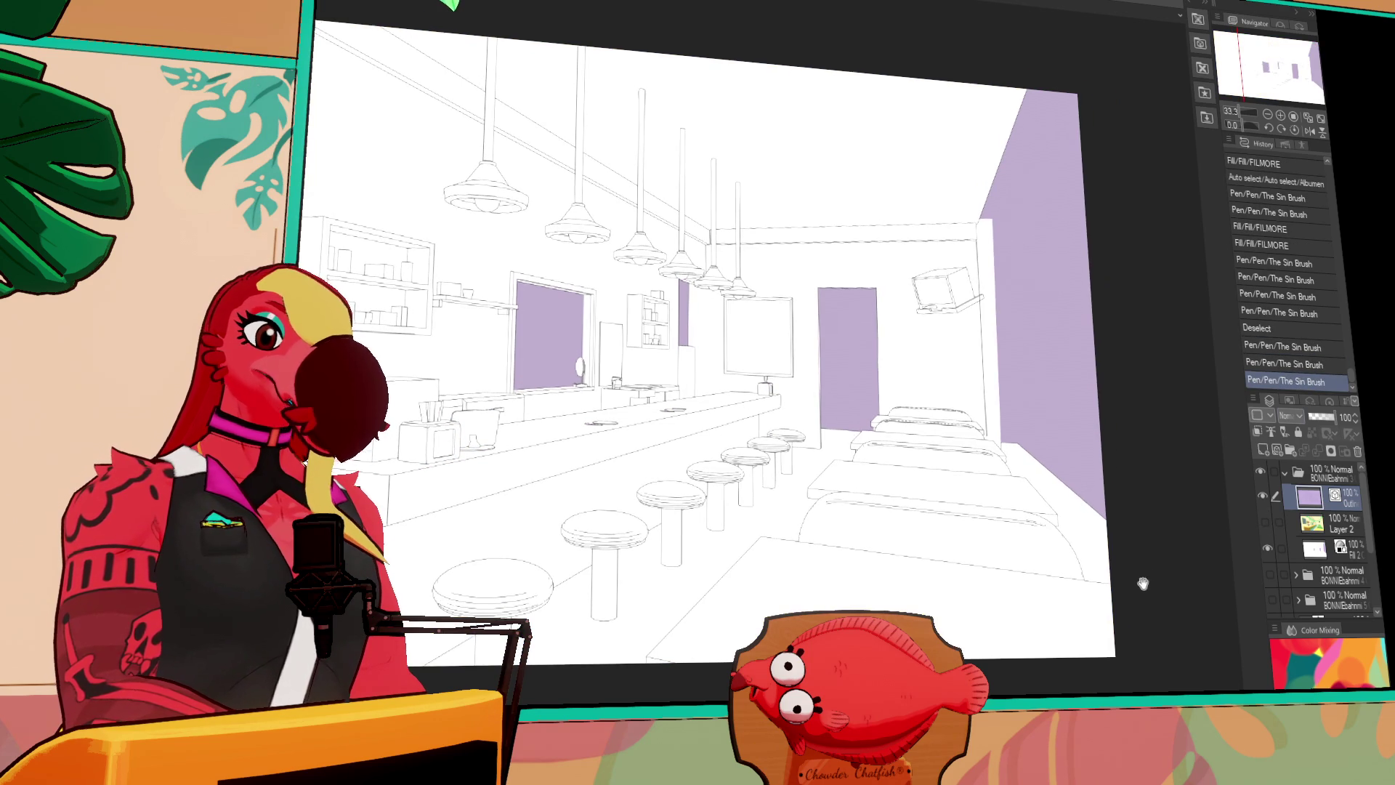
Hide the Fill layer, redraw the right-wall vertical line longer, and reapply the diagonal vector edit
left_click(1268, 549)
key("ctrl+z")
left_click(989, 443, "shift")
mouse_move(990, 497)
left_mouse_down()
mouse_move(1095, 407)
mouse_move(1119, 416)
mouse_move(1060, 424)
left_mouse_up()
left_click(1012, 178)
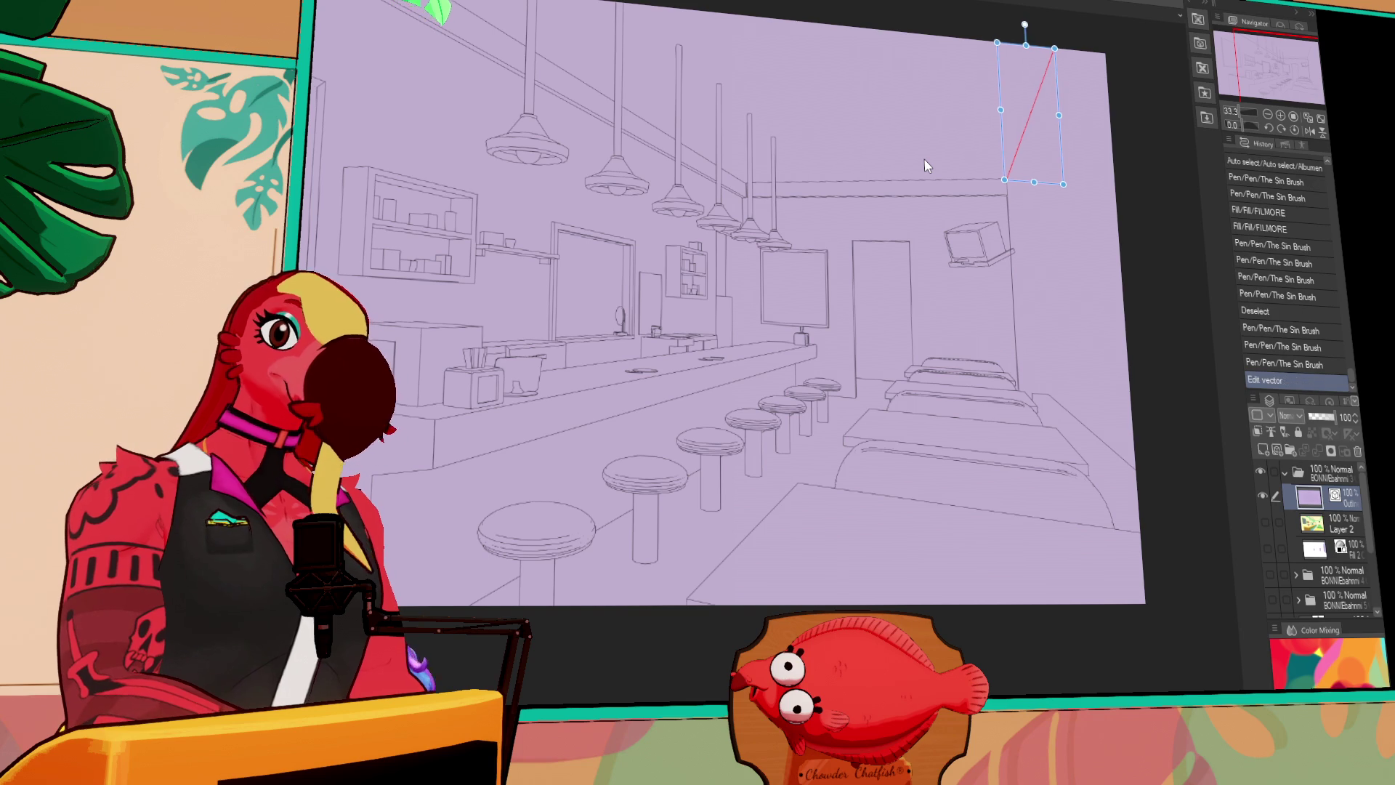
key("ctrl+z")
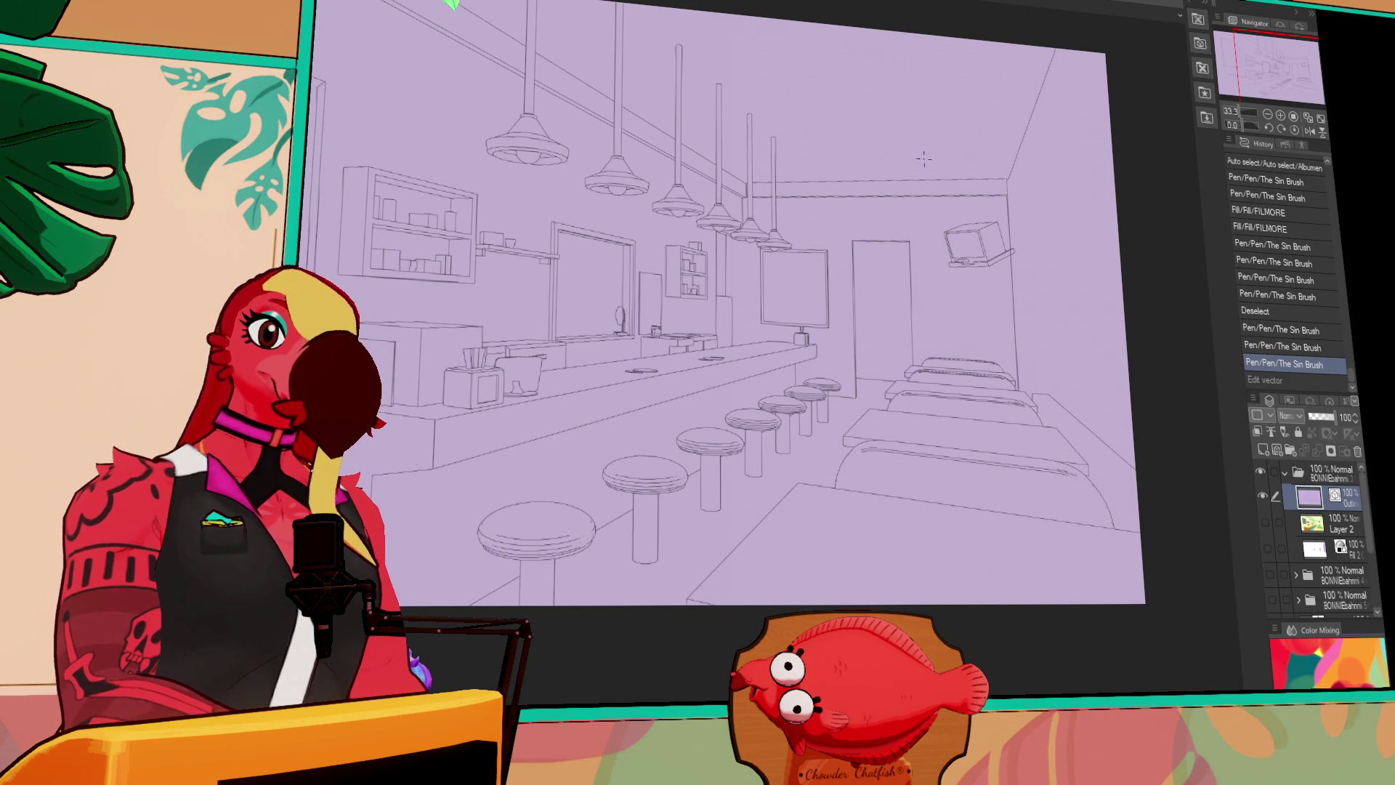
left_click(1008, 177)
key("ctrl+y")
key("p")
Draw two diagonal lines along the back-right wall edge and erase their stray bits
left_click_drag(1143, 419, 1139, 393)
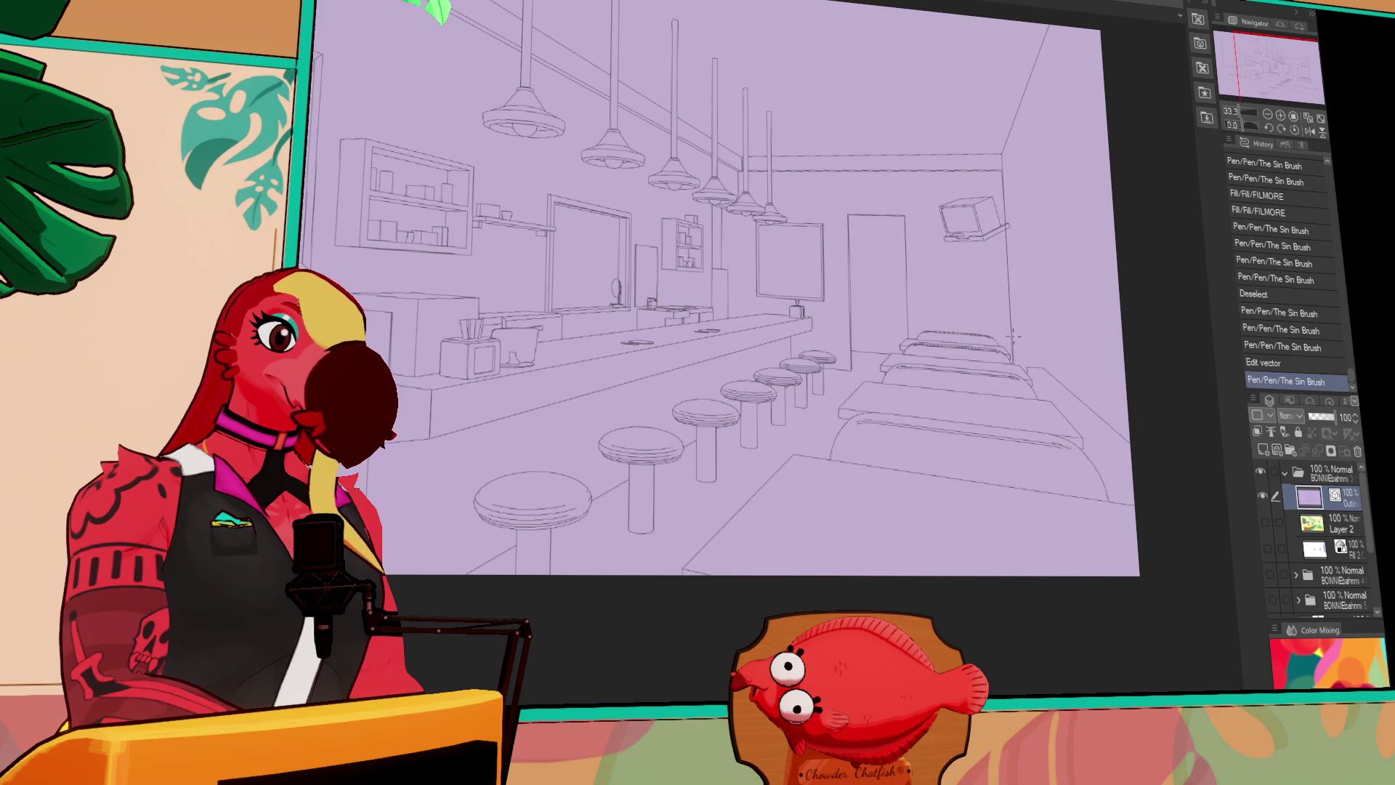
left_click_drag(1013, 339, 1131, 446)
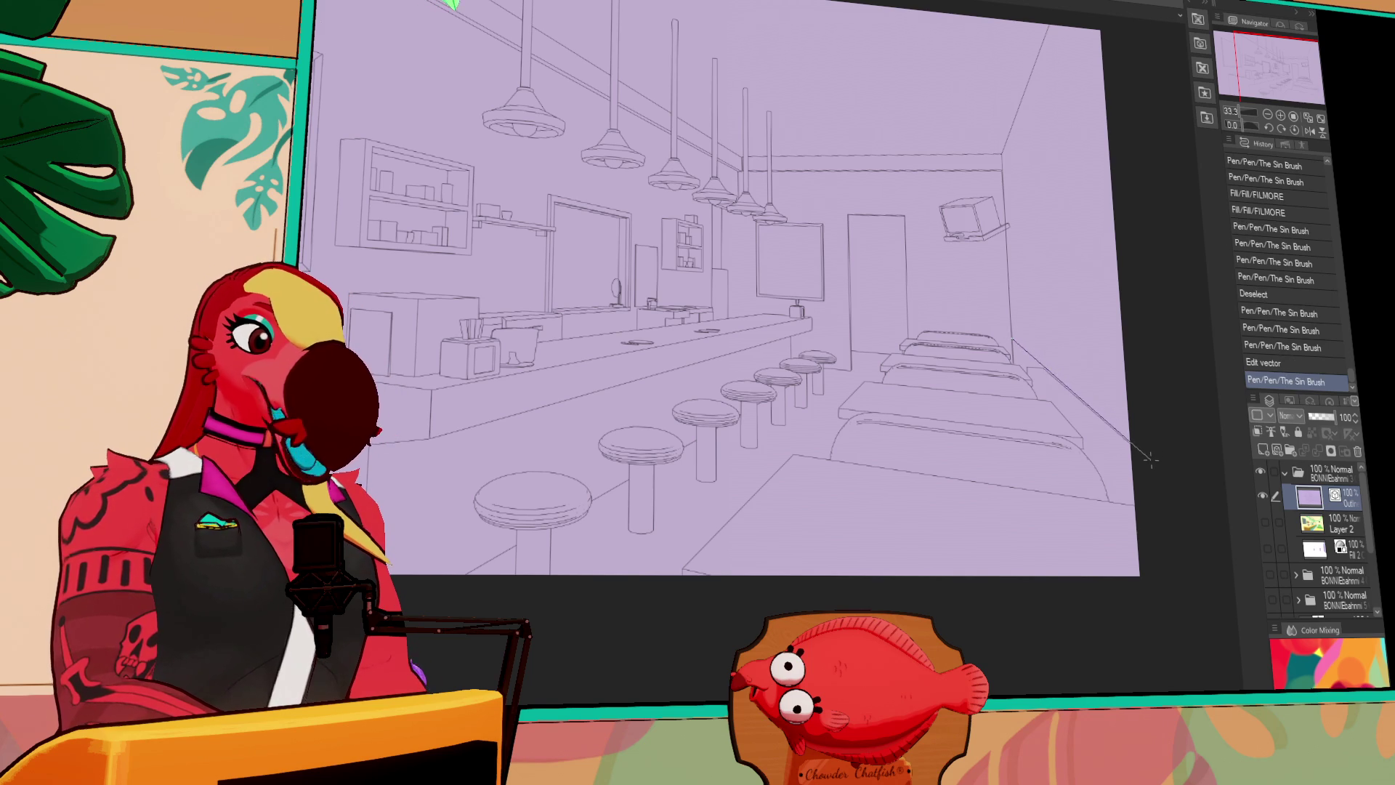
left_click_drag(1016, 342, 1149, 466)
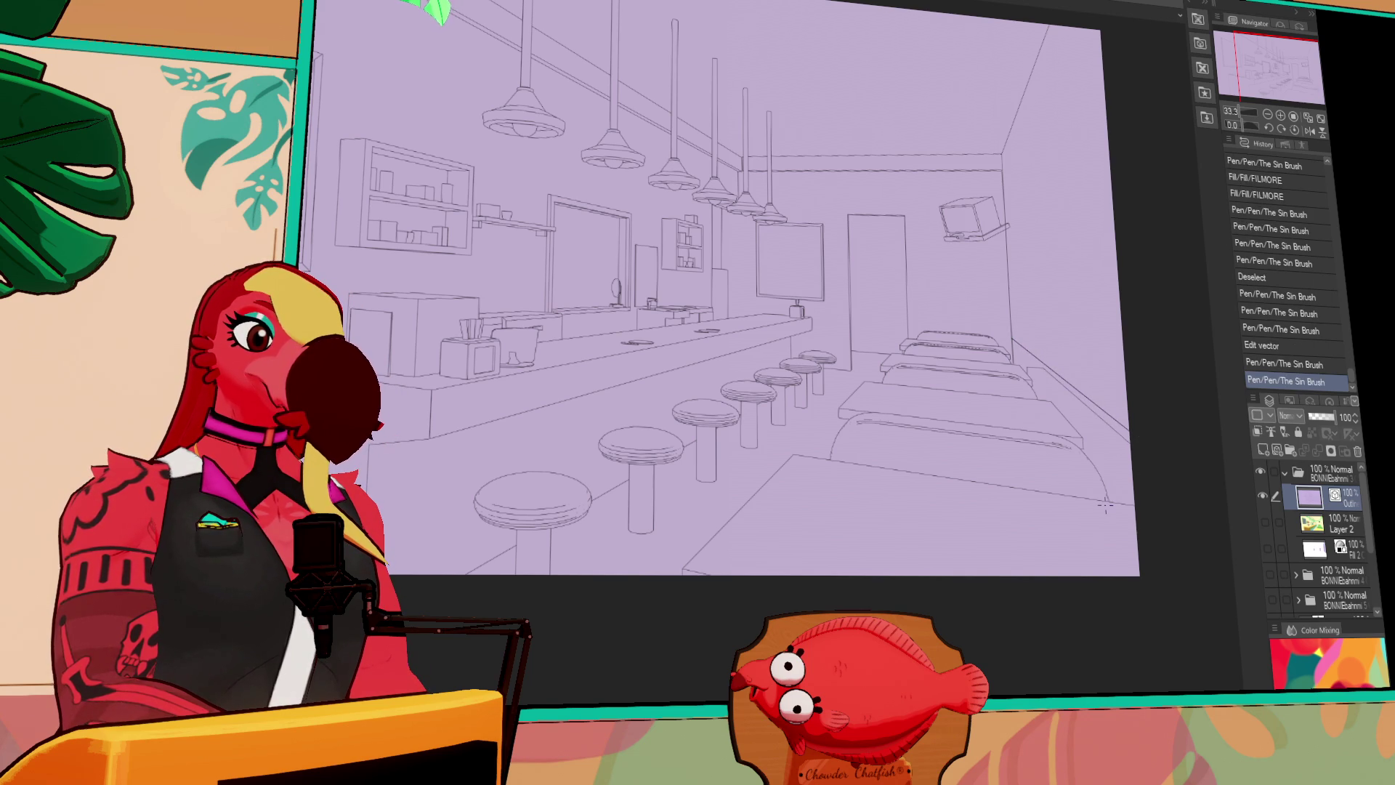
left_click(1031, 366)
left_click(1033, 368)
left_click(1061, 387)
left_click(1083, 401)
left_click(1096, 411)
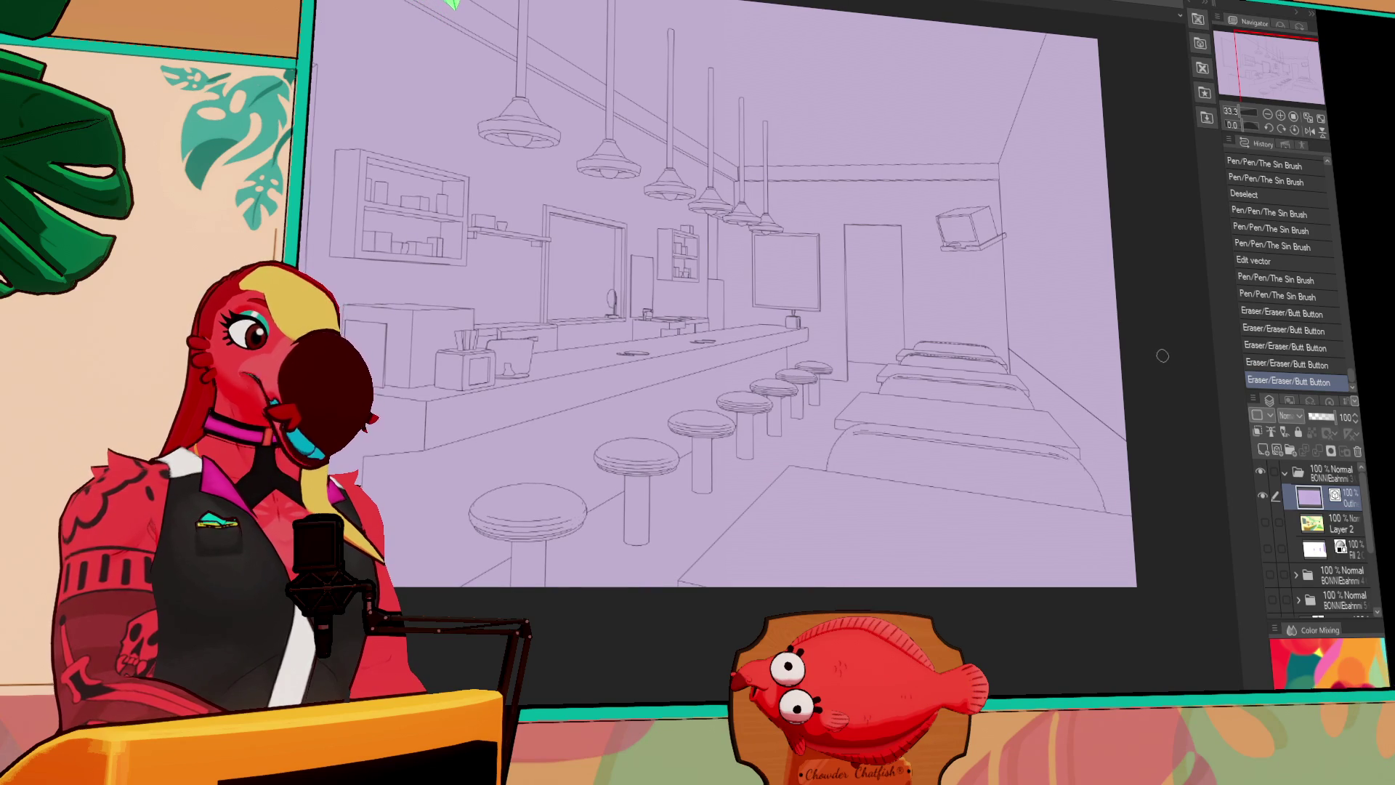
Delete the stray vector line near the lower-right booth and show the colour fill layer again
left_click(1265, 522)
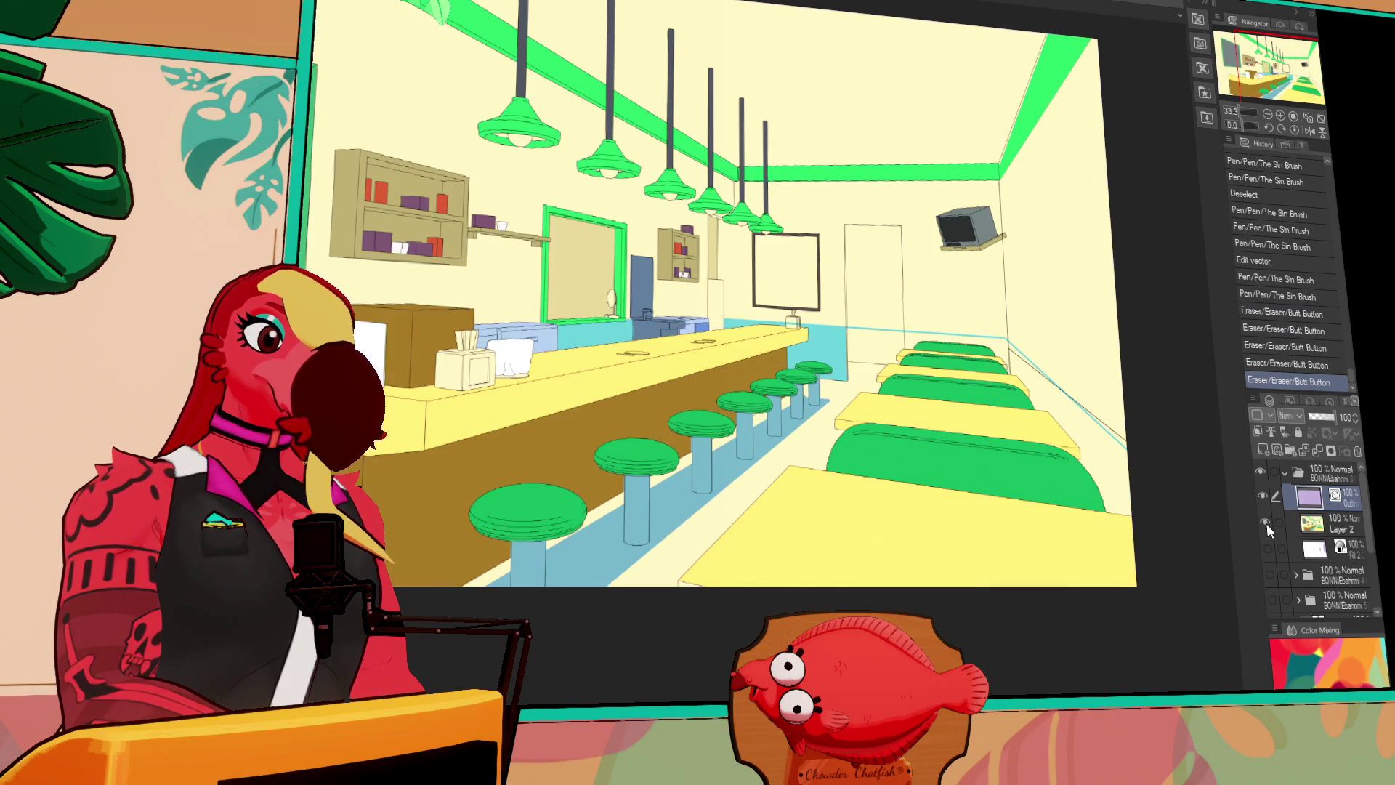
left_click(1266, 524)
left_click(1124, 444)
key("Delete")
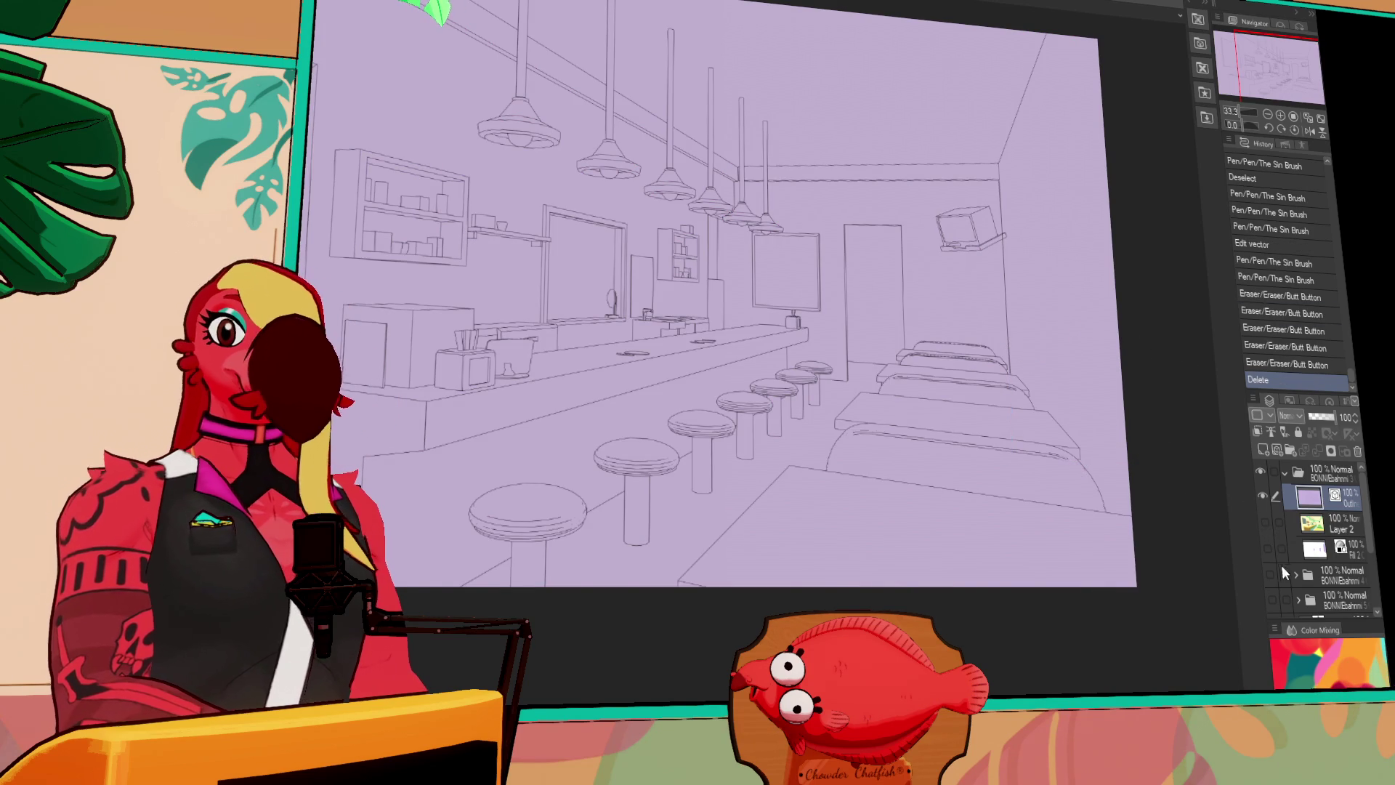
left_click(1266, 521)
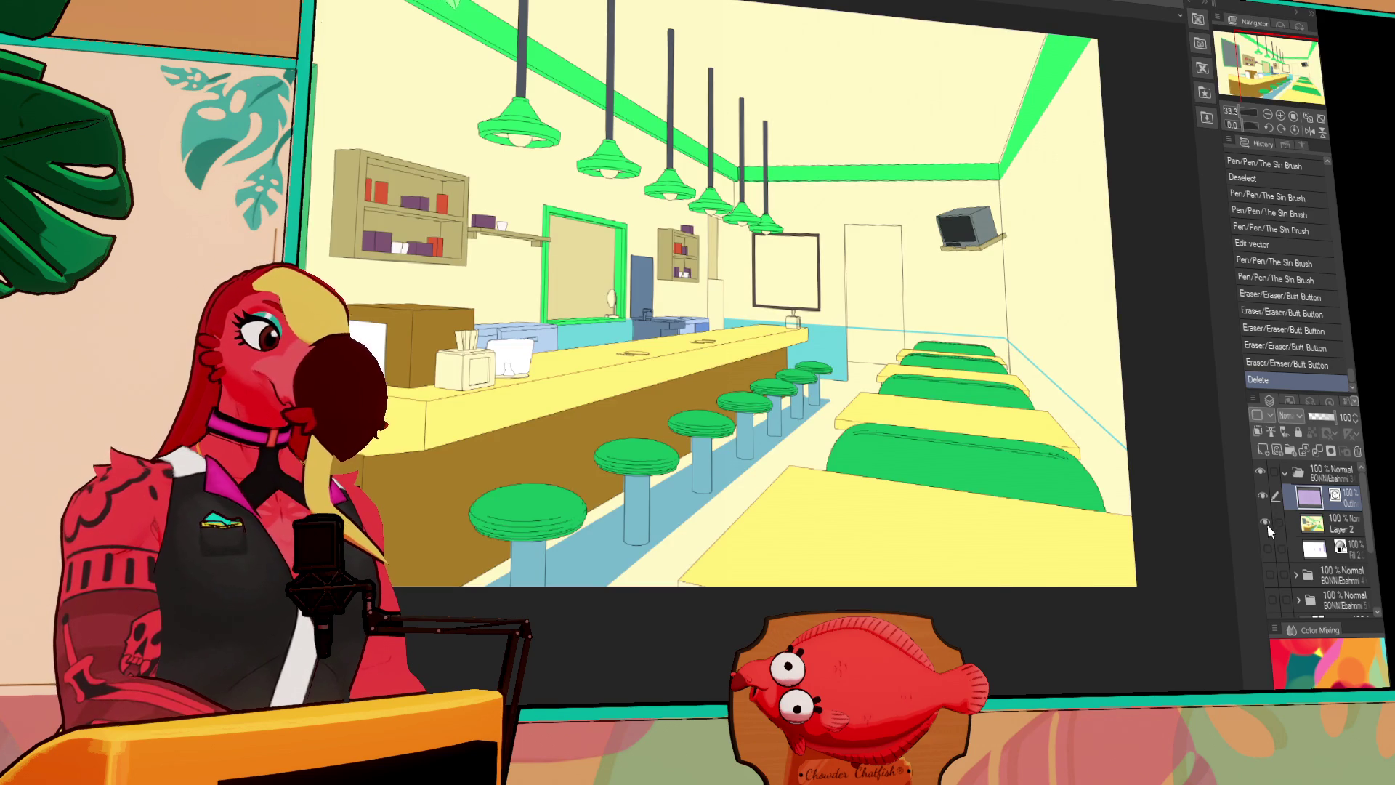
On Layer 2, bucket-fill the floor strip beside the booths cyan
left_click(1273, 521)
left_click(925, 331)
left_click(1044, 375)
scroll(1187, 399, "up", 2)
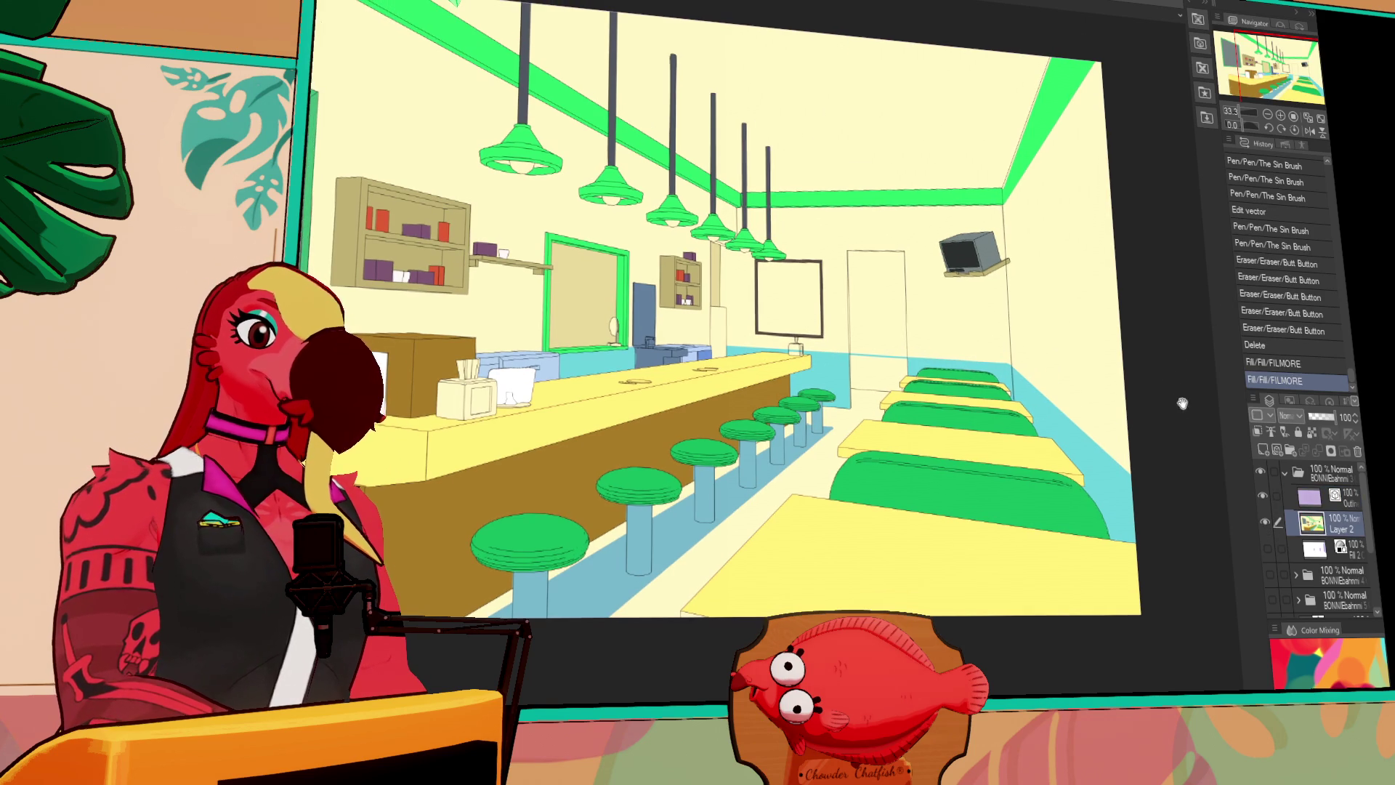
left_click(1014, 389)
scroll(1065, 374, "up", 1)
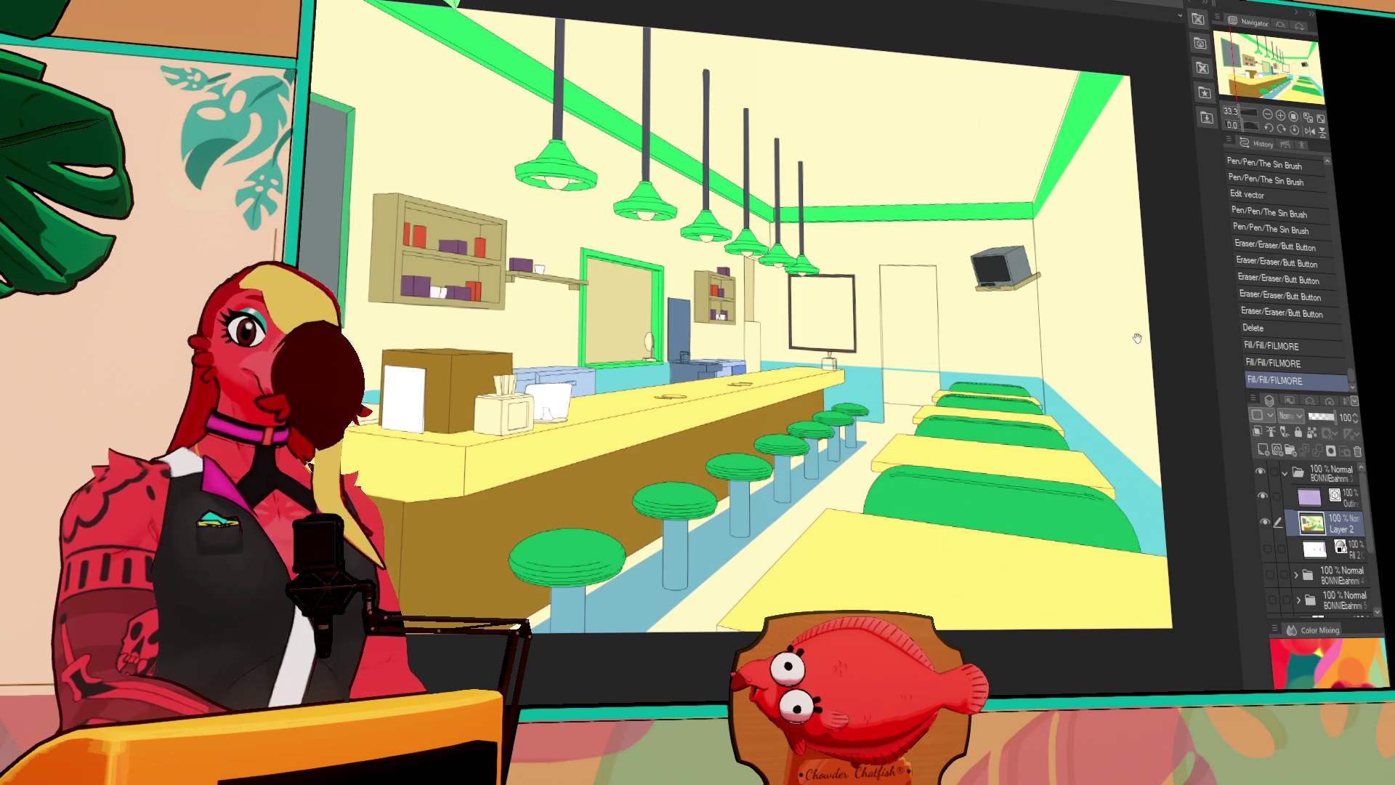
scroll(1088, 338, "up", 1)
scroll(946, 359, "up", 1)
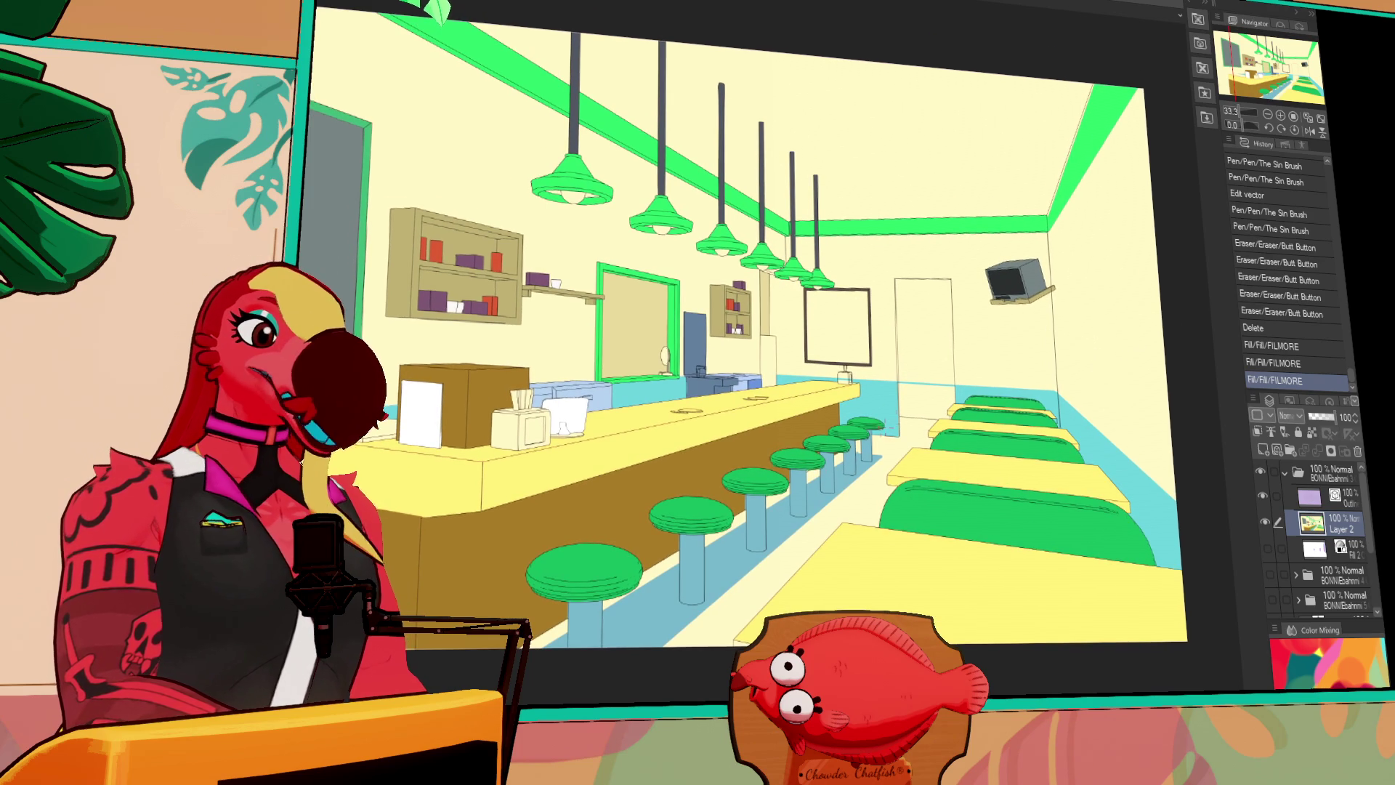
scroll(1107, 292, "up", 1)
scroll(1095, 327, "down", 1)
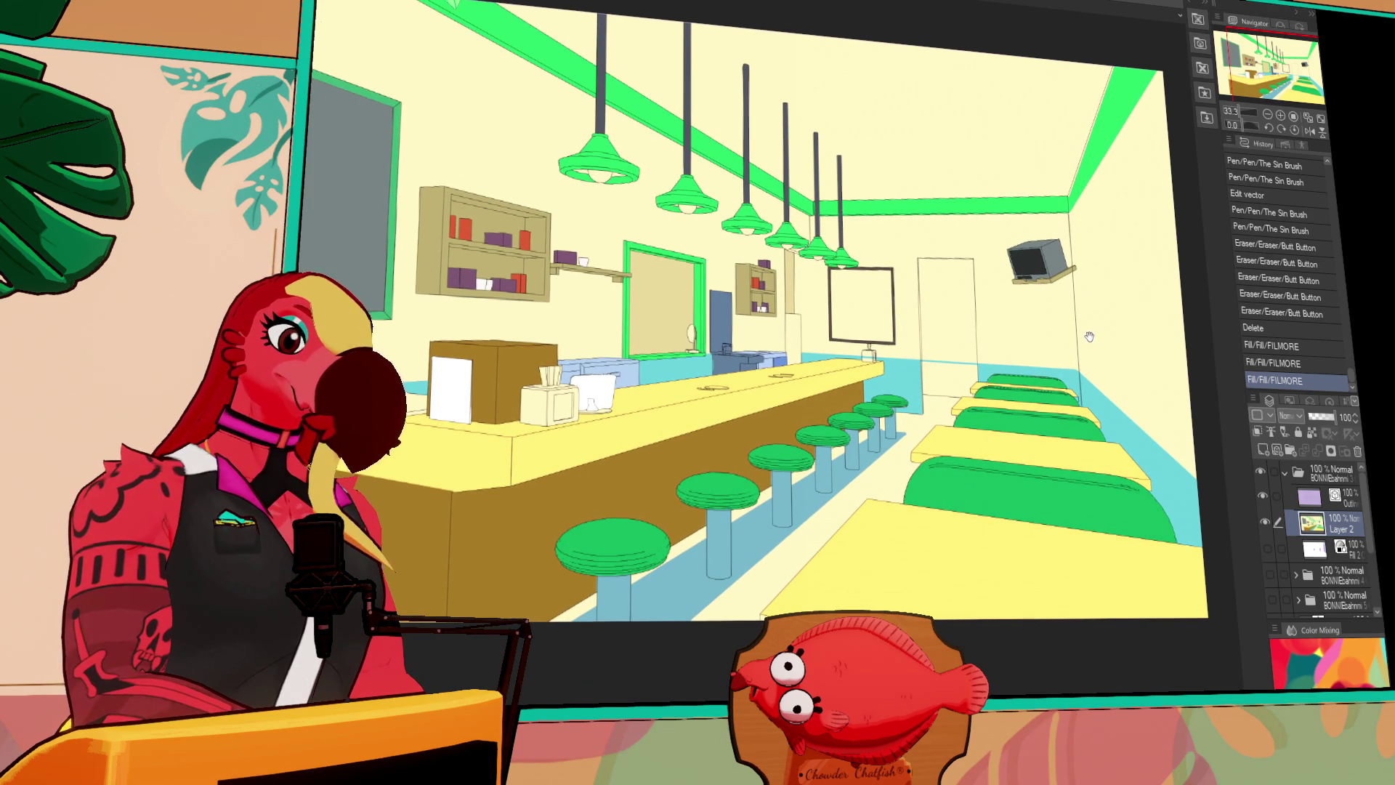
scroll(1088, 336, "down", 1)
On the Outline layer, draw a straight pen line along the floor edge below the stools
left_click(1308, 497)
left_click(1281, 115)
left_click_drag(1022, 439, 1012, 252)
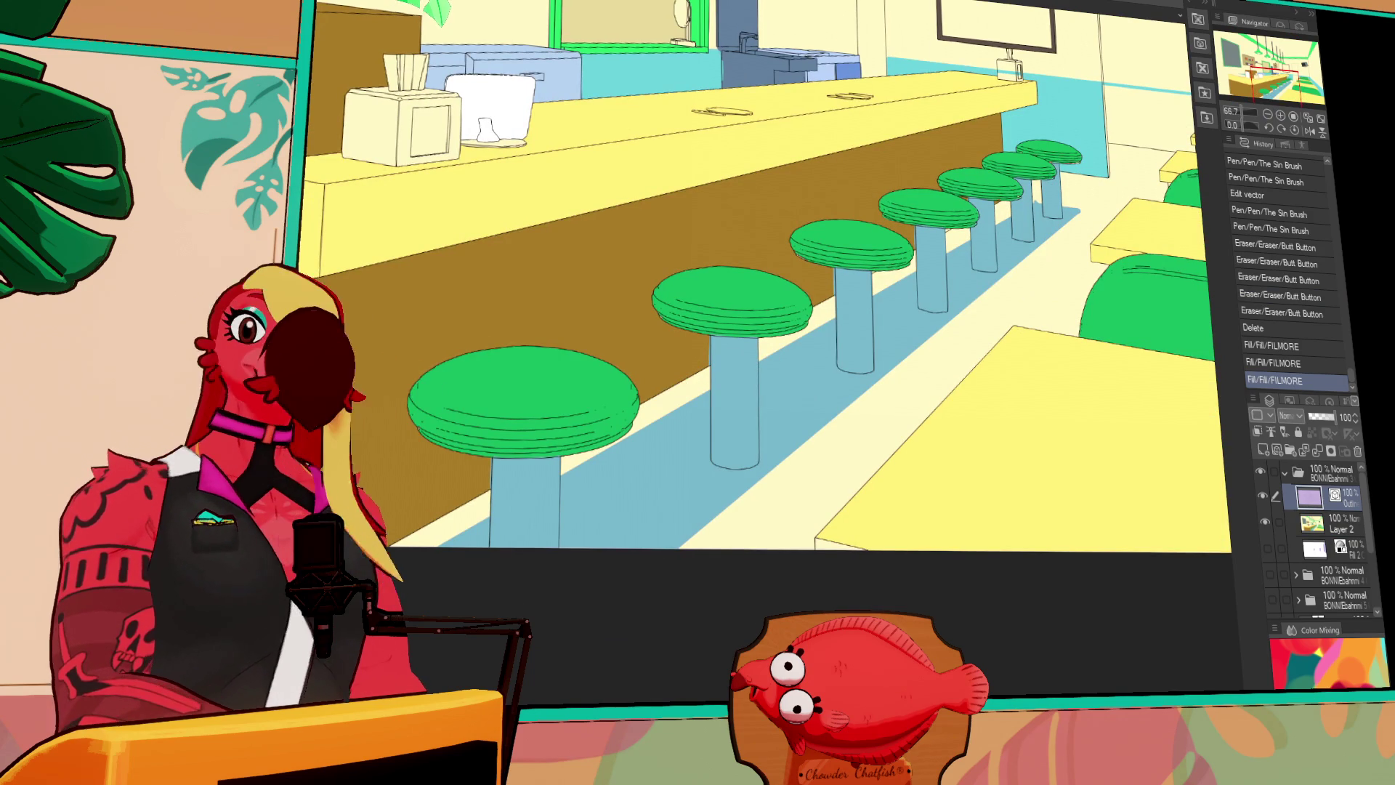
scroll(923, 362, "down", 1)
left_click_drag(1086, 187, 690, 520)
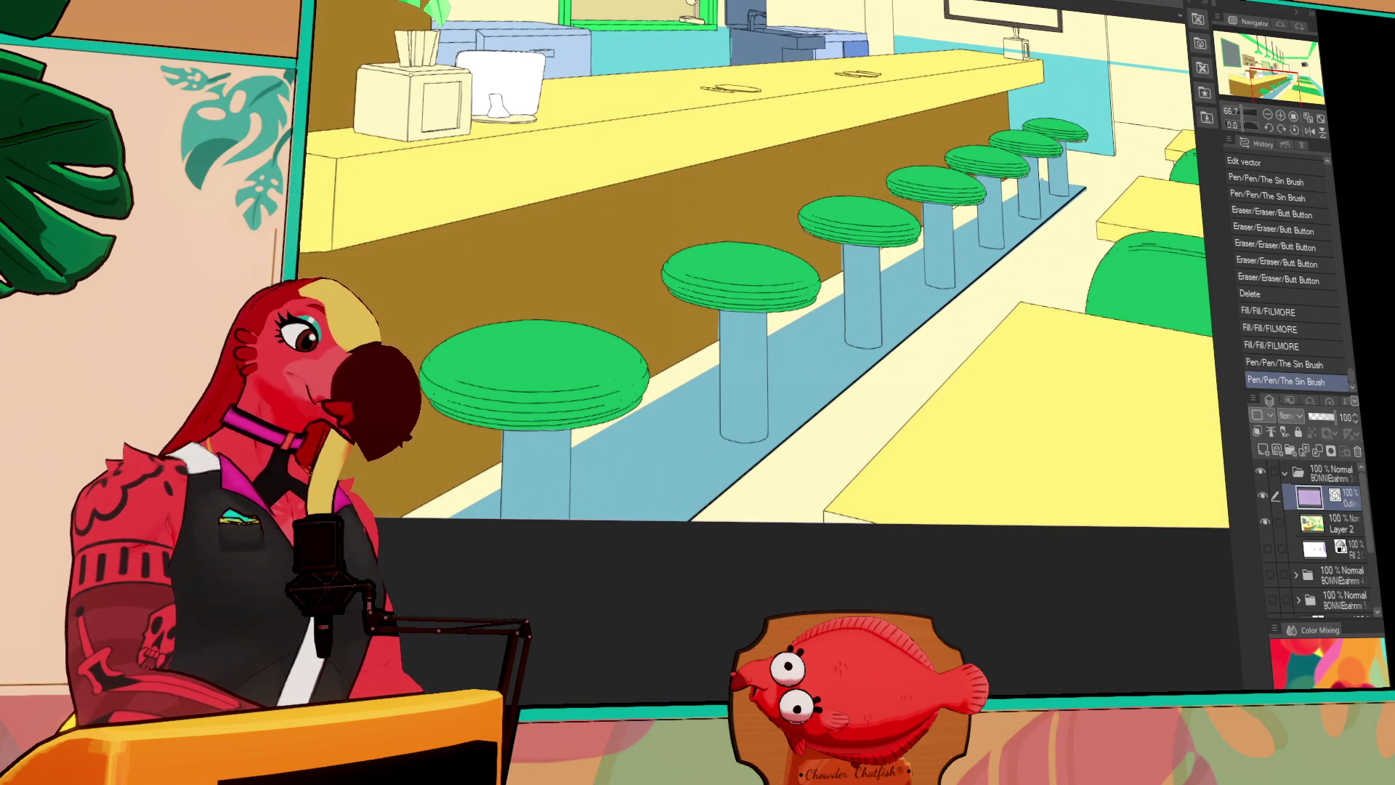
key("ctrl+z")
left_click_drag(1085, 190, 663, 542)
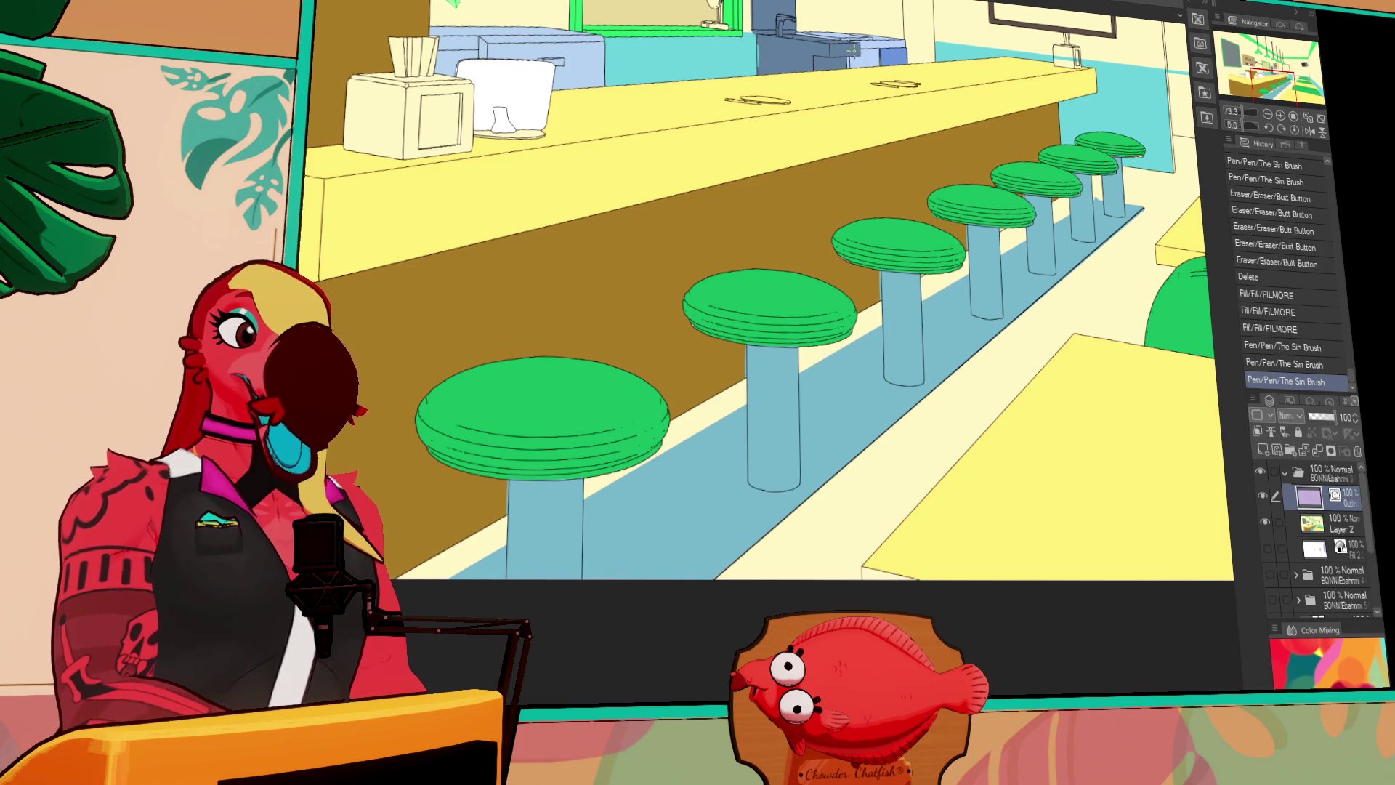
scroll(1089, 320, "down", 2)
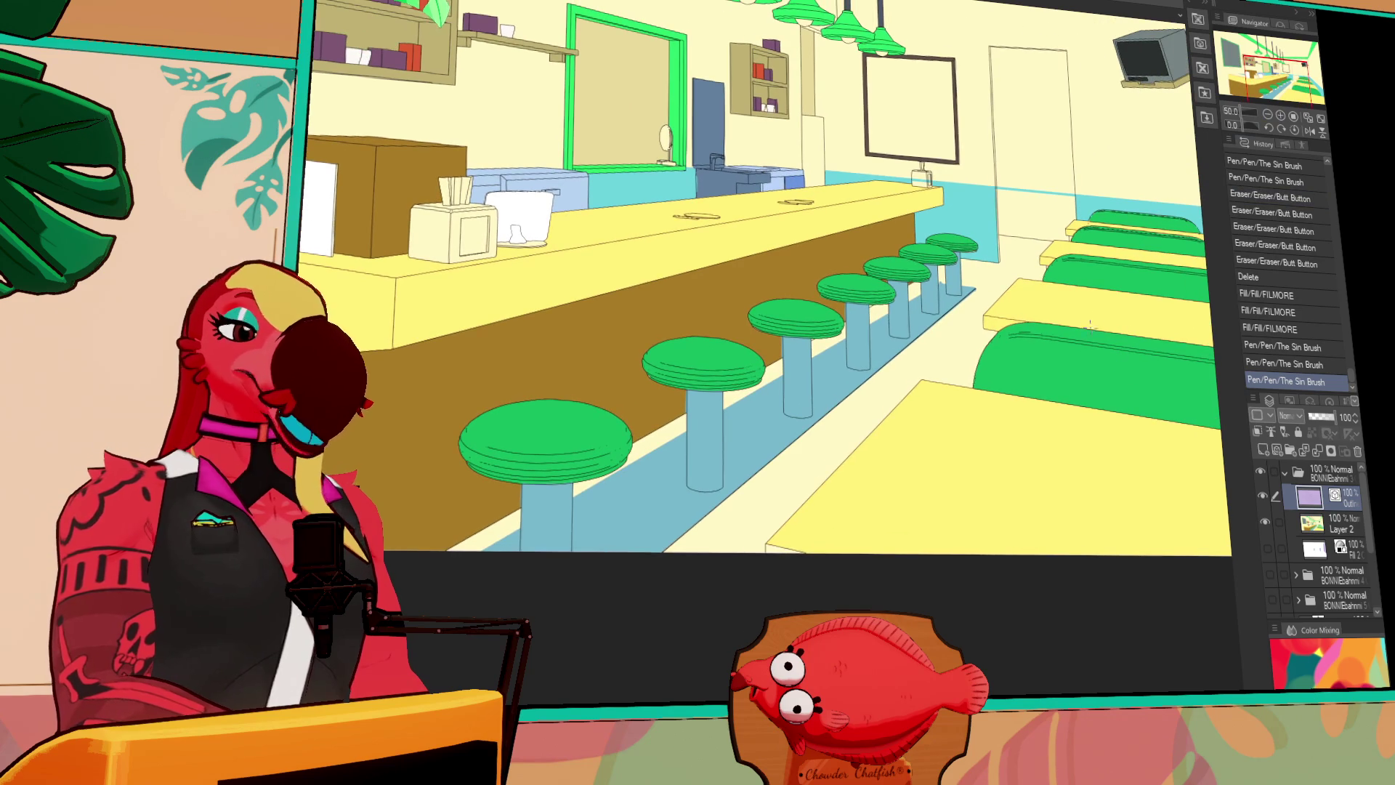
Back on Layer 2, flat-fill several remaining areas of the diner scene
scroll(1054, 314, "left", 1)
scroll(890, 240, "down", 2)
scroll(890, 240, "left", 2)
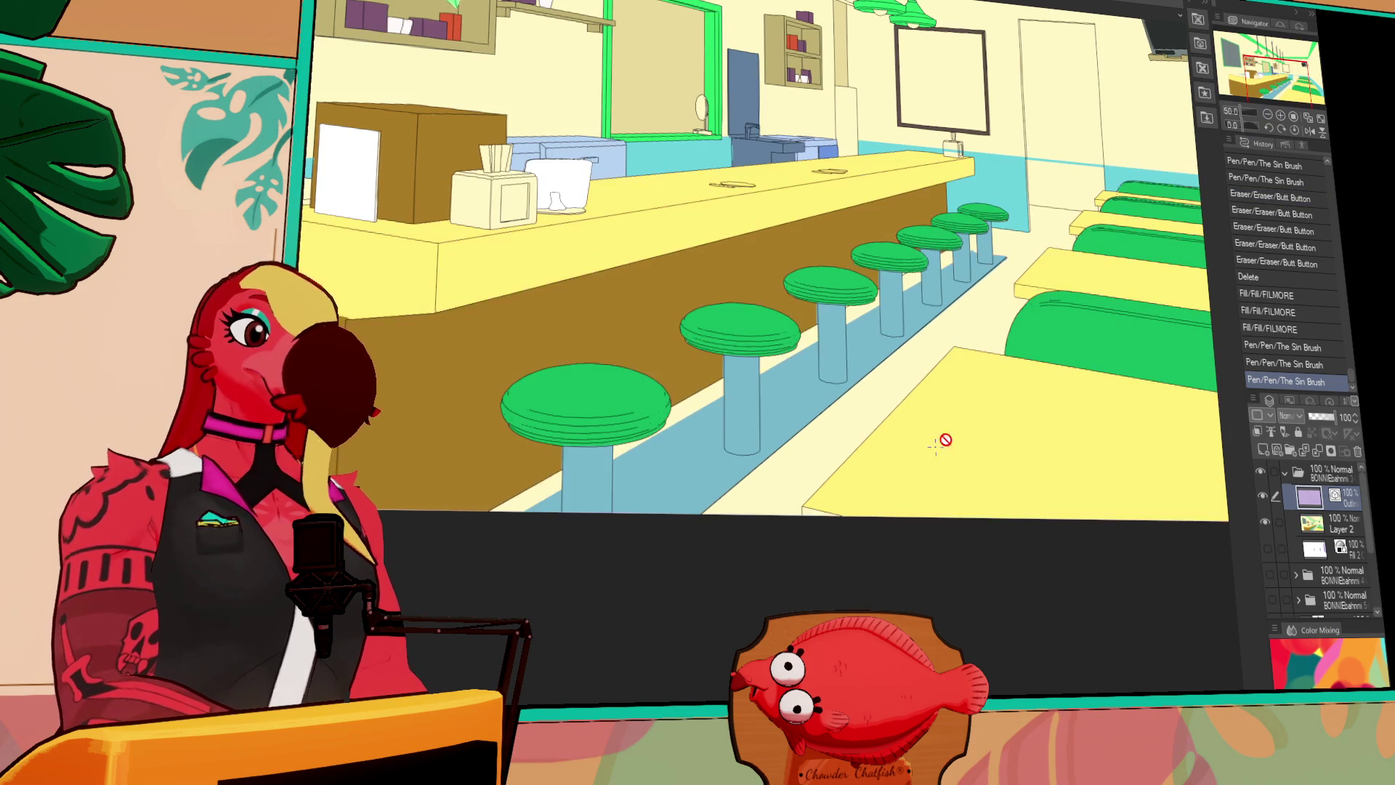
left_click(1311, 524)
left_click(822, 499)
scroll(1086, 331, "up", 3)
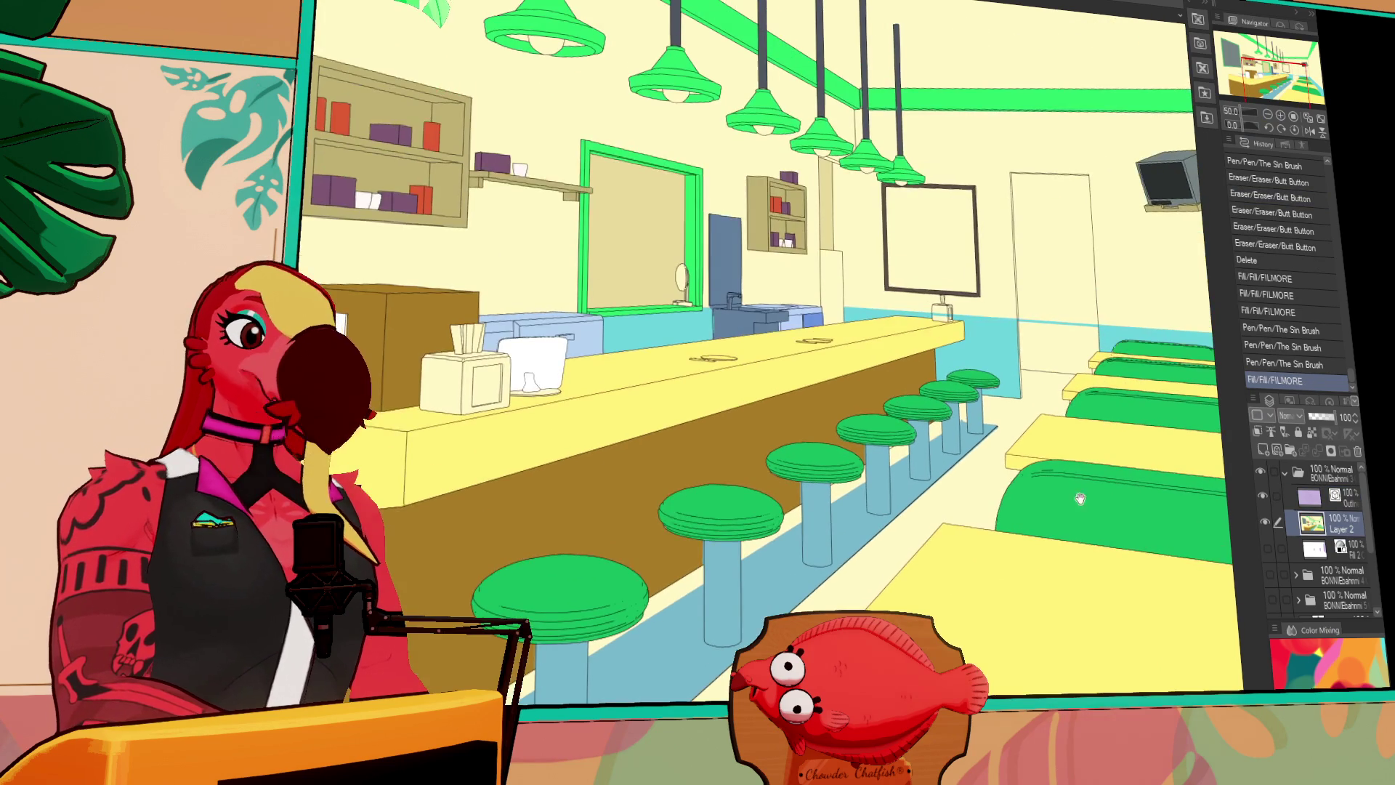
left_click(1021, 458)
scroll(1021, 458, "right", 2)
left_click(1039, 402)
left_click(1040, 402)
left_click_drag(1228, 331, 1129, 333)
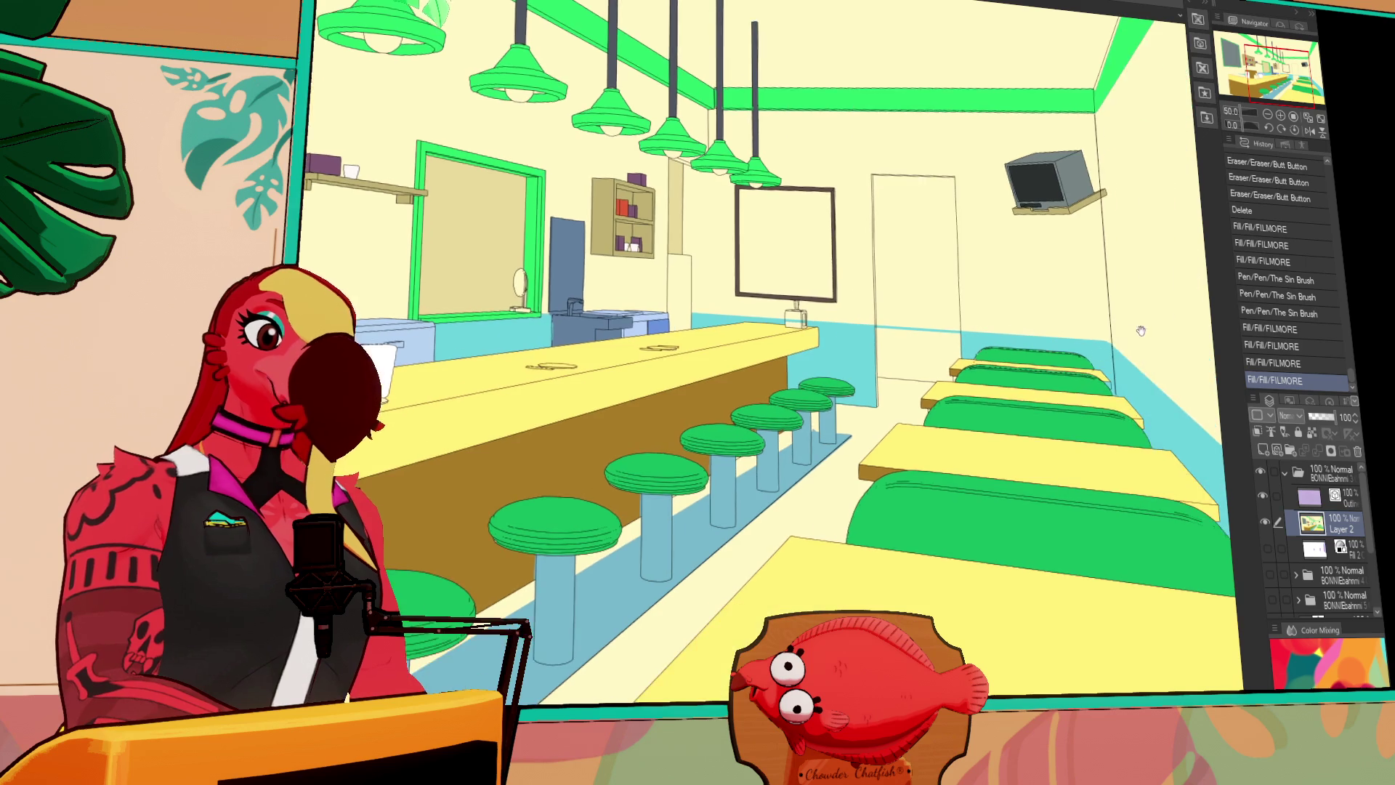
scroll(1129, 333, "left", 2)
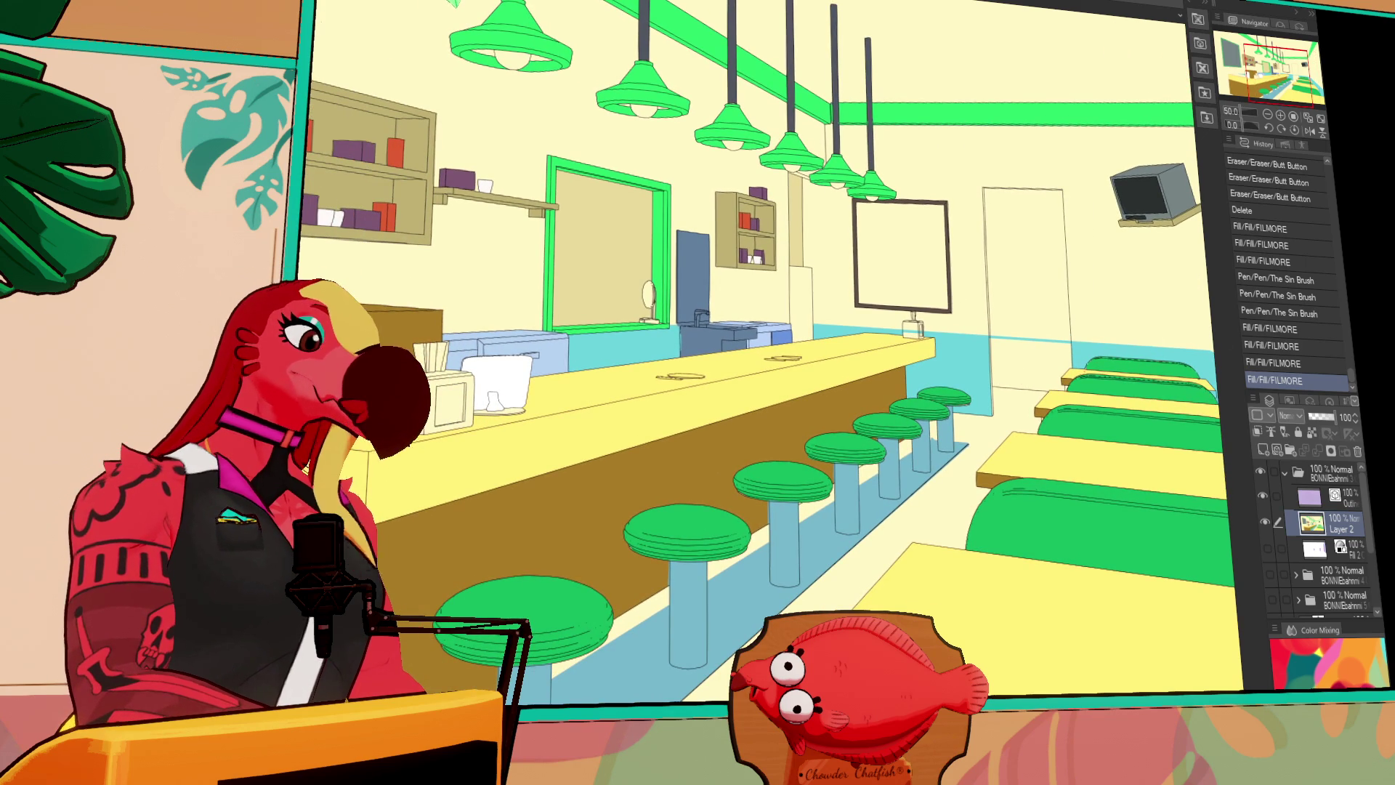
Fill the back door tan from top to bottom
left_click(1034, 317)
left_click(1034, 354)
left_click(1017, 320)
left_click(1060, 328)
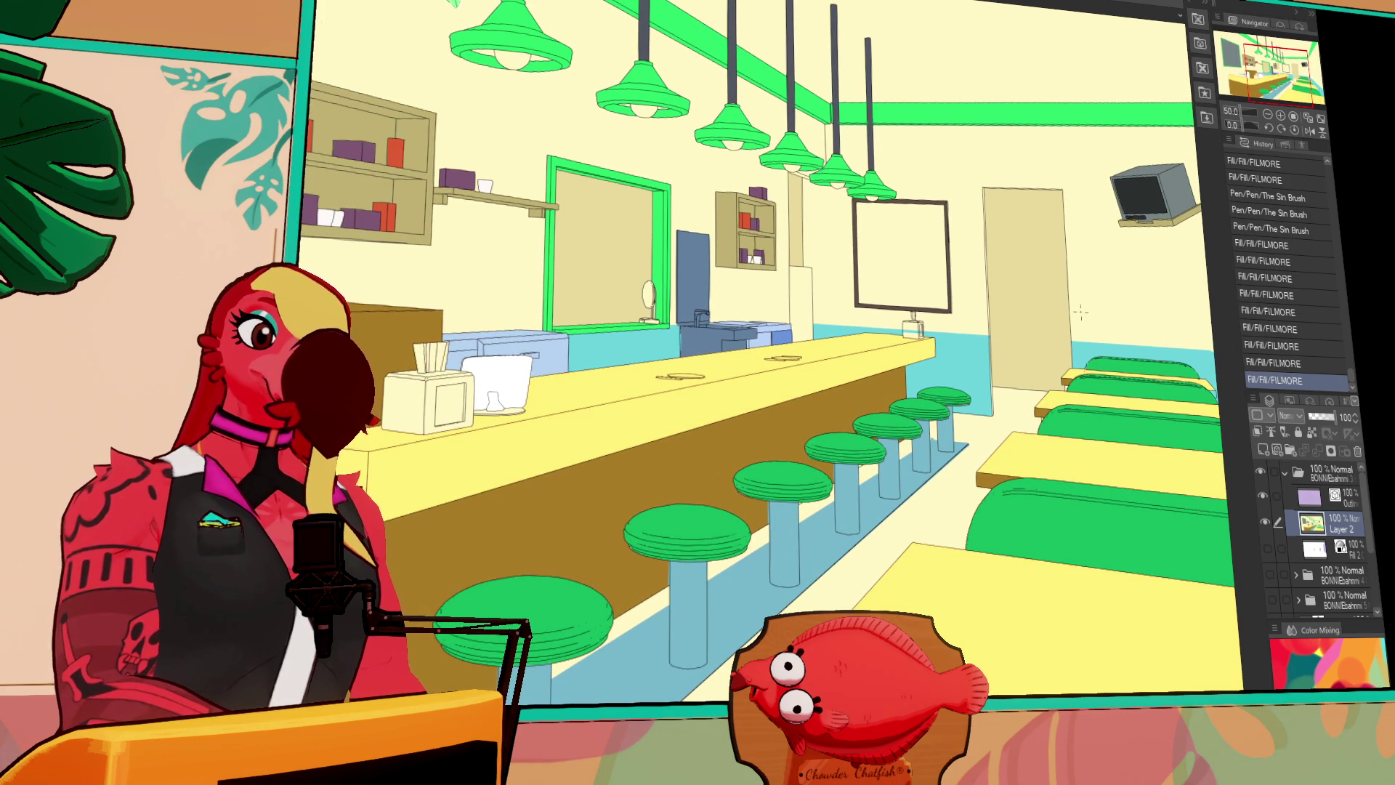
left_click_drag(1101, 301, 1081, 332)
mouse_move(396, 285)
left_mouse_down()
mouse_move(869, 305)
mouse_move(404, 342)
left_mouse_up()
Fill the back-wall blackboard grey and the pillar beside the counter light blue
left_click(971, 359)
left_click_drag(972, 359, 960, 383)
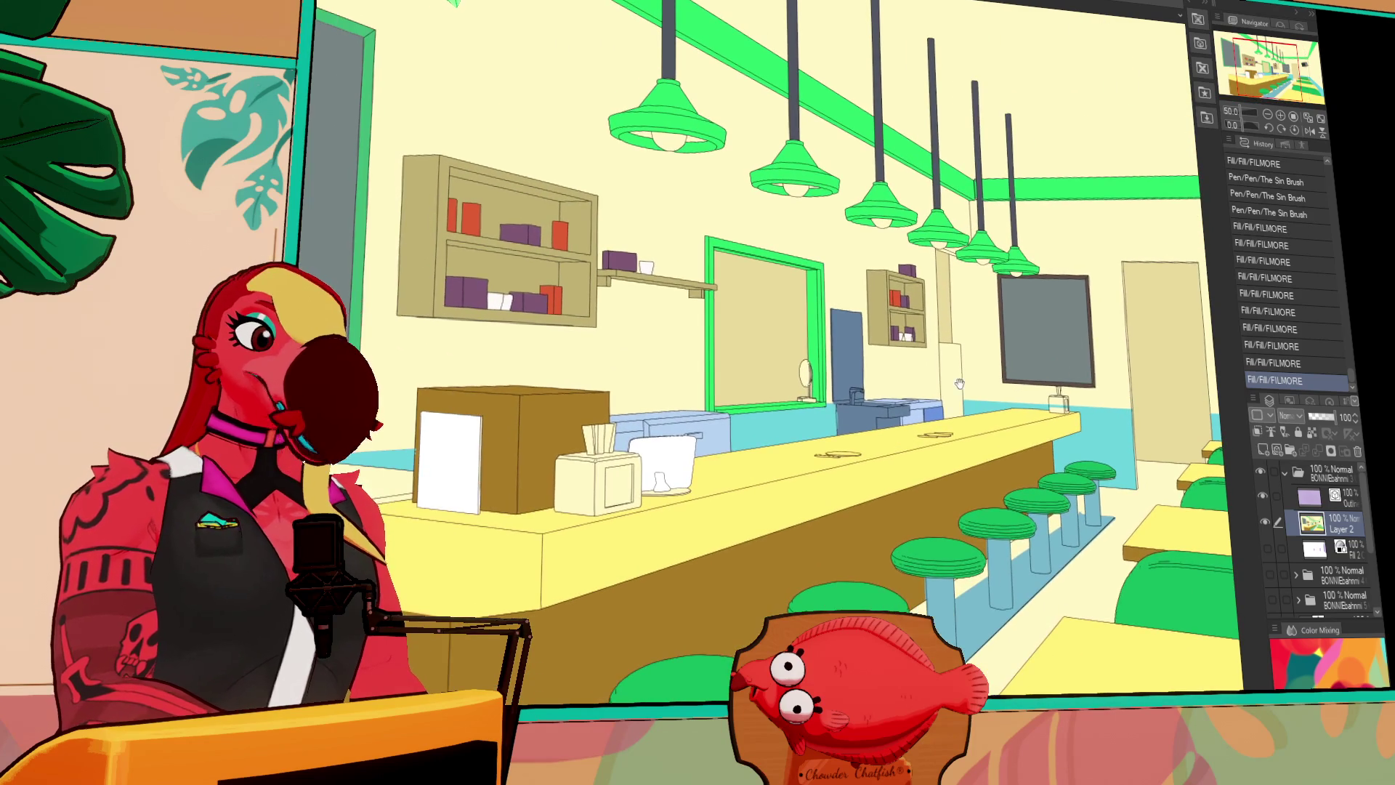
left_click(947, 379)
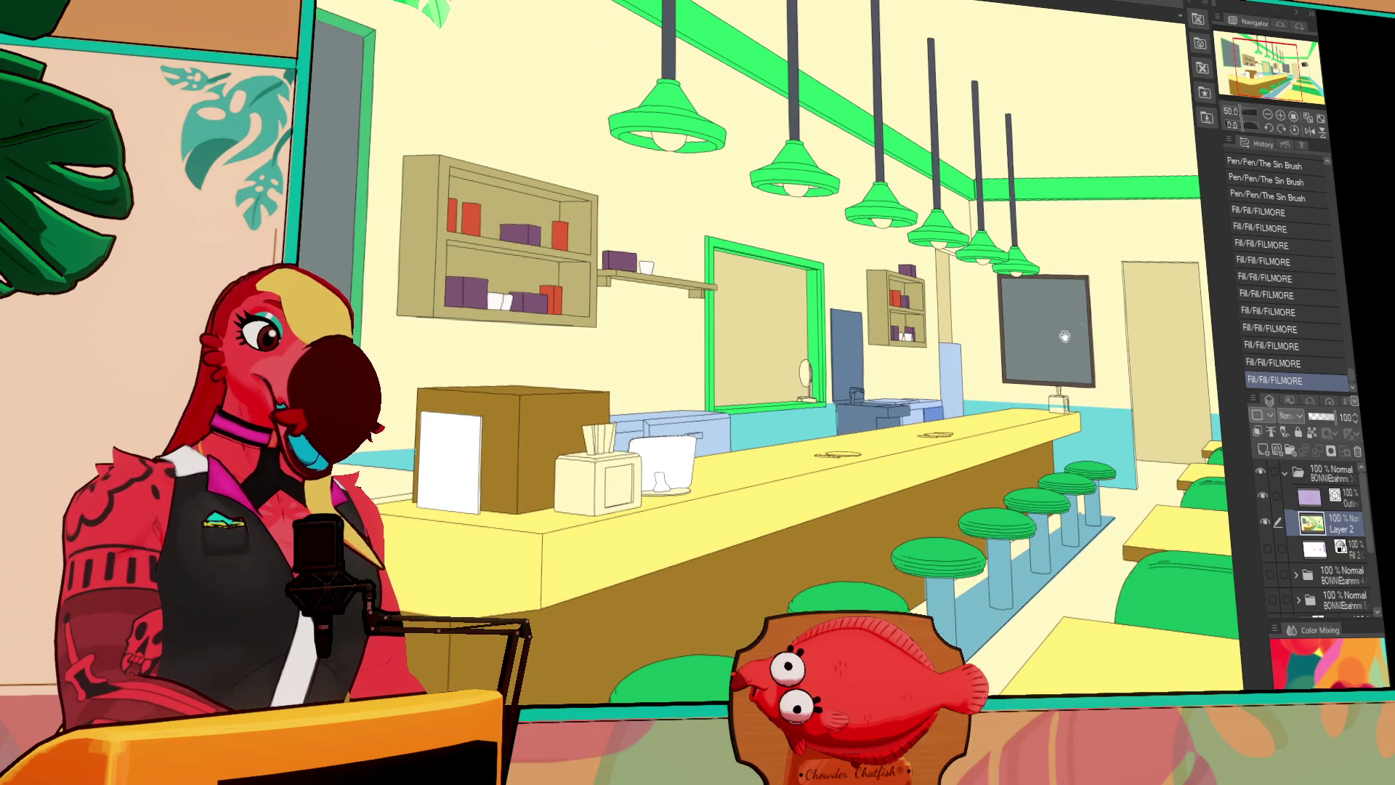
left_click_drag(1122, 222, 1136, 266)
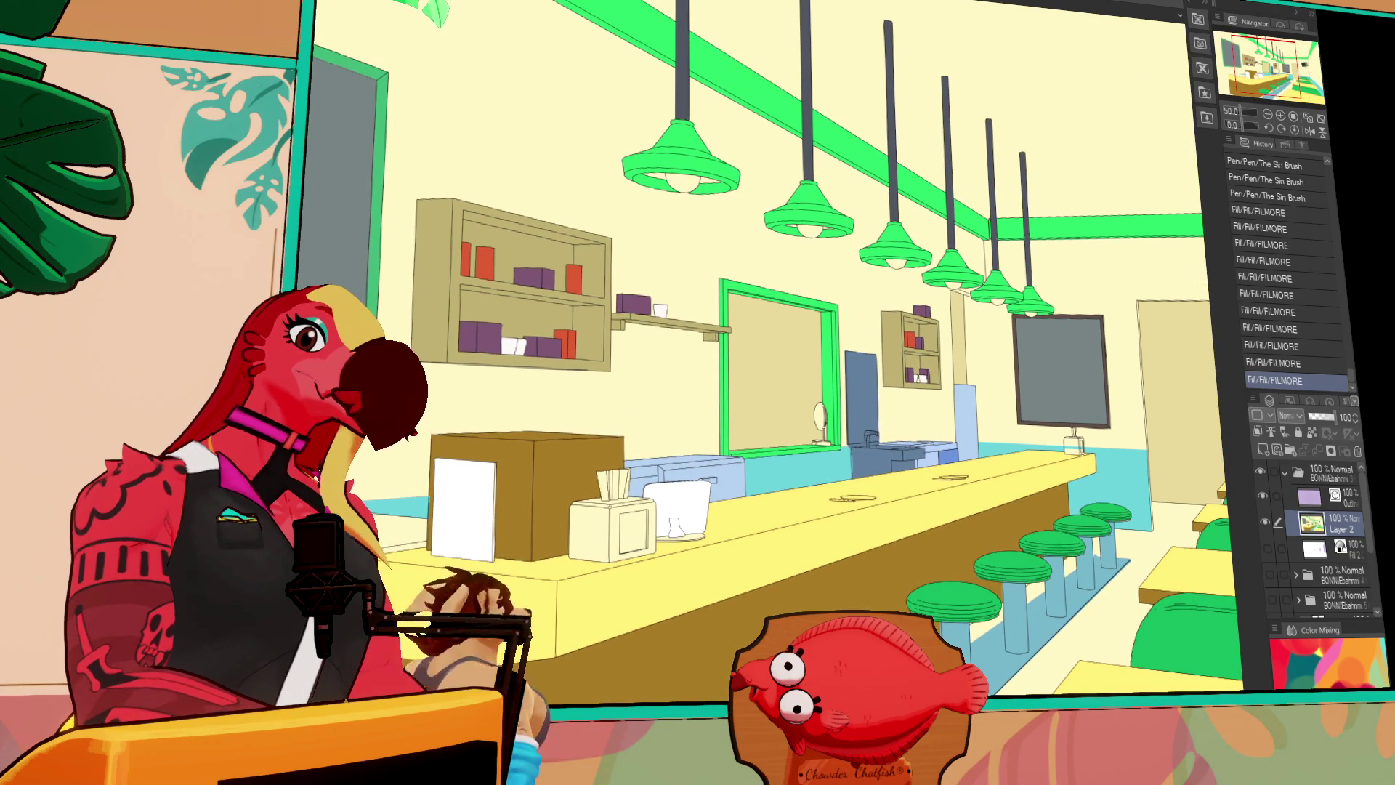
Fill the small leftover colour gaps around the left wall board
left_click_drag(698, 181, 847, 178)
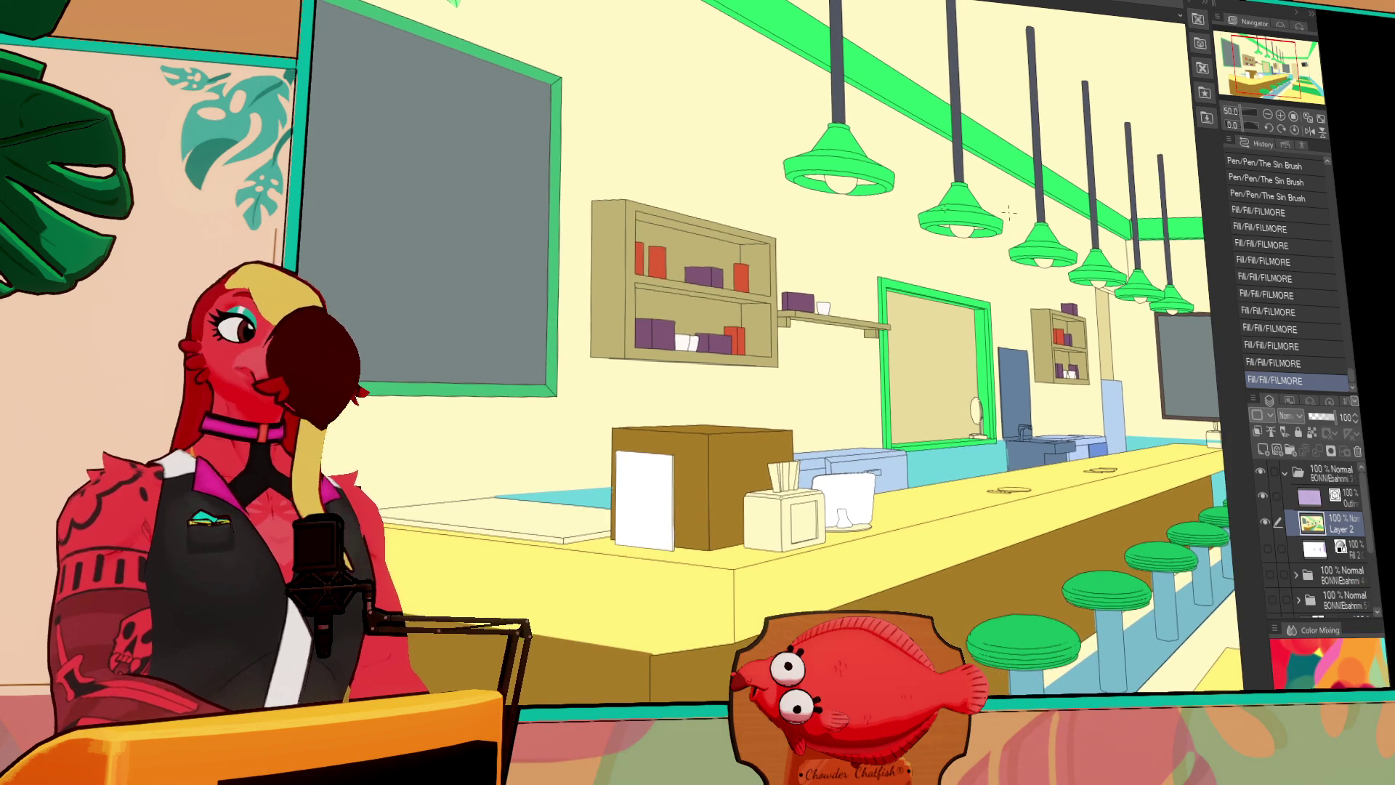
left_click(843, 179)
left_click(821, 173)
left_click(868, 180)
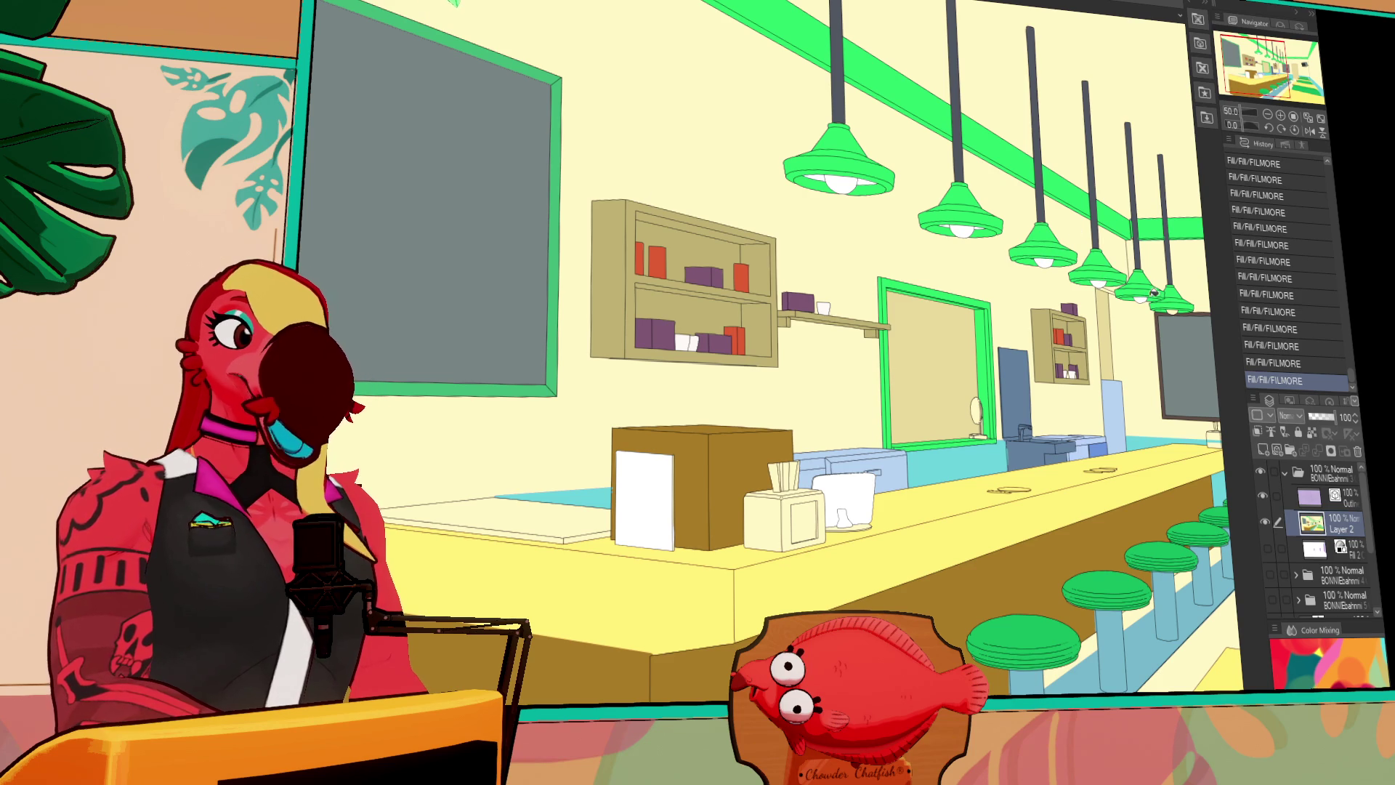
scroll(1166, 268, "down", 4)
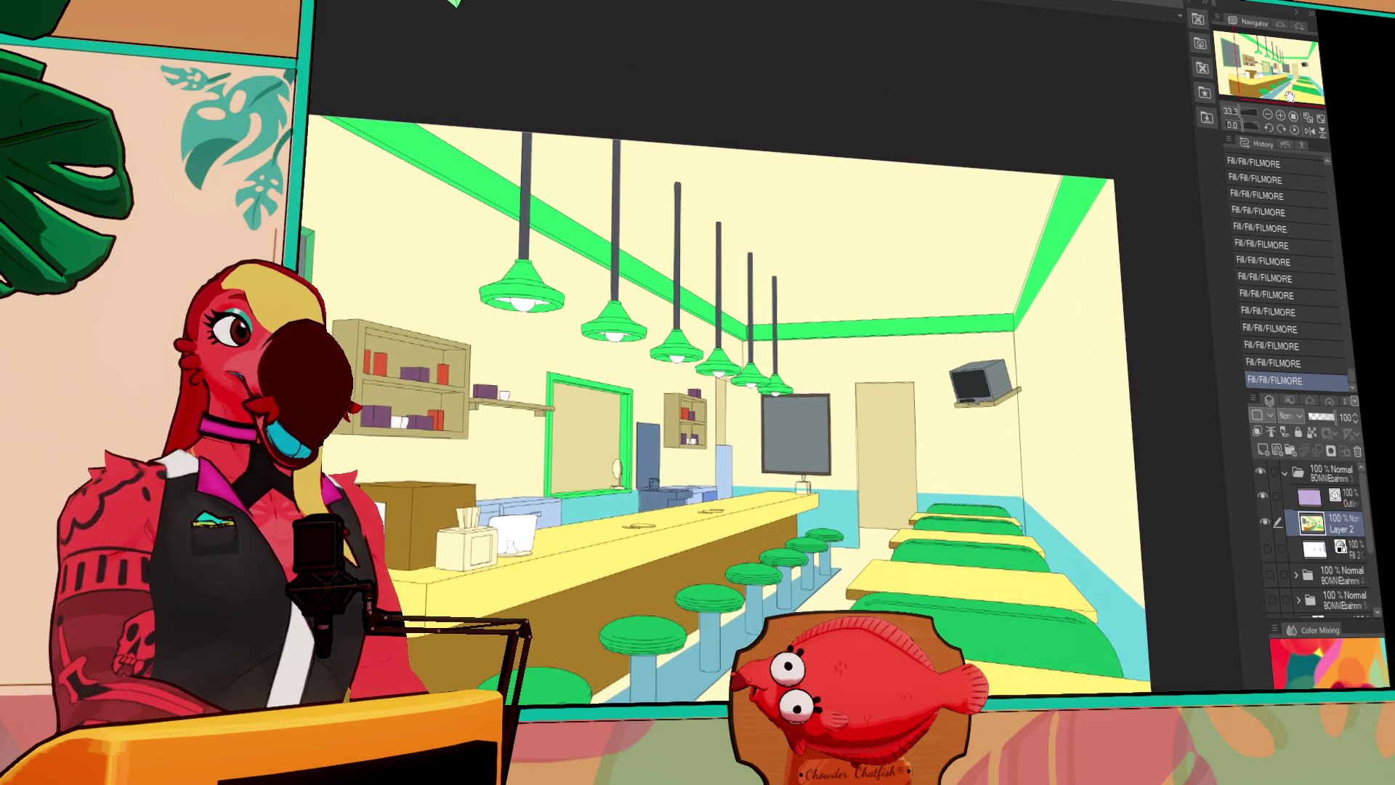
scroll(878, 460, "up", 5)
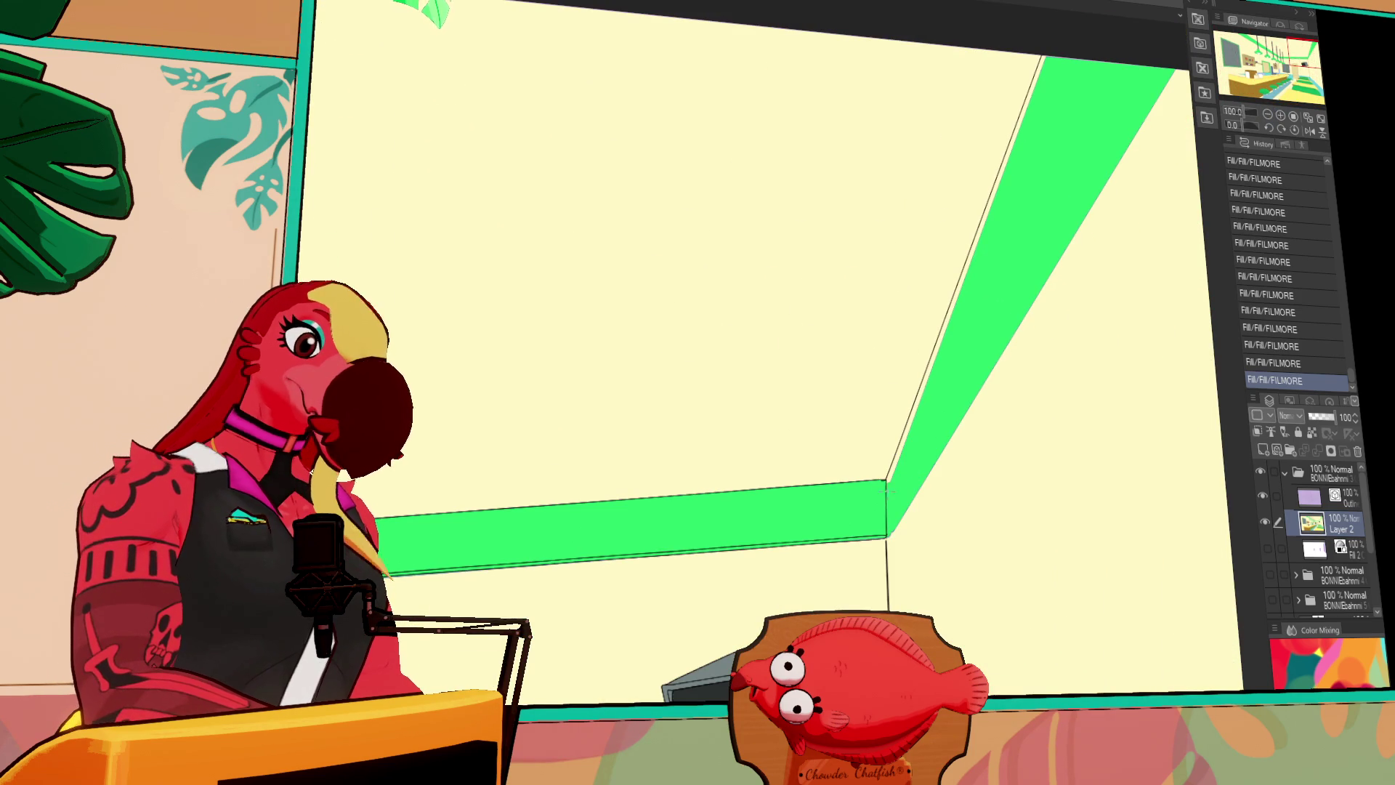
Ink a thin dark line along the green ceiling trim's left edge
left_click(889, 437)
mouse_move(886, 481)
left_mouse_down()
mouse_move(899, 441)
mouse_move(816, 640)
left_mouse_up()
left_click(977, 212, "shift")
left_click(983, 216, "shift")
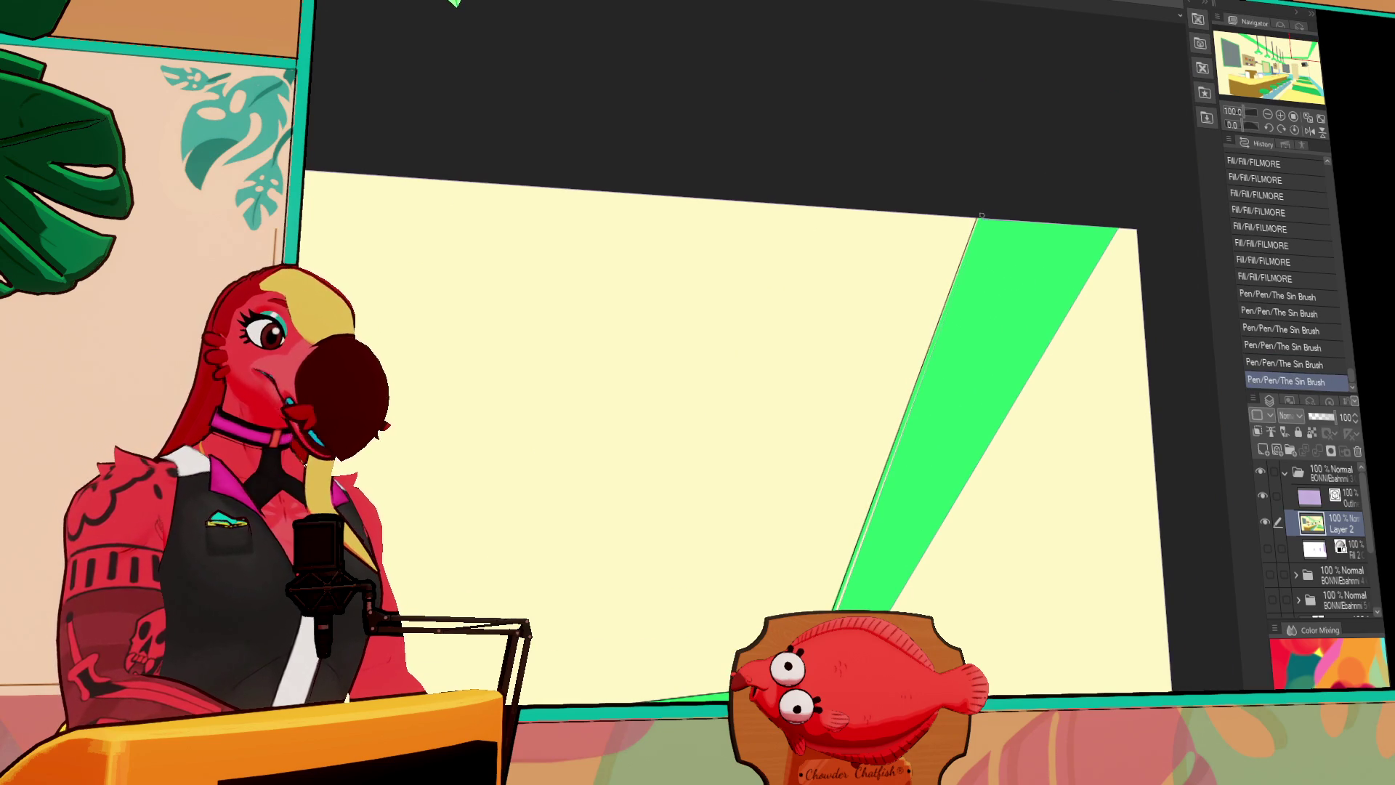
left_click(983, 216, "shift")
left_click(983, 216, "shift")
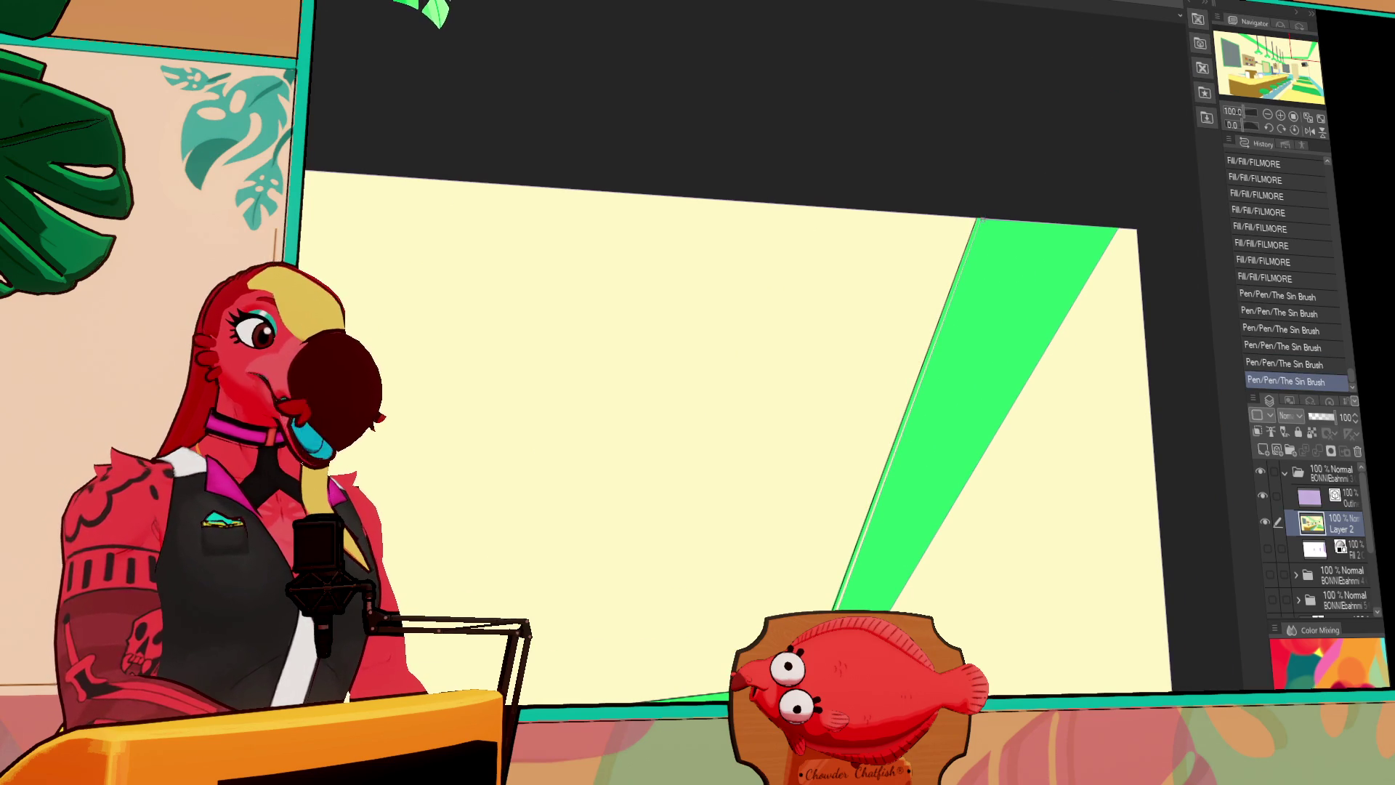
left_click(976, 242, "shift")
left_click(972, 256, "shift")
Continue the dark outline further along the green trim strip
left_click(941, 309, "shift")
left_click(962, 274)
left_click(833, 609, "shift")
left_click_drag(904, 512, 907, 461)
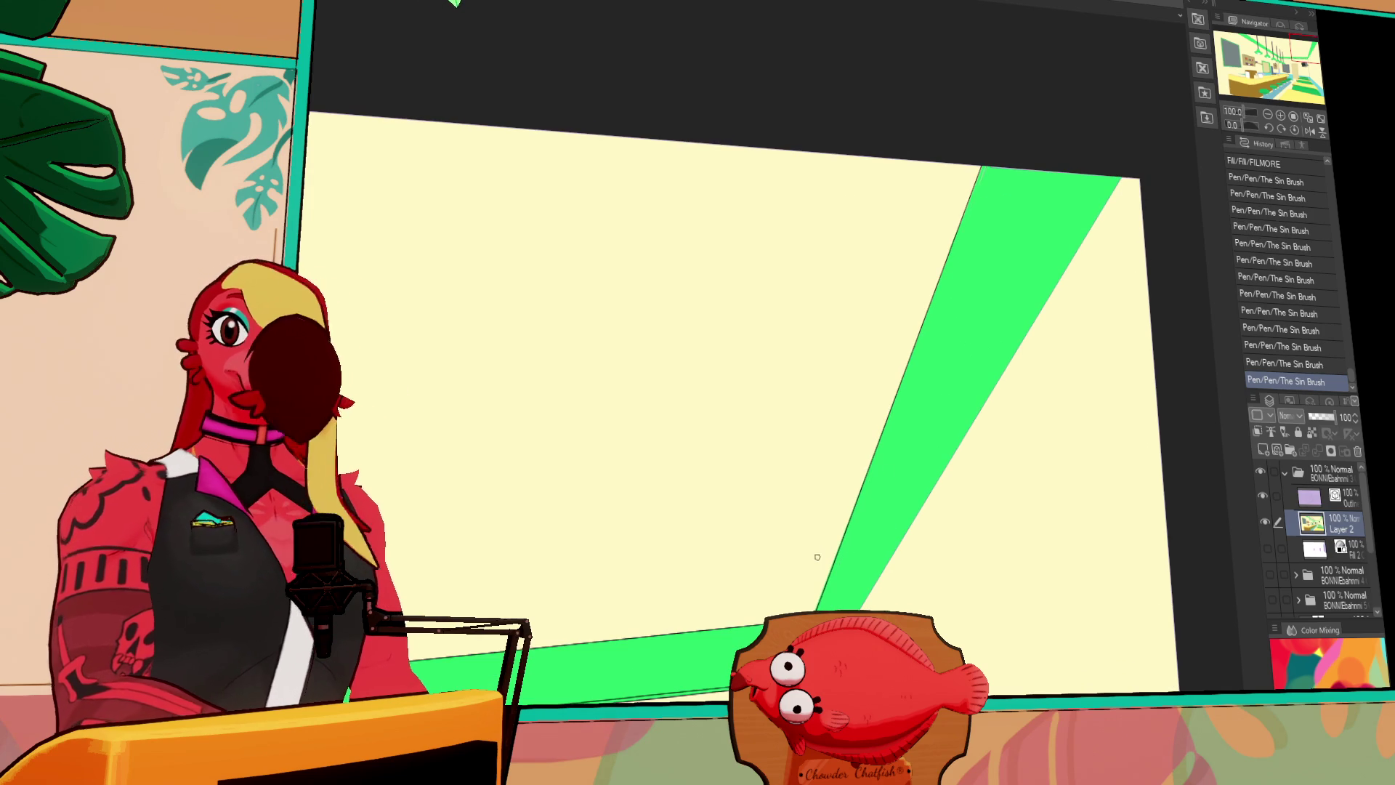
scroll(864, 528, "down", 1)
left_click(808, 604)
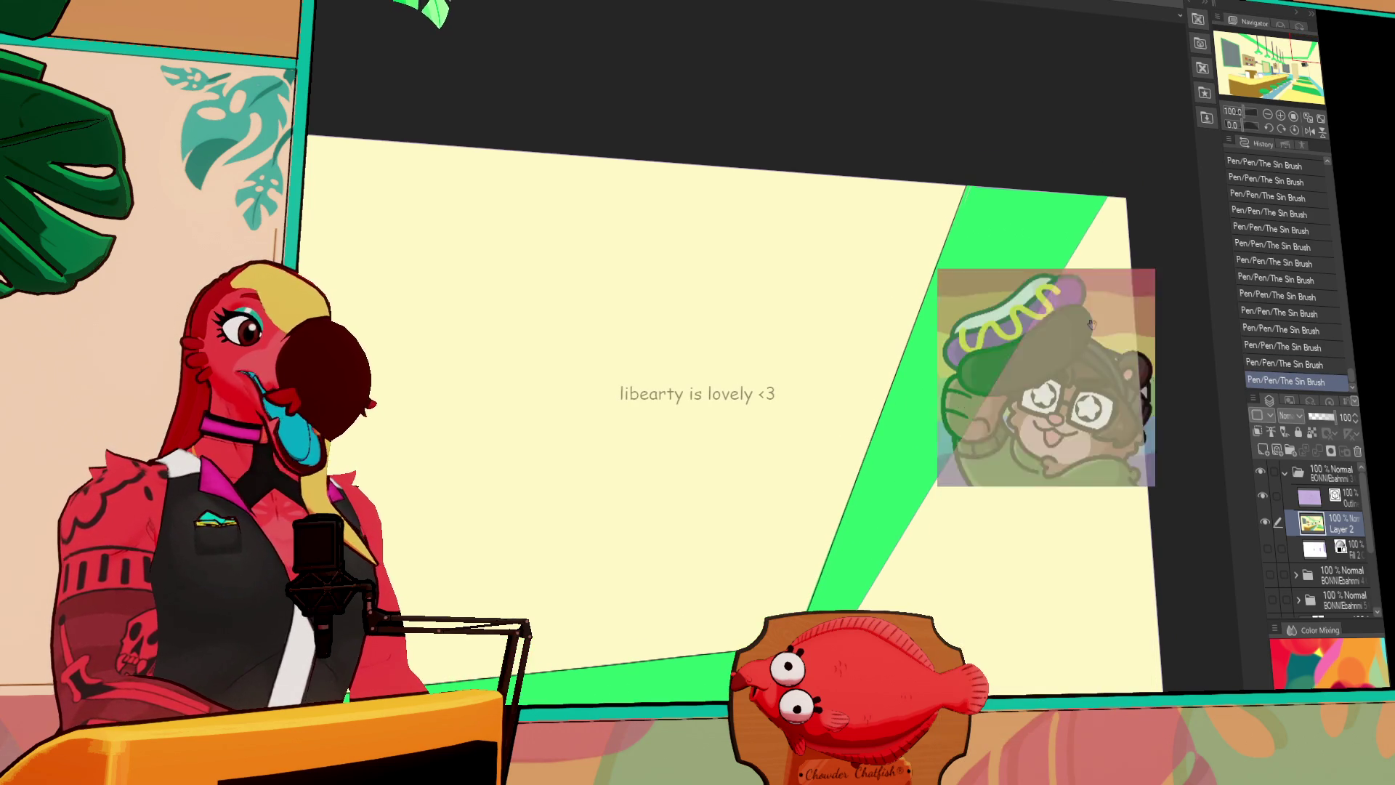
Zoom out to the whole room and fill the top-right ceiling trim green
key("ctrl+minus")
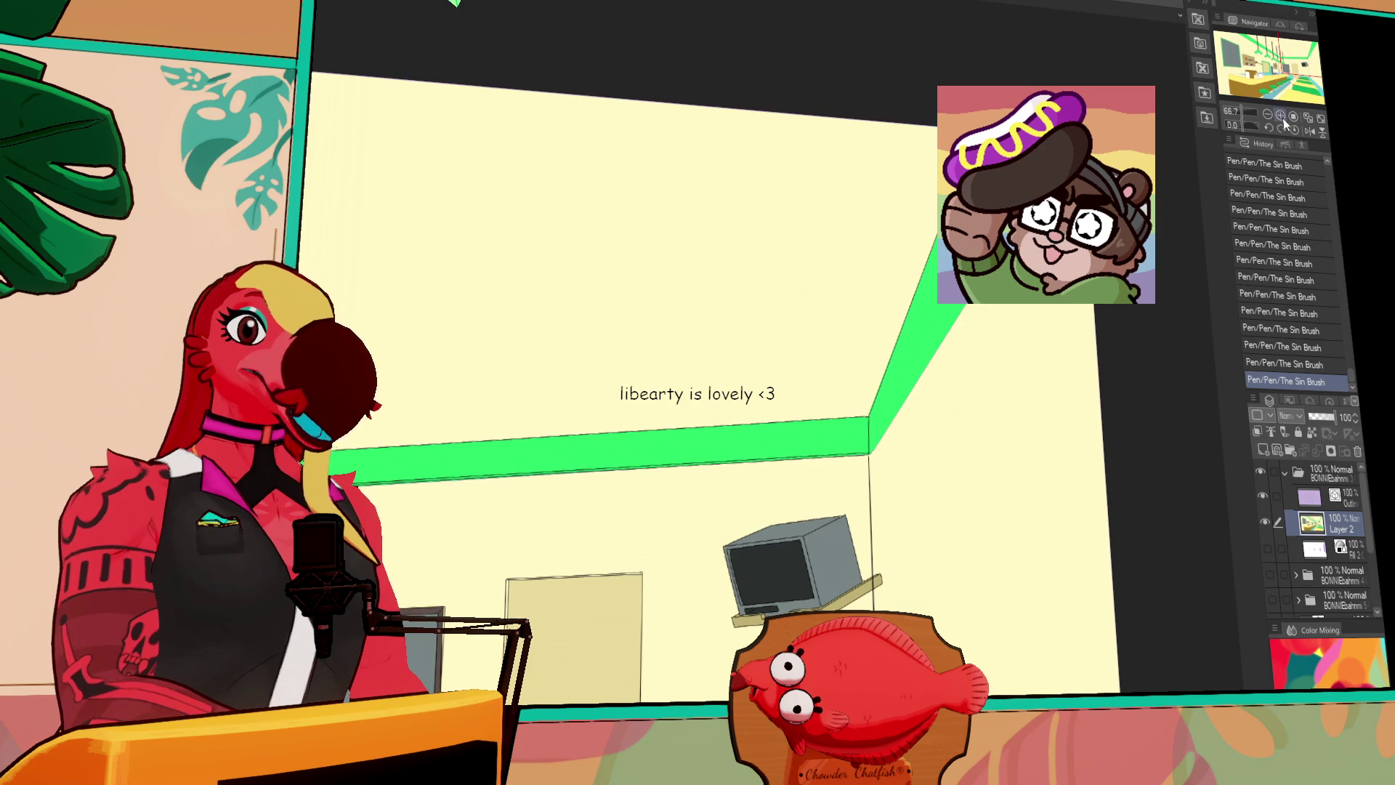
left_click(1267, 115)
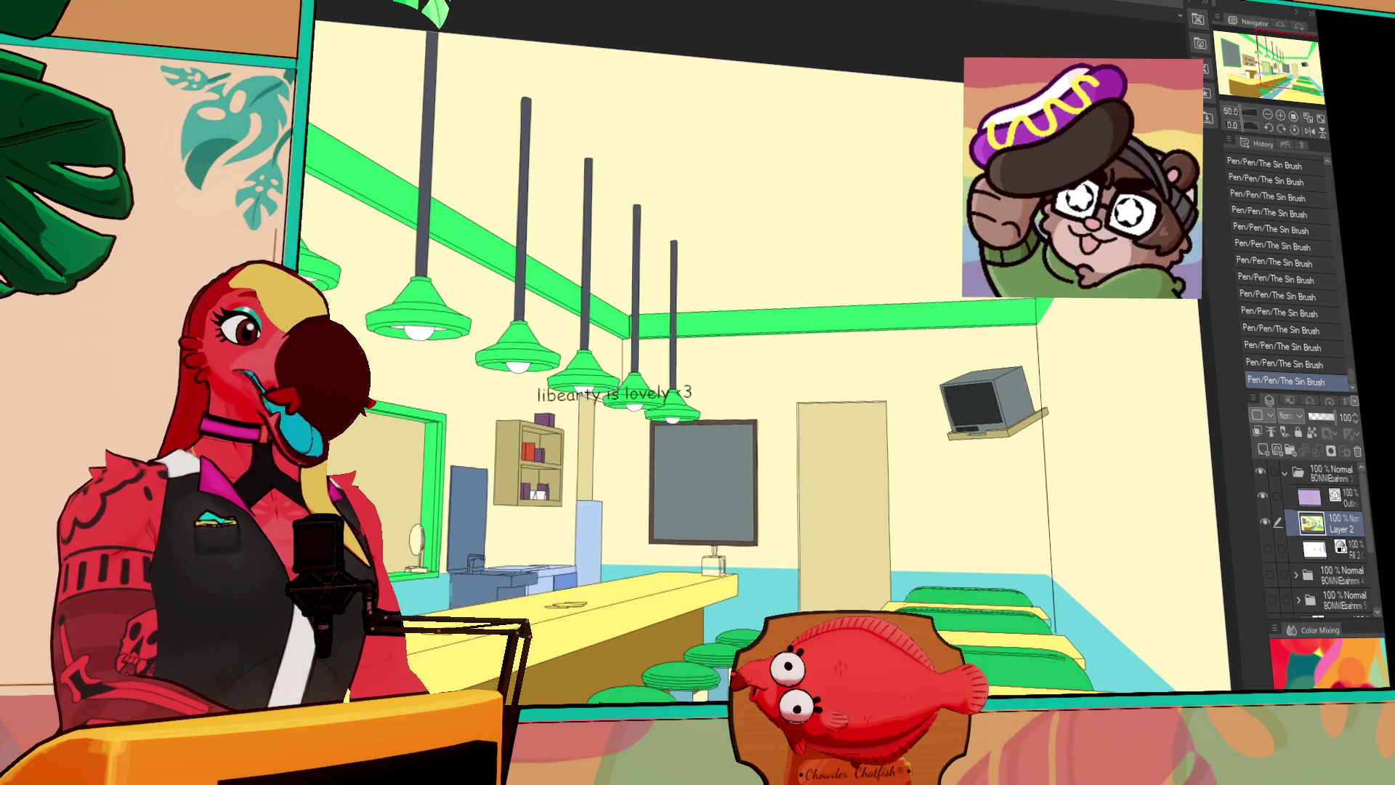
left_click_drag(1076, 302, 1134, 305)
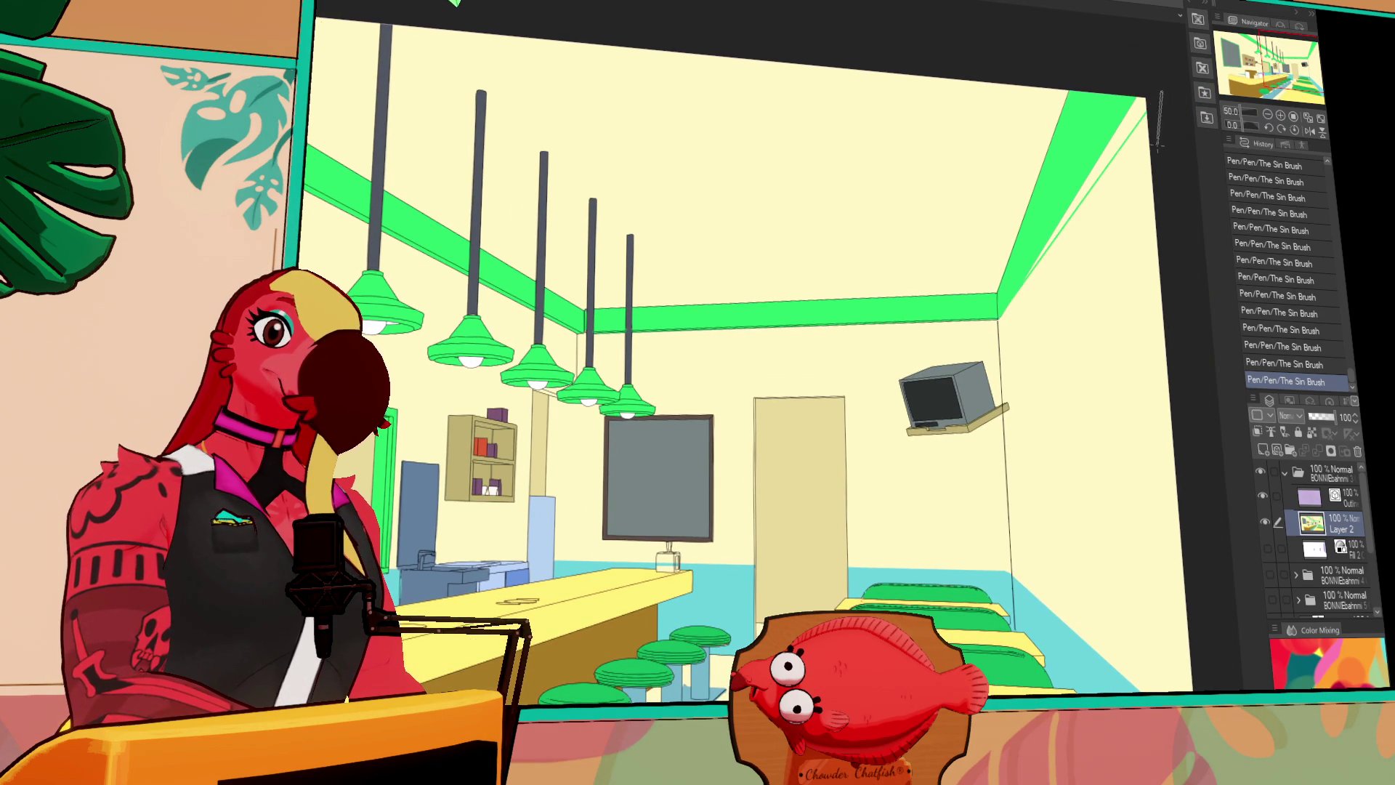
left_click(1134, 156)
left_click(1142, 159)
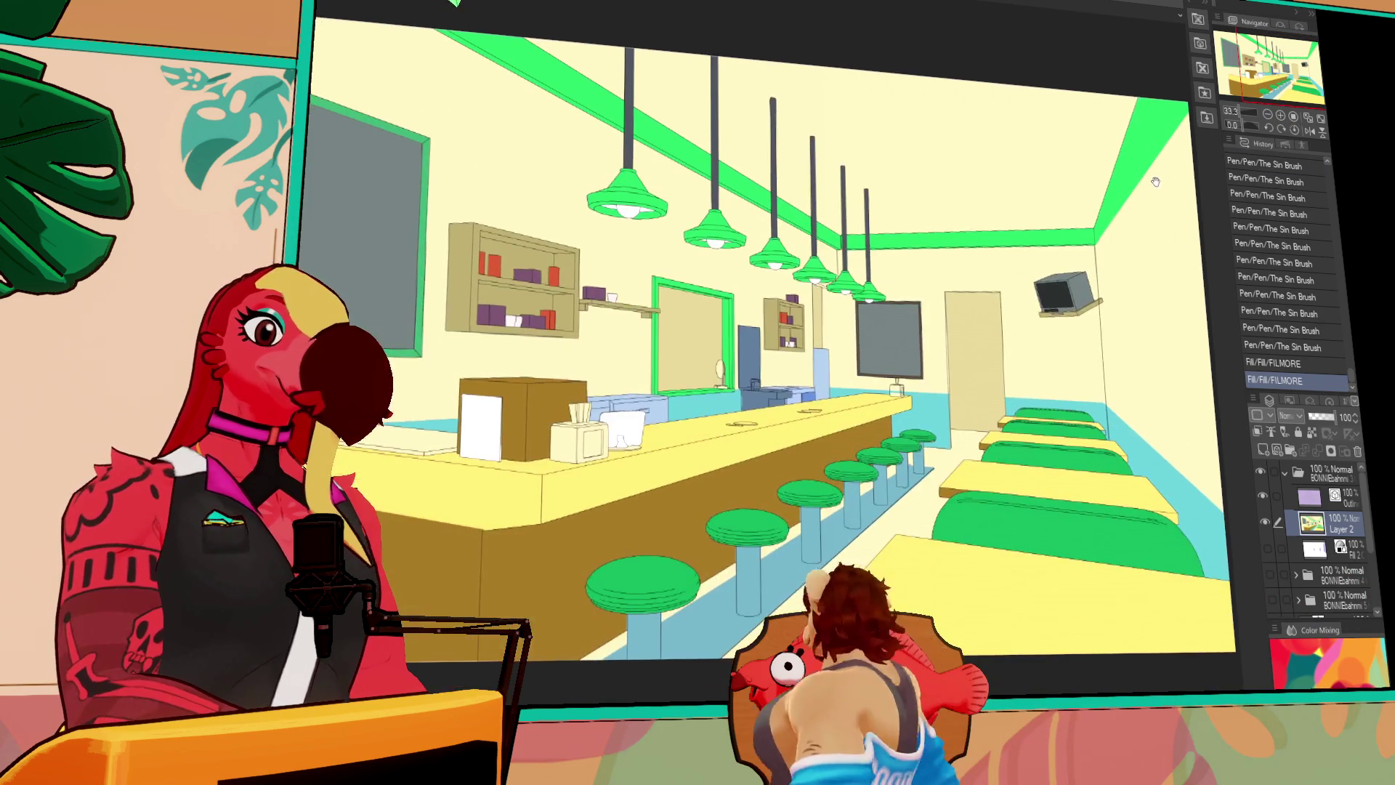
left_click_drag(1145, 190, 1136, 210)
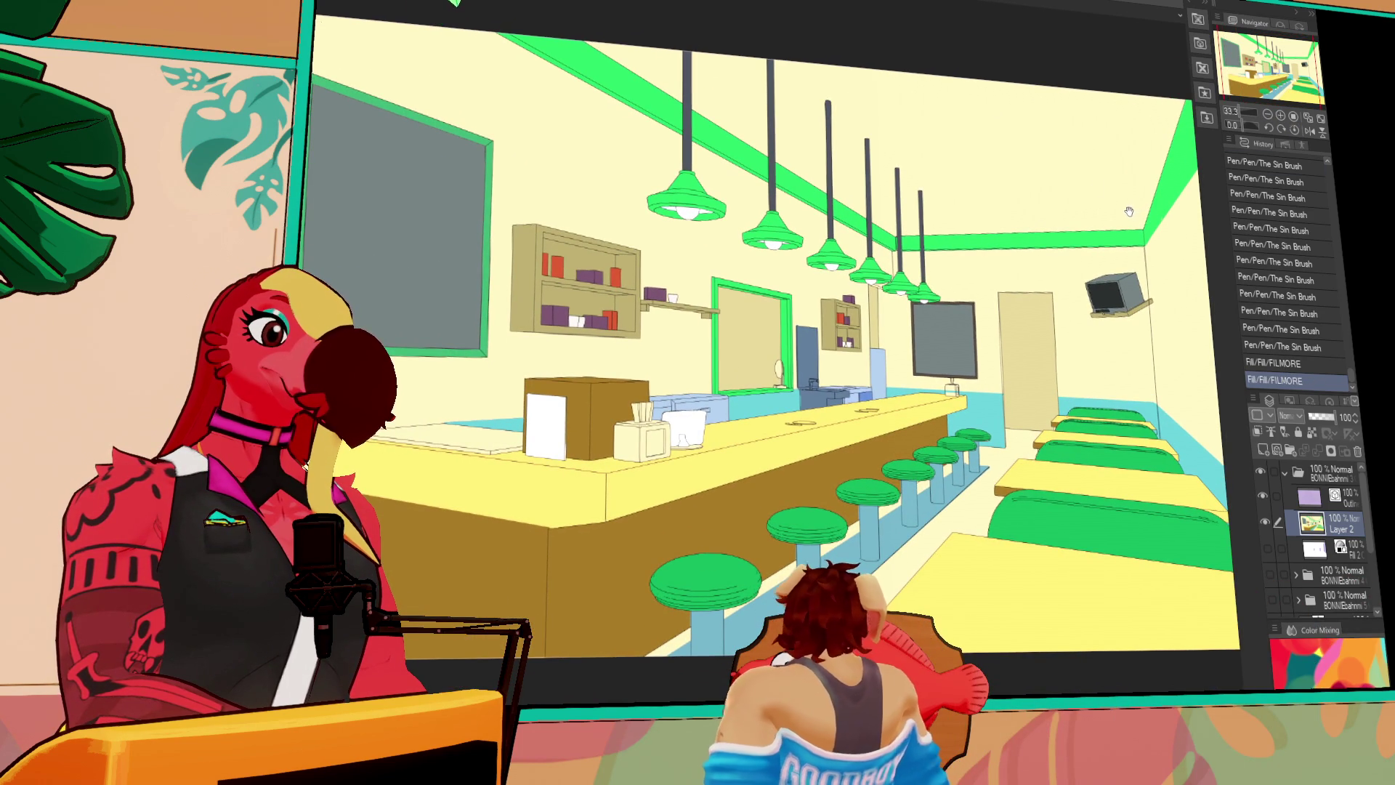
key("ctrl+plus")
key("ctrl+plus")
key("ctrl+plus")
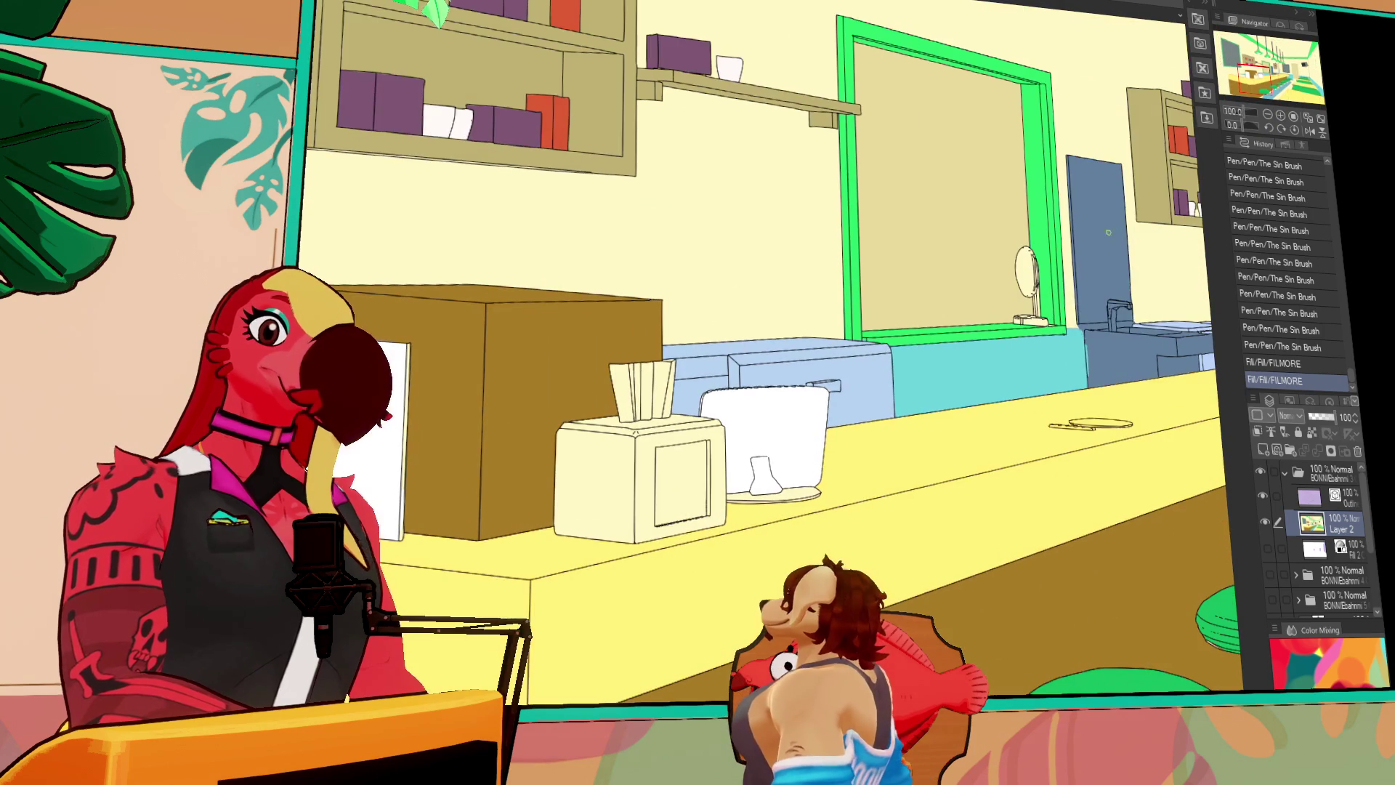
Fill the tissue box body and top blue, touching up the top's outline
key("ctrl+y")
key("ctrl+y")
key("ctrl+y")
key("ctrl+y")
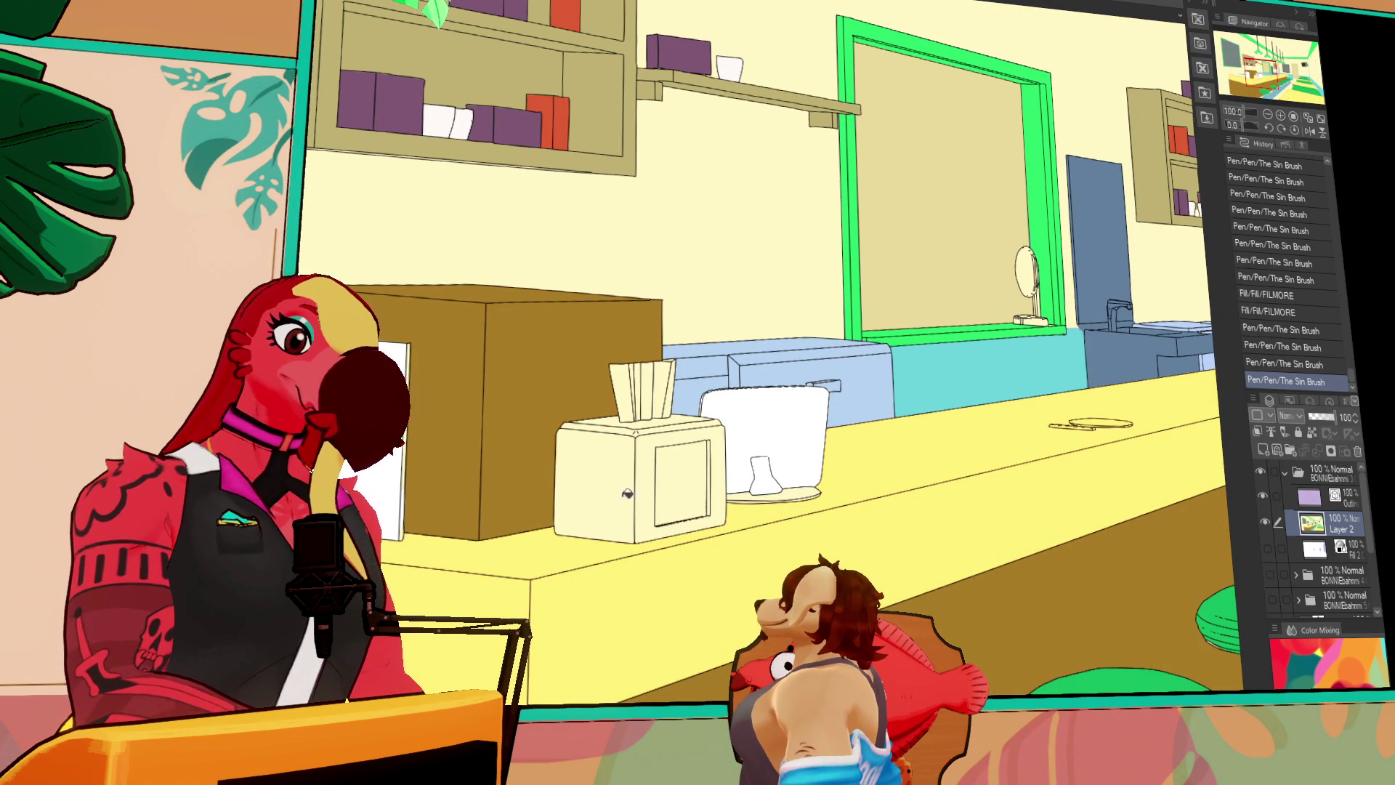
left_click(644, 496)
left_click(623, 429)
key("ctrl+z")
left_click(626, 429)
left_click(639, 435)
left_click(647, 441)
left_click_drag(634, 434, 640, 433)
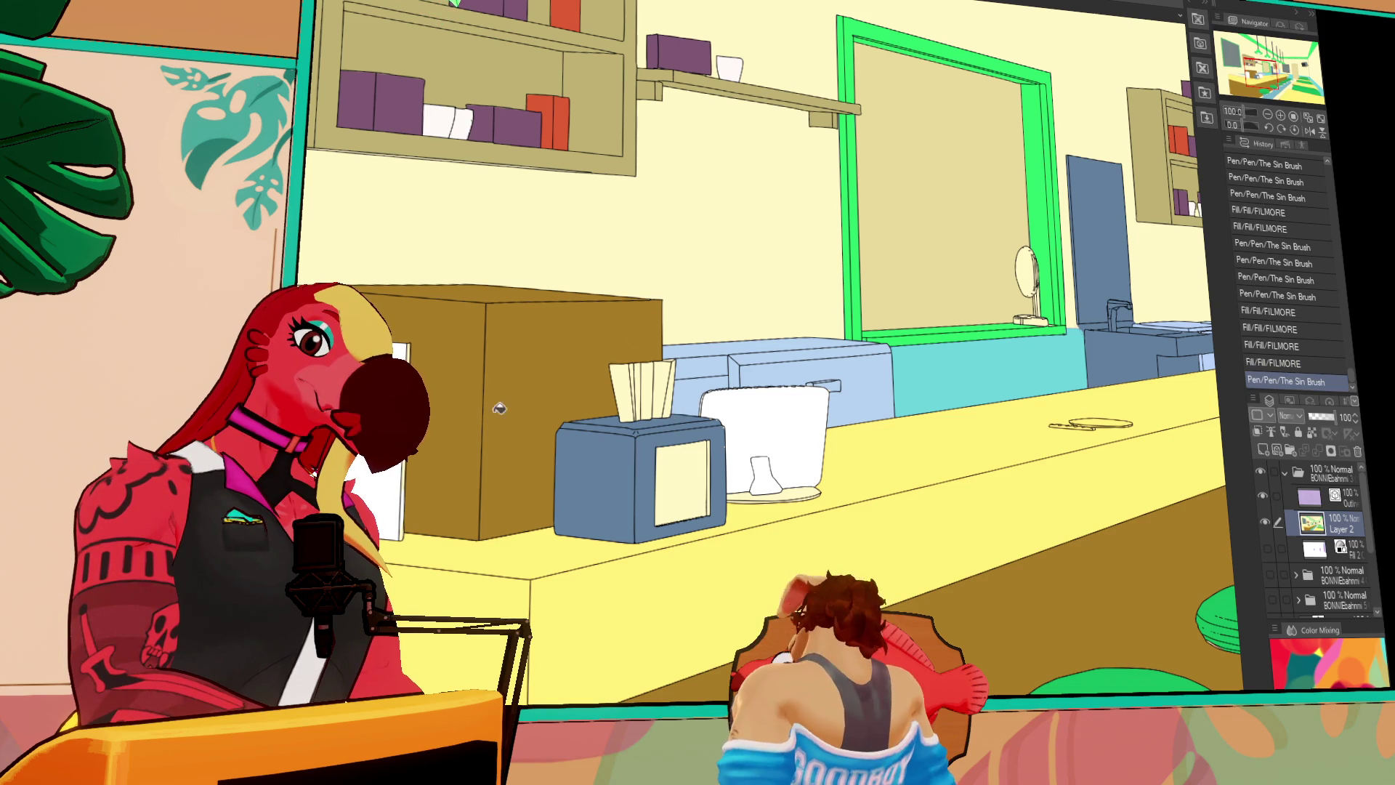
Close the card's outline gaps, fill the card green, and fill the tissues white
left_click_drag(401, 502, 400, 509)
left_click_drag(400, 507, 399, 545)
left_click(402, 465)
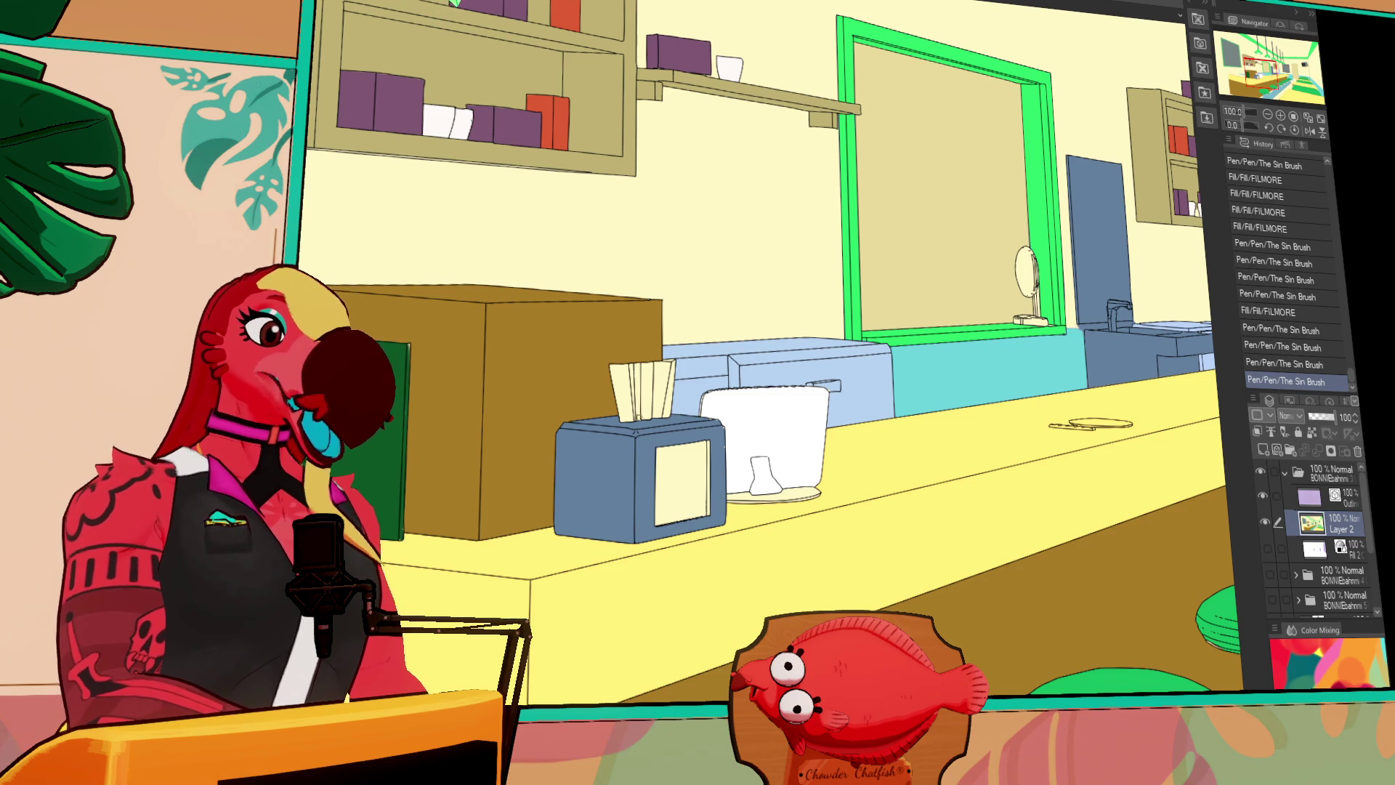
left_click(632, 384)
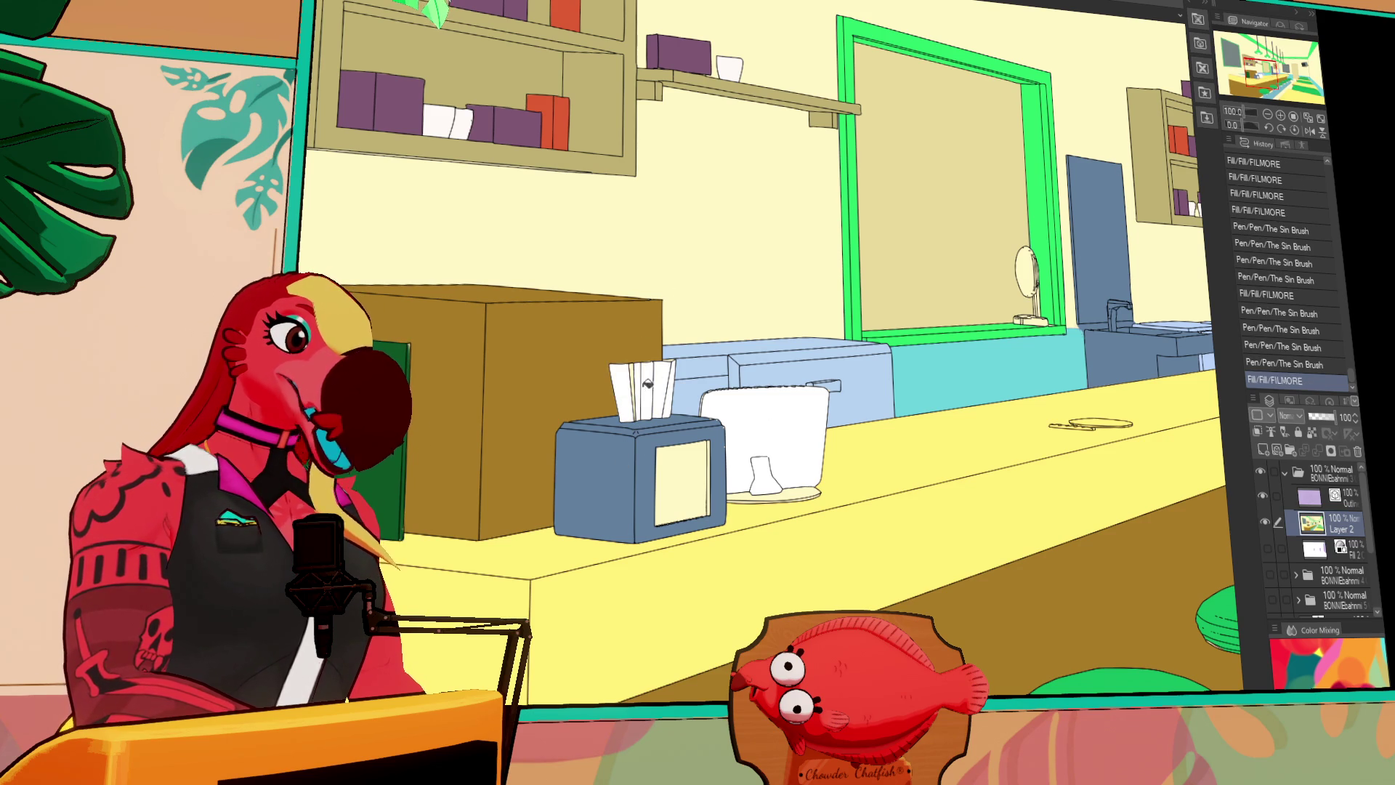
left_click_drag(631, 367, 634, 400)
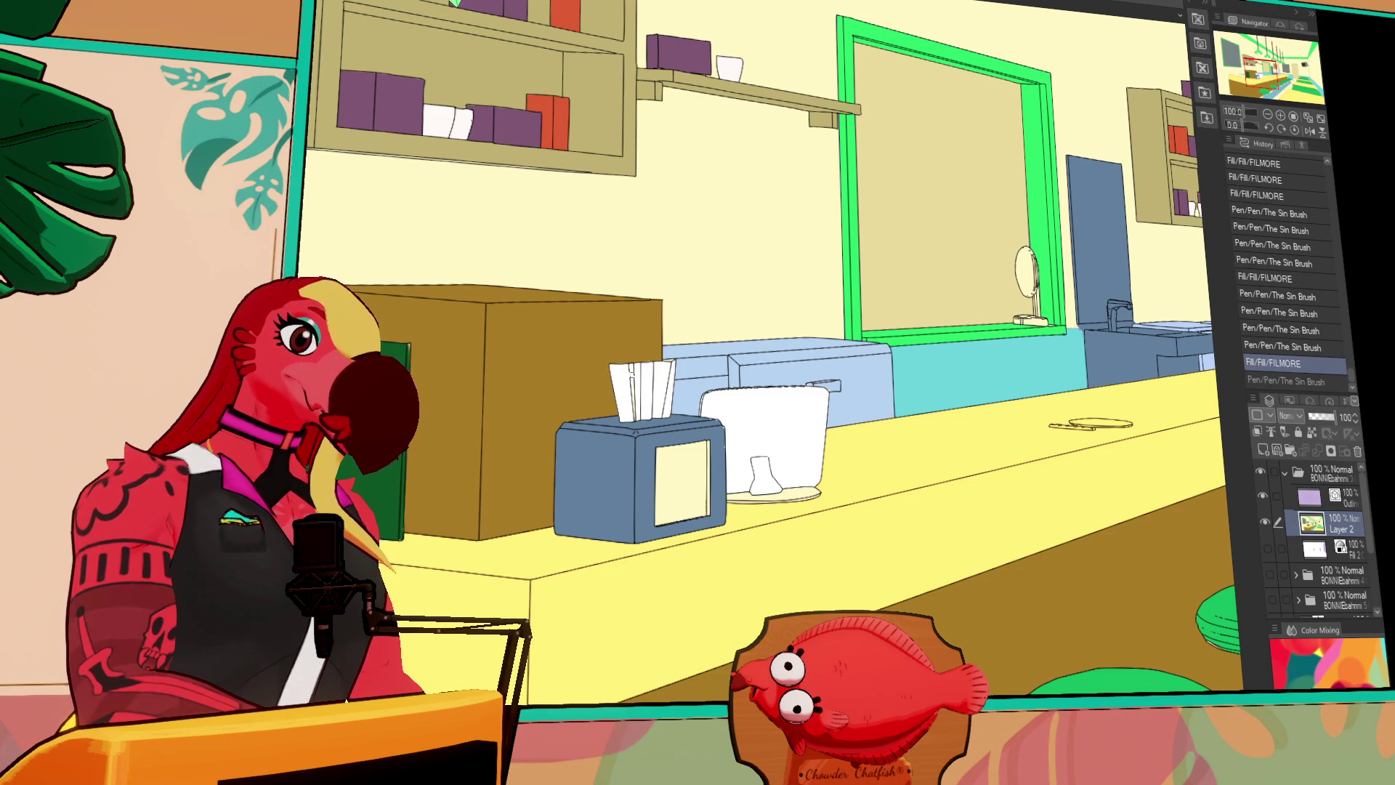
Fill the tissue box's front panel white and redraw its right edge
left_click(682, 480)
mouse_move(712, 447)
left_mouse_down()
mouse_move(779, 422)
mouse_move(776, 492)
left_mouse_up()
left_click_drag(776, 419, 775, 493)
key("ctrl+z")
mouse_move(776, 414)
left_mouse_down()
mouse_move(777, 491)
mouse_move(789, 491)
left_mouse_up()
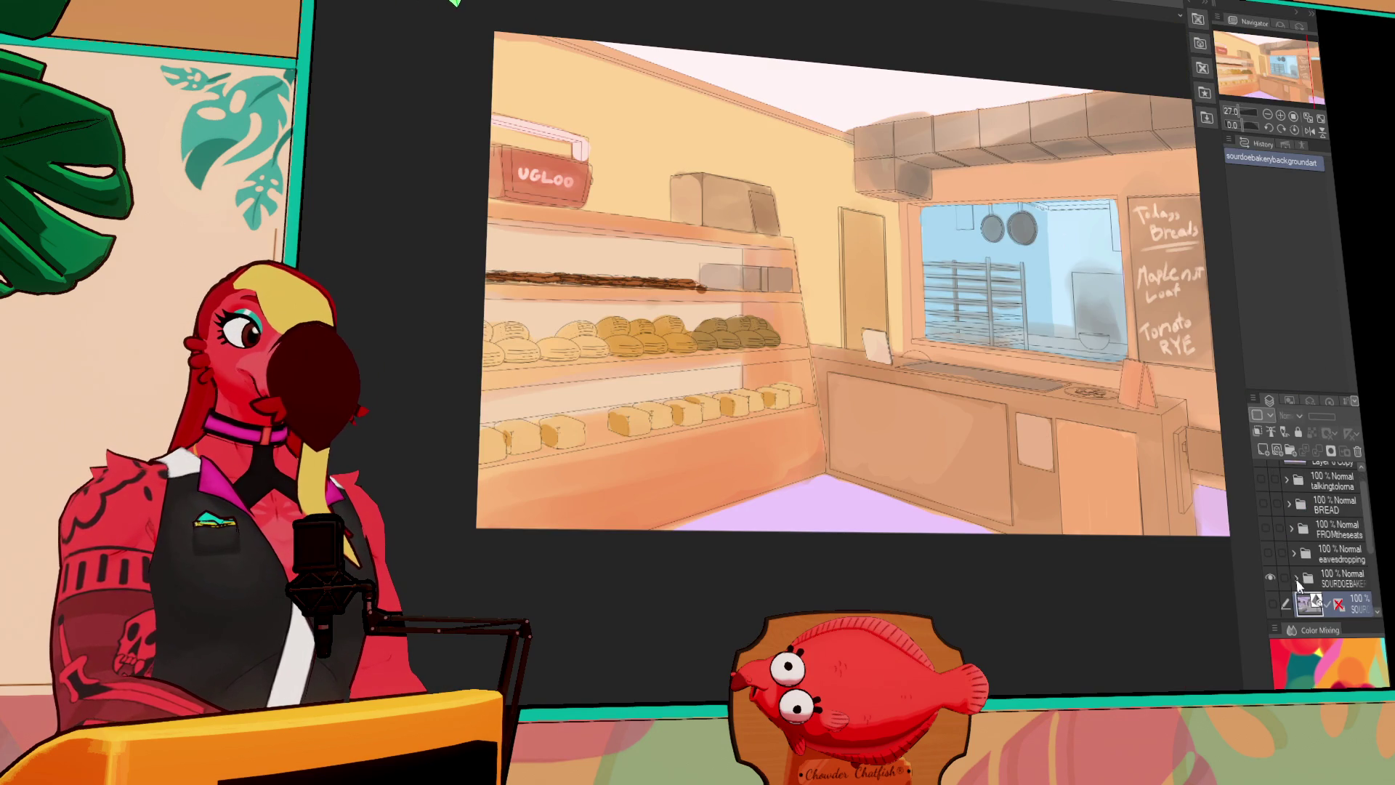
Hide the bakery scene and show the SOURDOE BAKERY logo layer in the SOURDOEBAKE folder
left_click(1298, 582)
scroll(1369, 552, "down", 3)
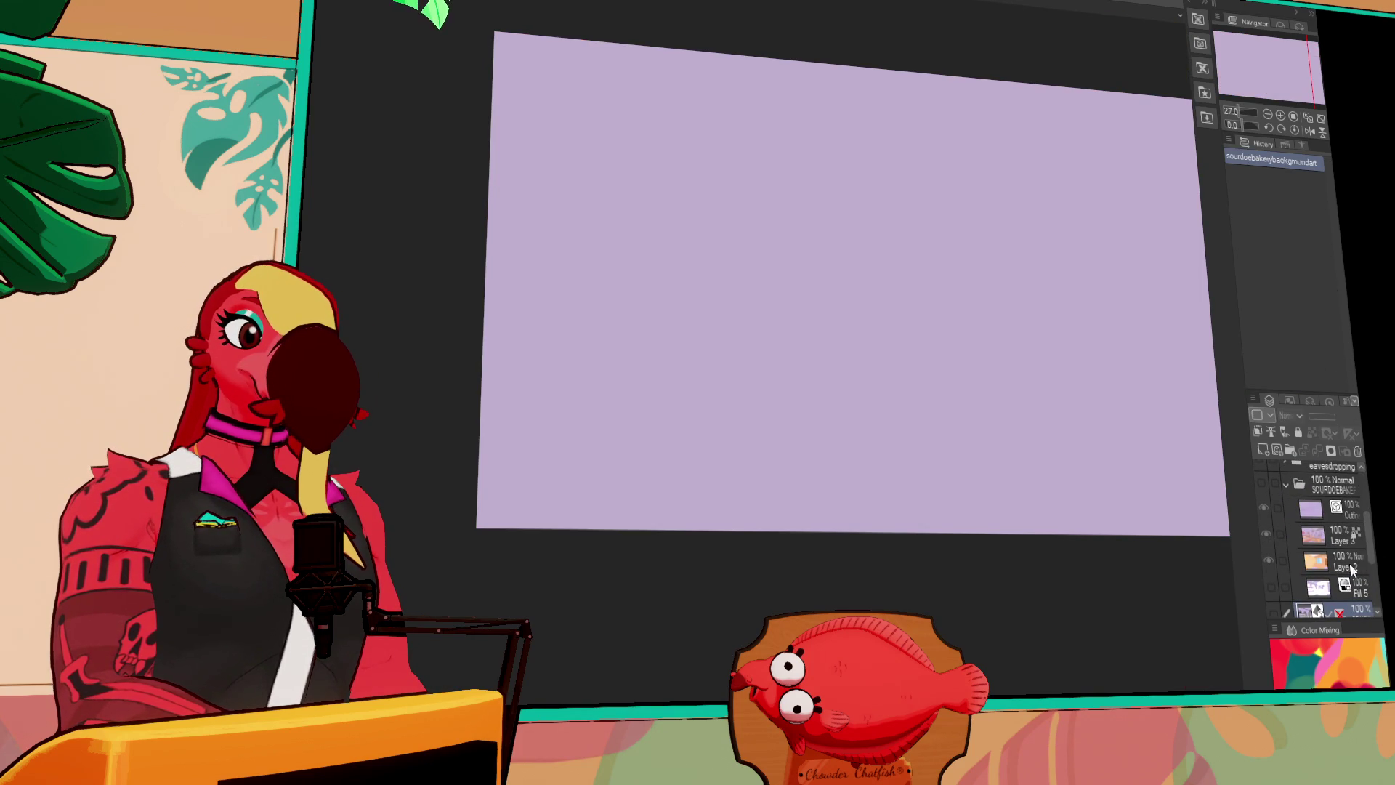
scroll(1324, 598, "down", 2)
left_click(1271, 569)
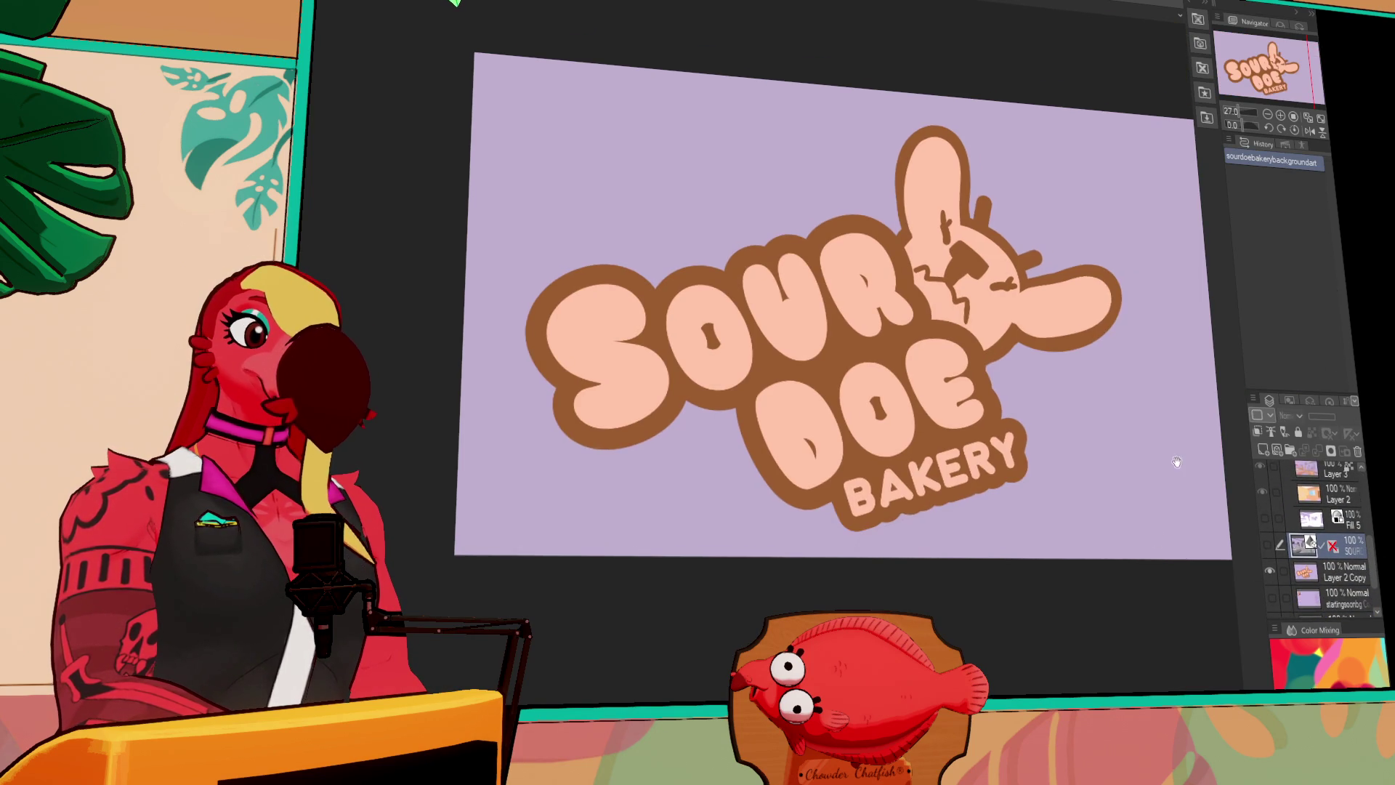
scroll(1113, 535, "up", 1)
left_click_drag(1113, 534, 1104, 530)
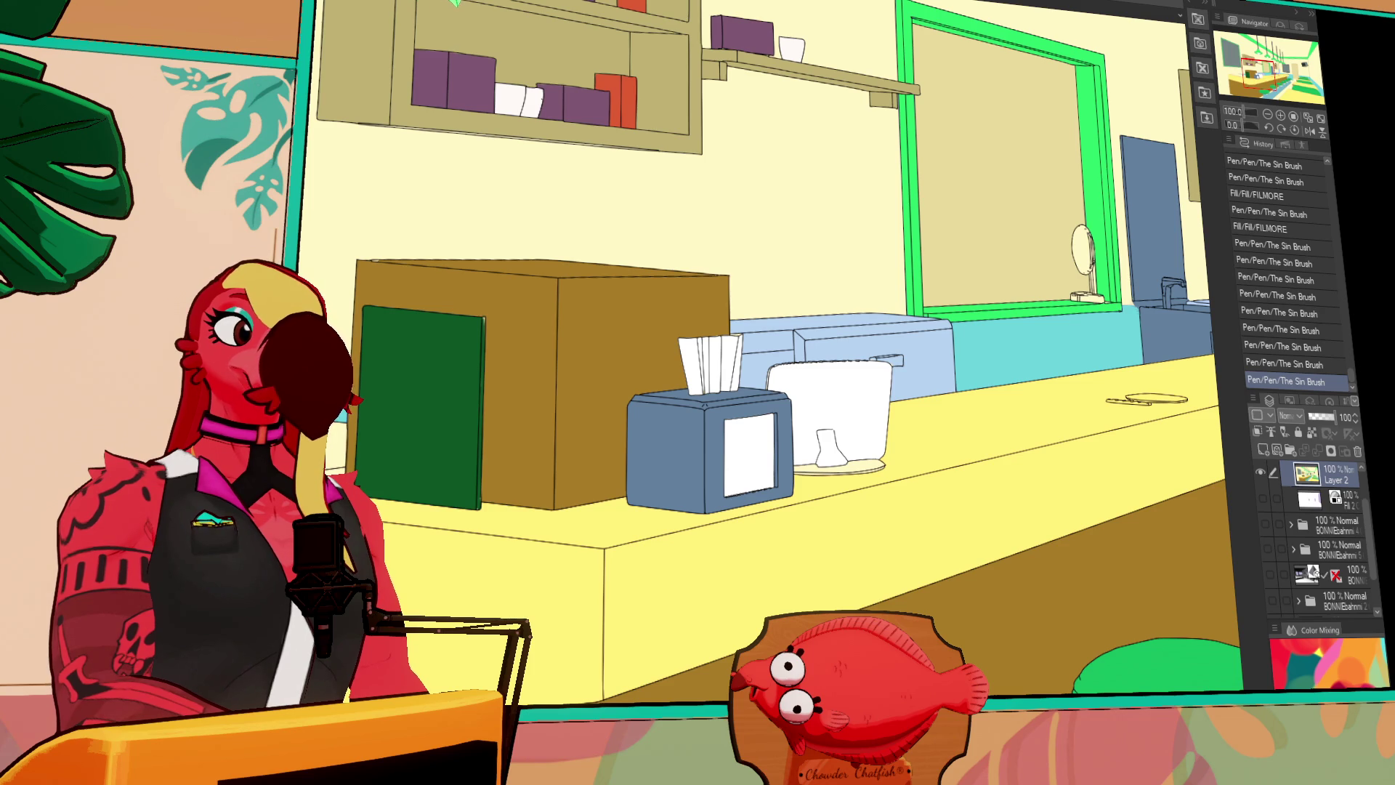
scroll(757, 317, "down", 5)
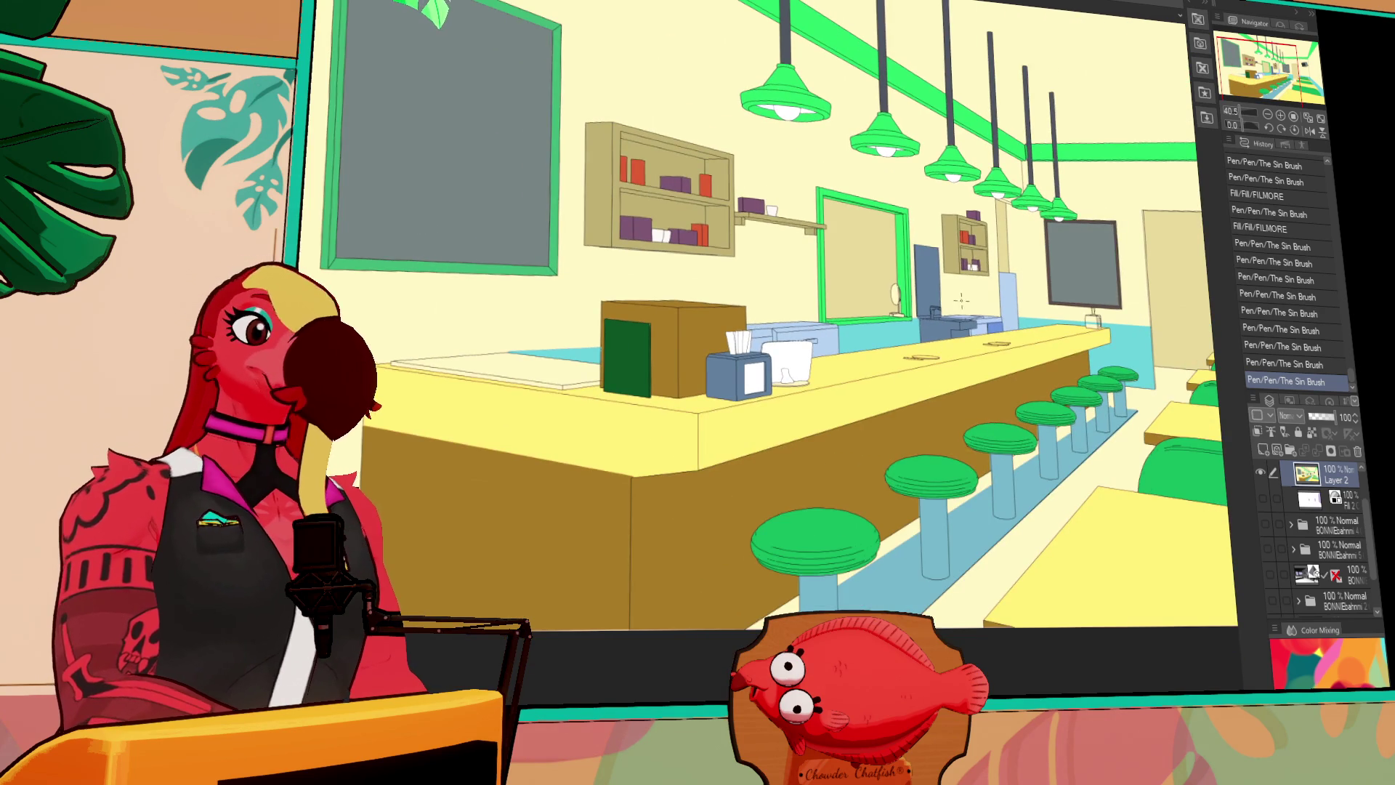
scroll(959, 301, "down", 3)
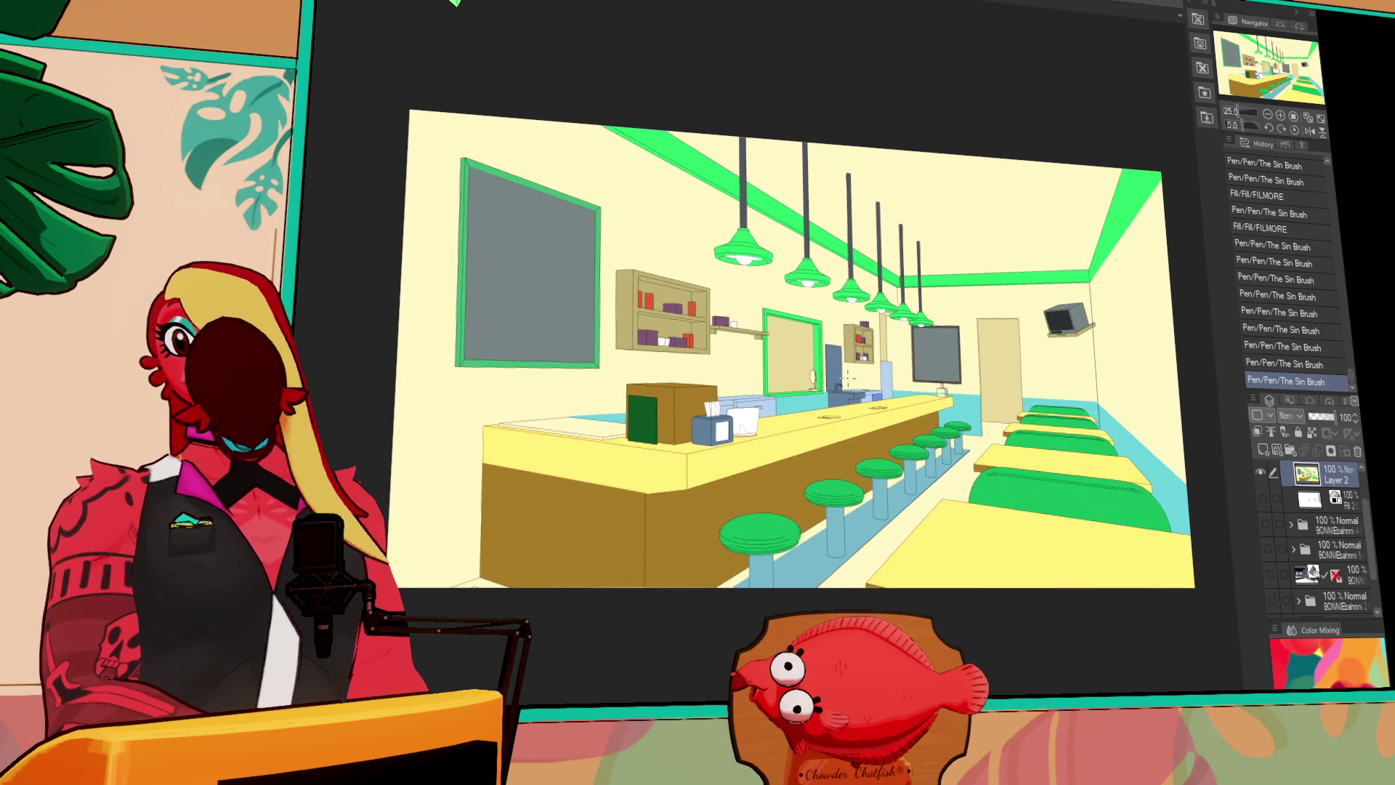
scroll(754, 374, "up", 2)
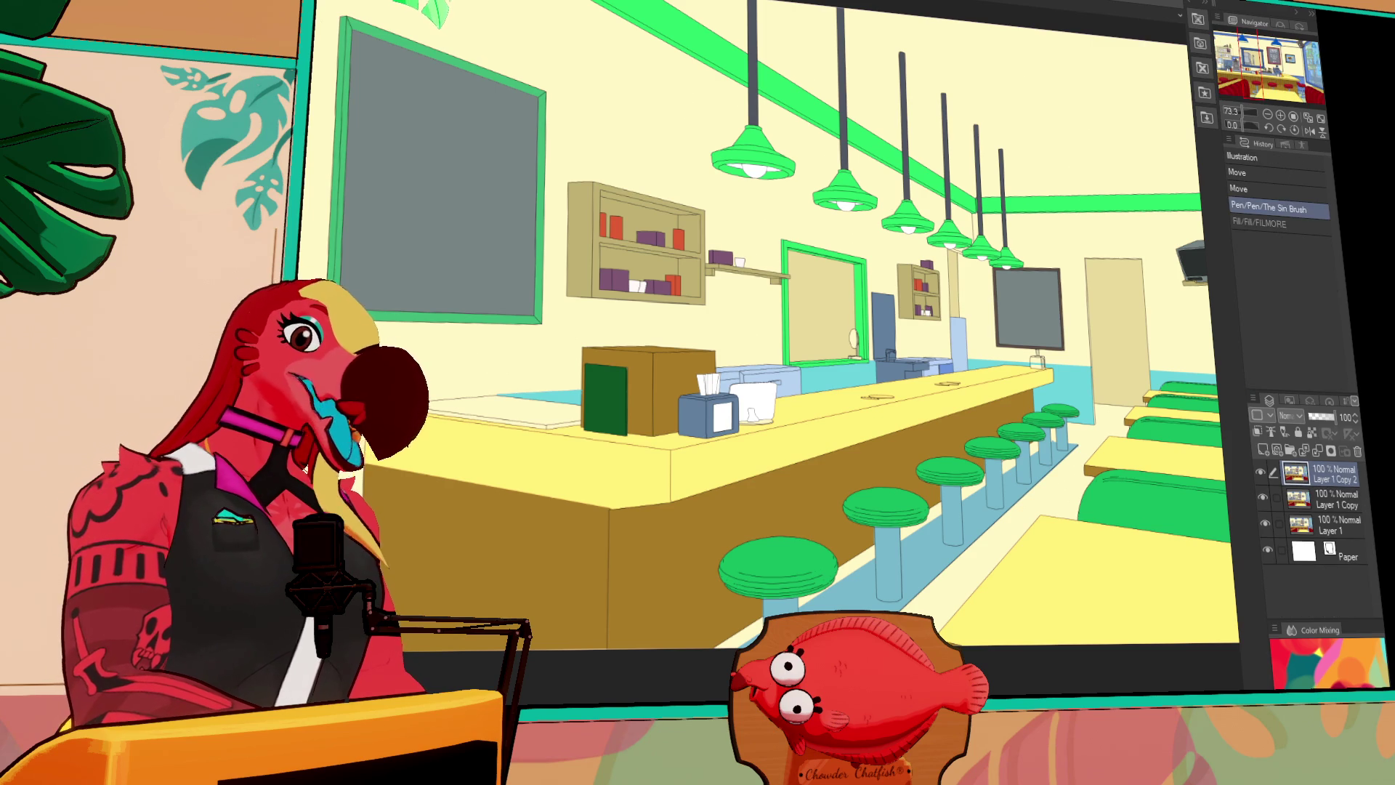
mouse_move(623, 512)
left_mouse_down()
mouse_move(604, 501)
mouse_move(633, 414)
left_mouse_up()
left_click(521, 423)
left_click_drag(933, 247, 990, 421)
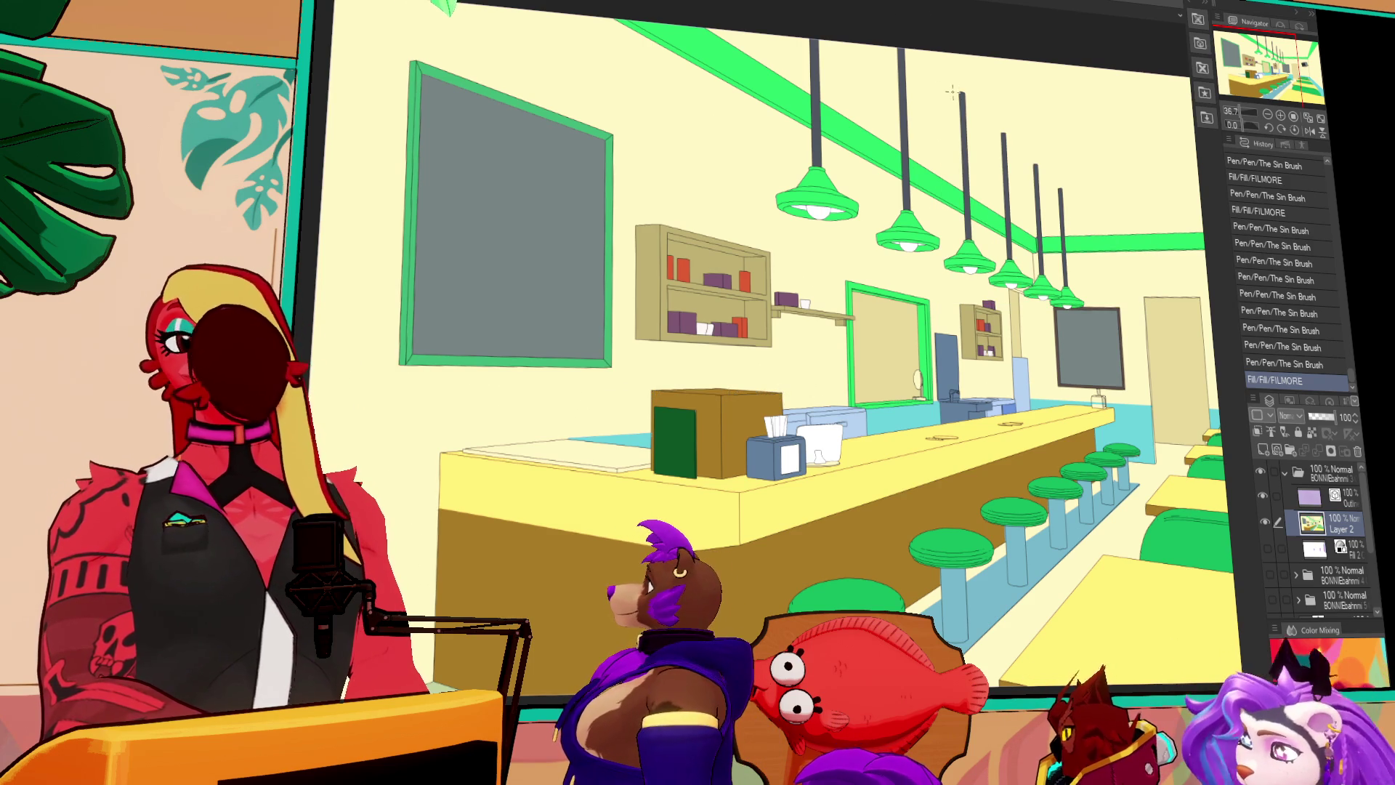
Undo the stray pen stroke on the grey chalkboard, then try and discard a white Pastel Chalk stroke
key("ctrl+equal")
key("ctrl+equal")
left_click_drag(285, 46, 641, 170)
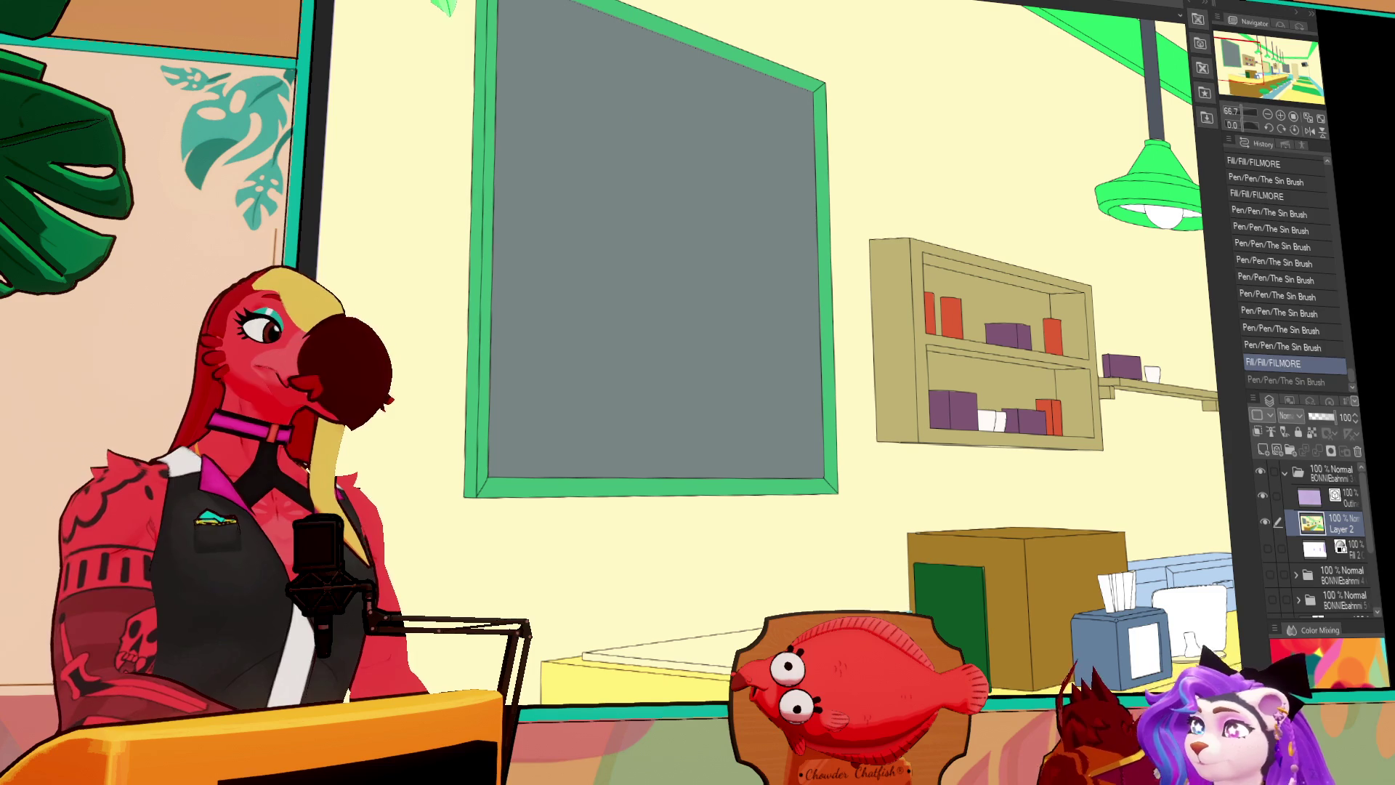
key("ctrl+z")
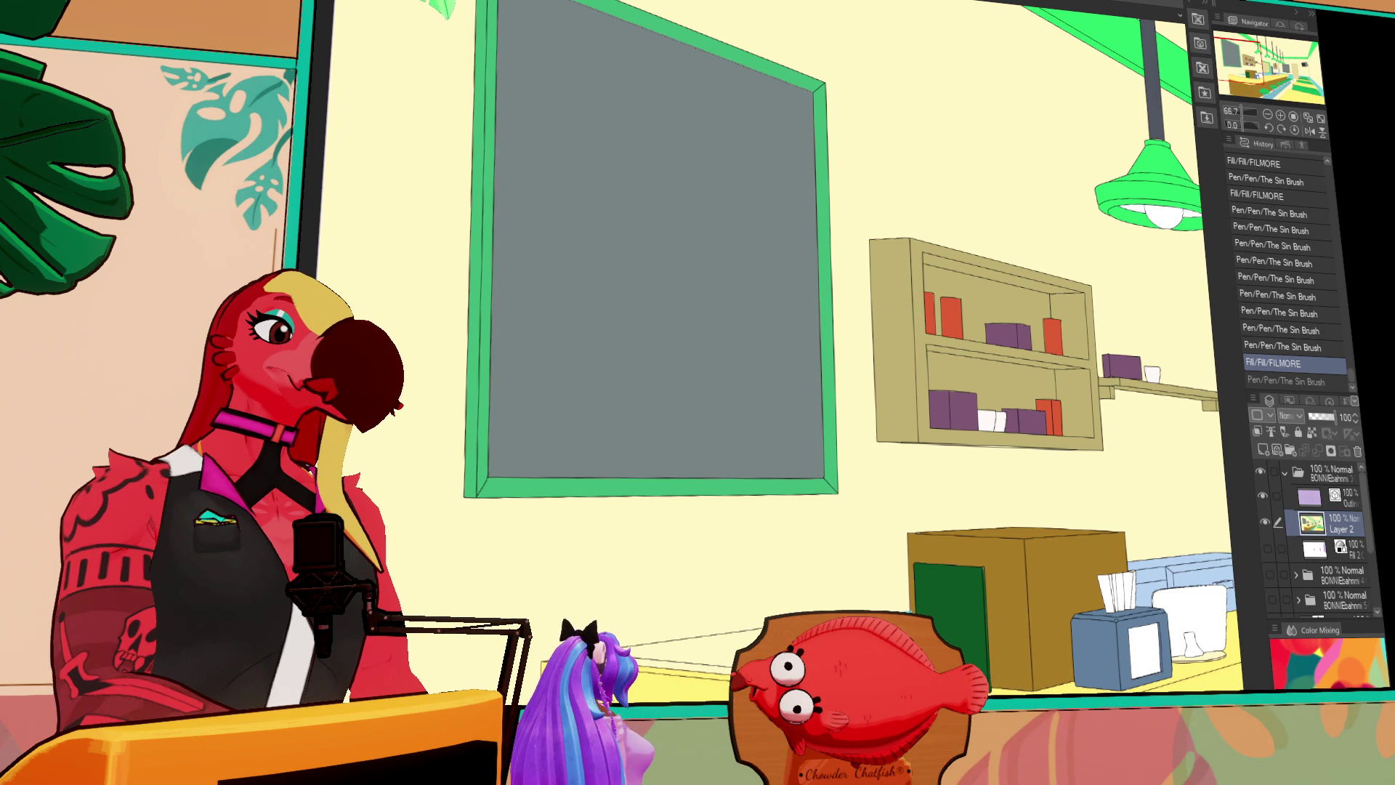
mouse_move(534, 40)
left_mouse_down()
mouse_move(552, 244)
mouse_move(633, 137)
left_mouse_up()
key("ctrl+z")
scroll(834, 266, "up", 4)
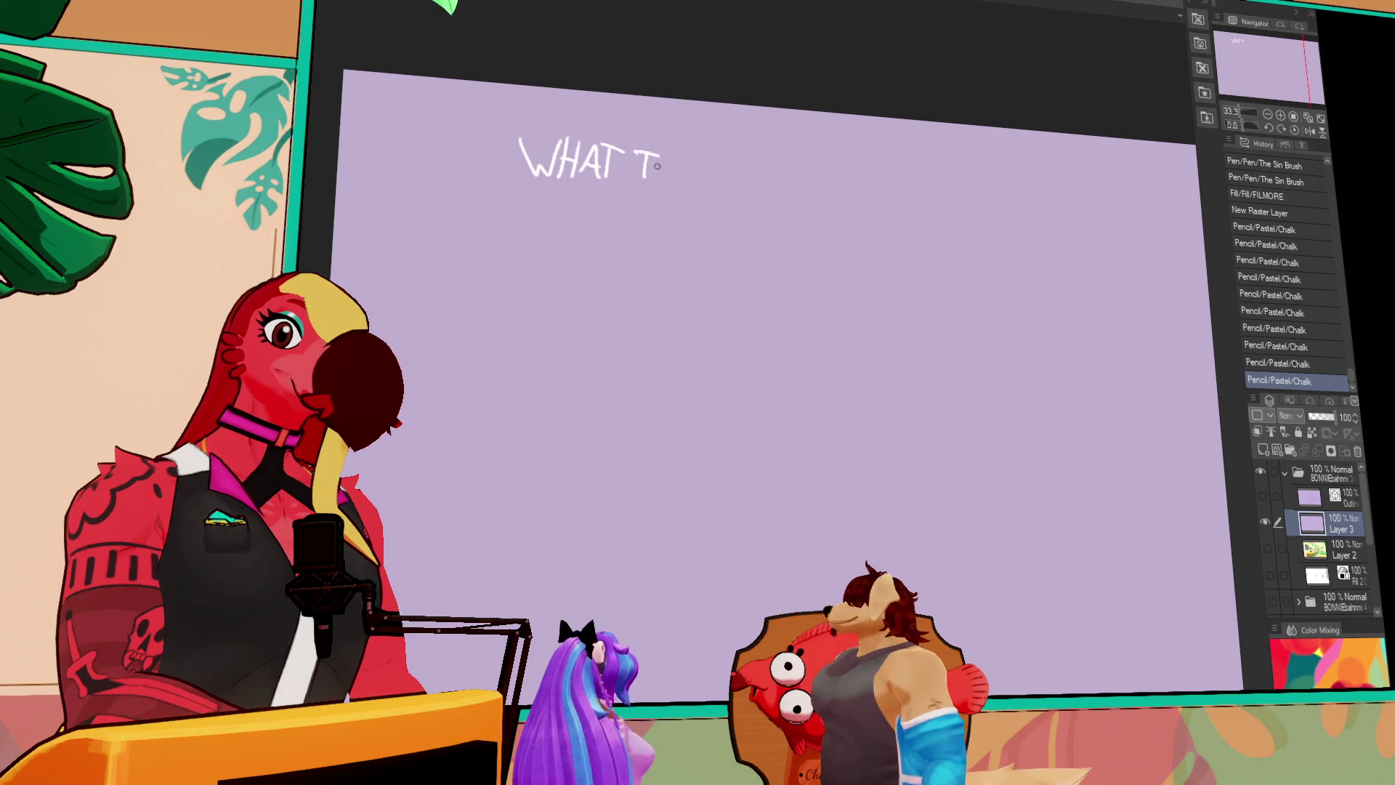
Finish chalking 'WHAT THE' and letter 'PHO-ck' on the line below, undoing a stray stroke
mouse_move(661, 160)
left_mouse_down()
mouse_move(661, 180)
mouse_move(676, 168)
left_mouse_up()
left_click_drag(676, 157, 683, 180)
left_click_drag(681, 157, 699, 167)
left_click_drag(683, 179, 703, 179)
mouse_move(554, 197)
left_mouse_down()
mouse_move(549, 231)
mouse_move(567, 199)
mouse_move(551, 216)
mouse_move(574, 234)
left_mouse_up()
mouse_move(596, 195)
left_mouse_down()
mouse_move(594, 234)
mouse_move(615, 200)
mouse_move(652, 214)
mouse_move(658, 232)
mouse_move(702, 228)
left_mouse_up()
key("ctrl+z")
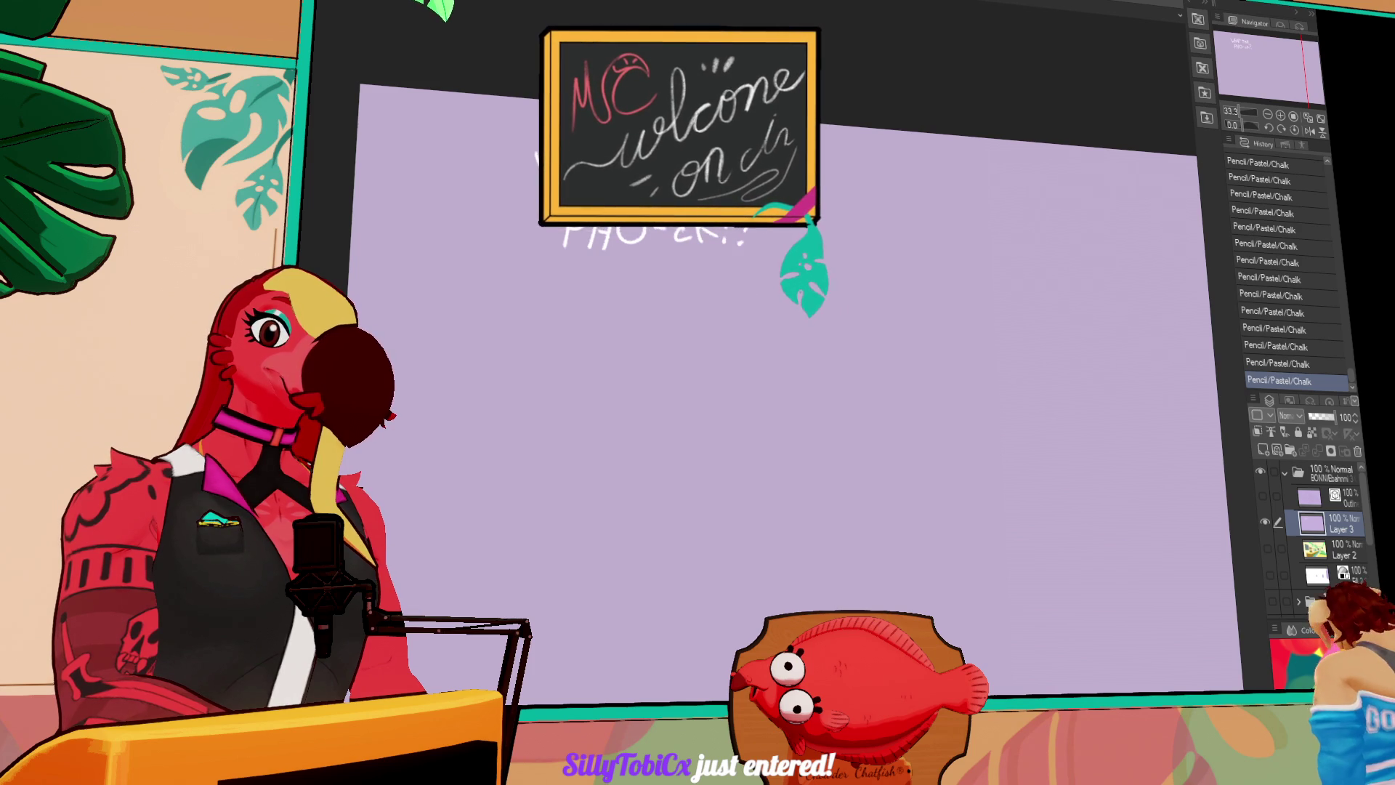
Chalk 'Pleas don't' beneath the heading, undoing the bad strokes
mouse_move(551, 266)
left_mouse_down()
mouse_move(550, 298)
mouse_move(574, 320)
mouse_move(554, 318)
left_mouse_up()
key("ctrl+z")
key("ctrl+z")
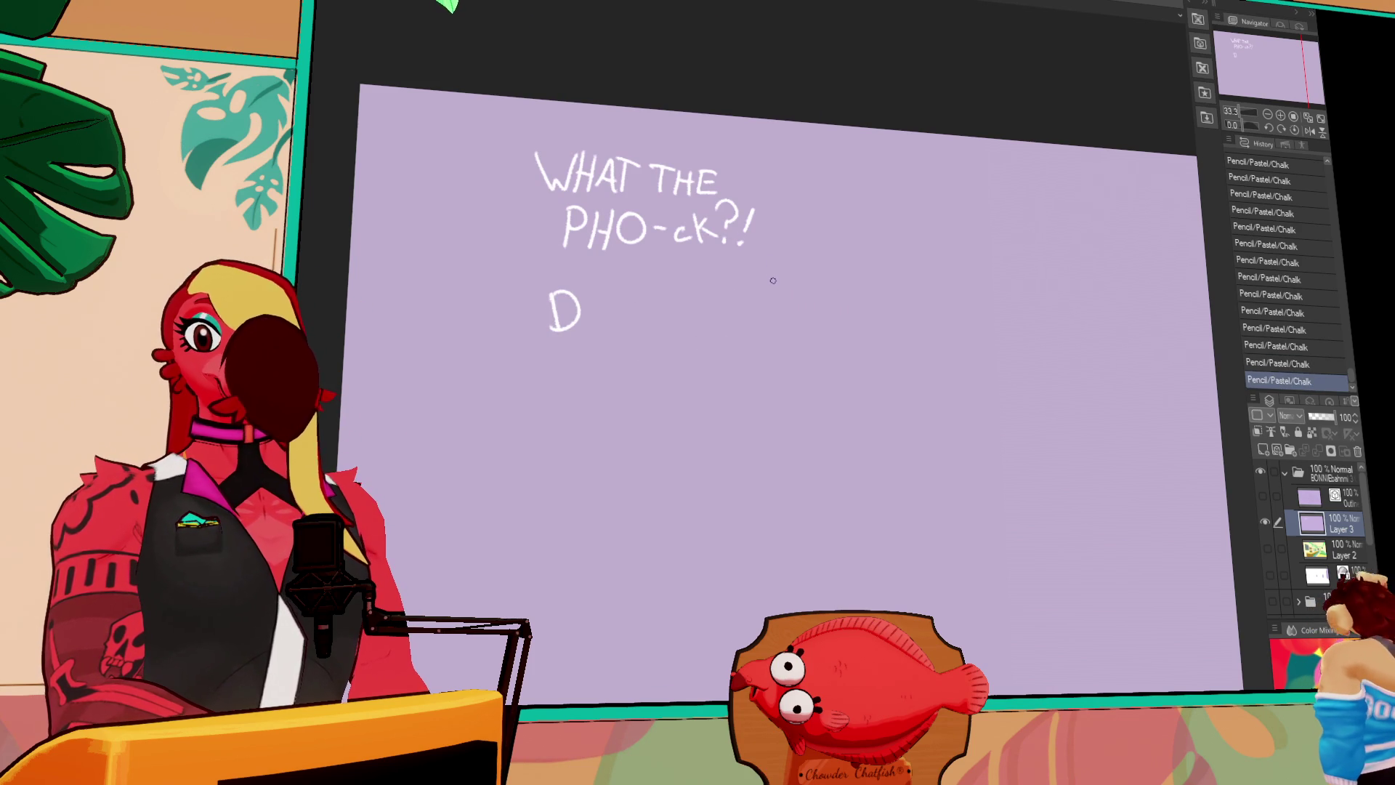
left_click_drag(785, 274, 956, 236)
key("ctrl+z")
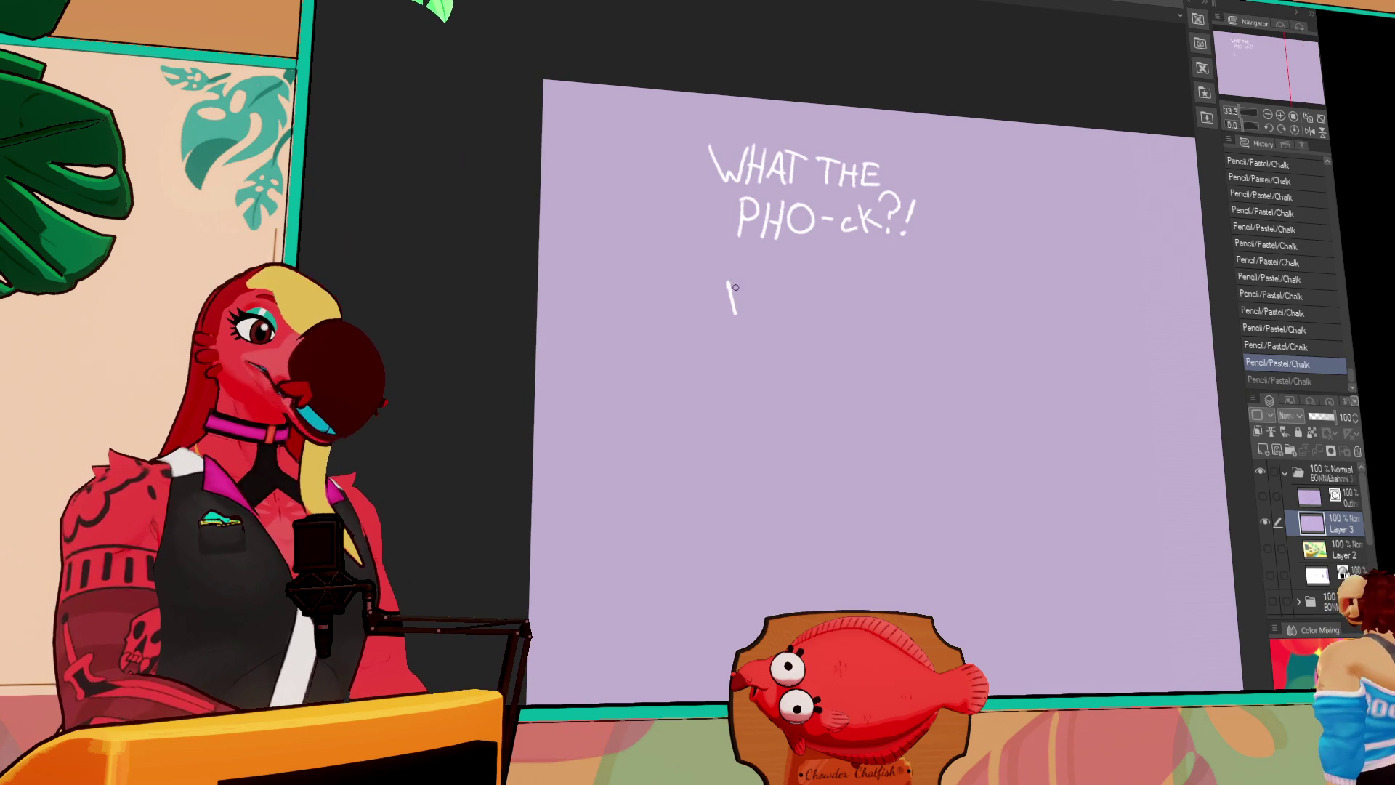
key("ctrl+z")
left_click_drag(730, 280, 738, 319)
mouse_move(728, 277)
left_mouse_down()
mouse_move(765, 305)
mouse_move(843, 307)
left_mouse_up()
key("ctrl+z")
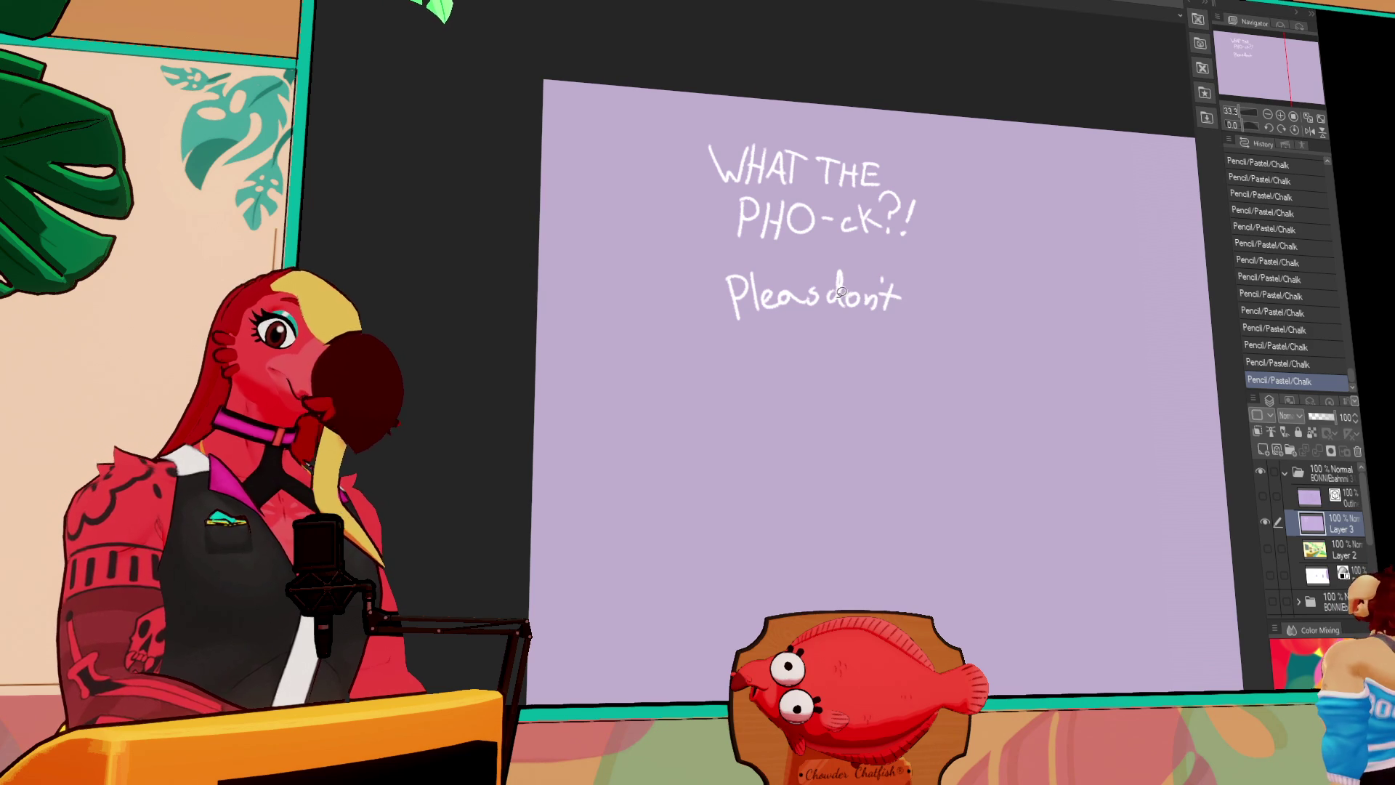
Shift 'don't' further right and add the e to complete 'Please'
left_click_drag(830, 282, 886, 294)
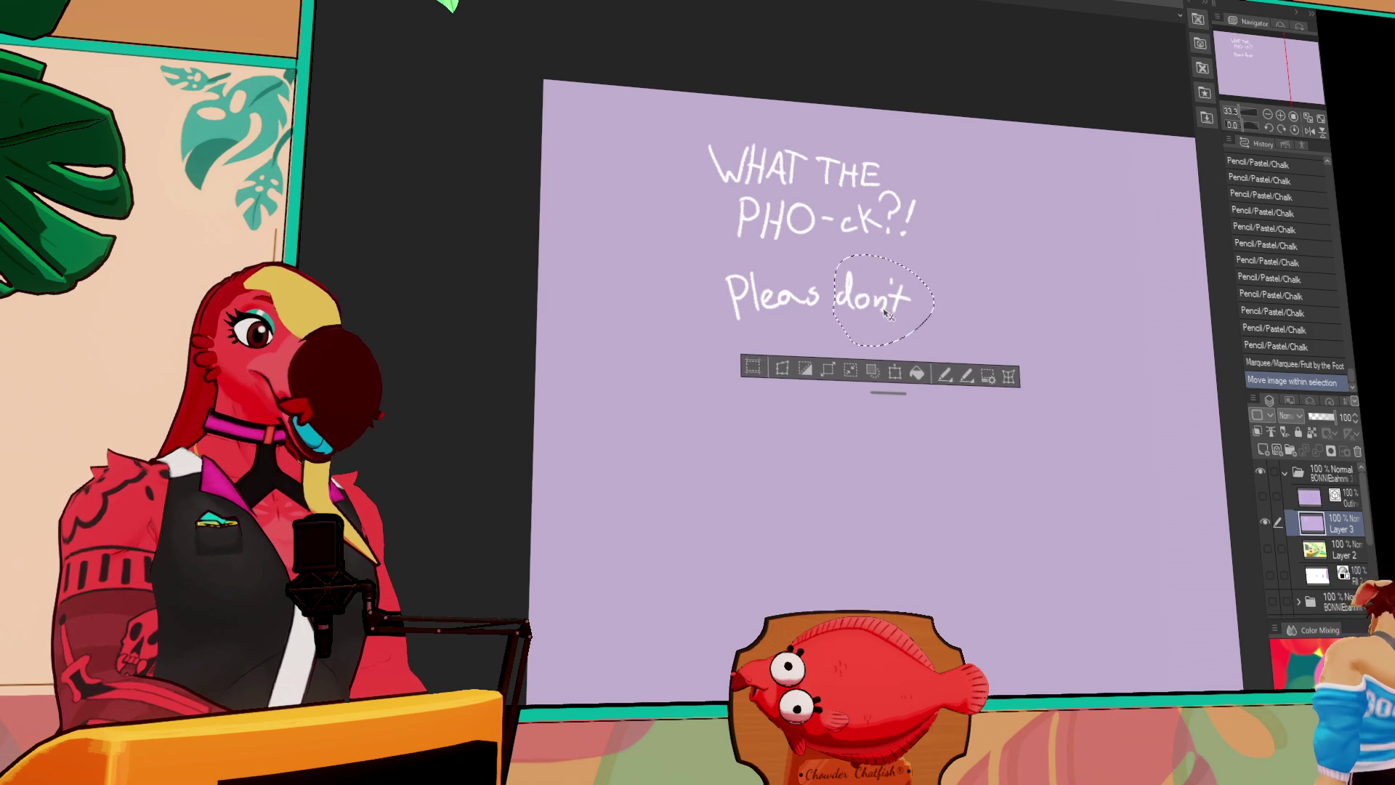
key("ctrl+d")
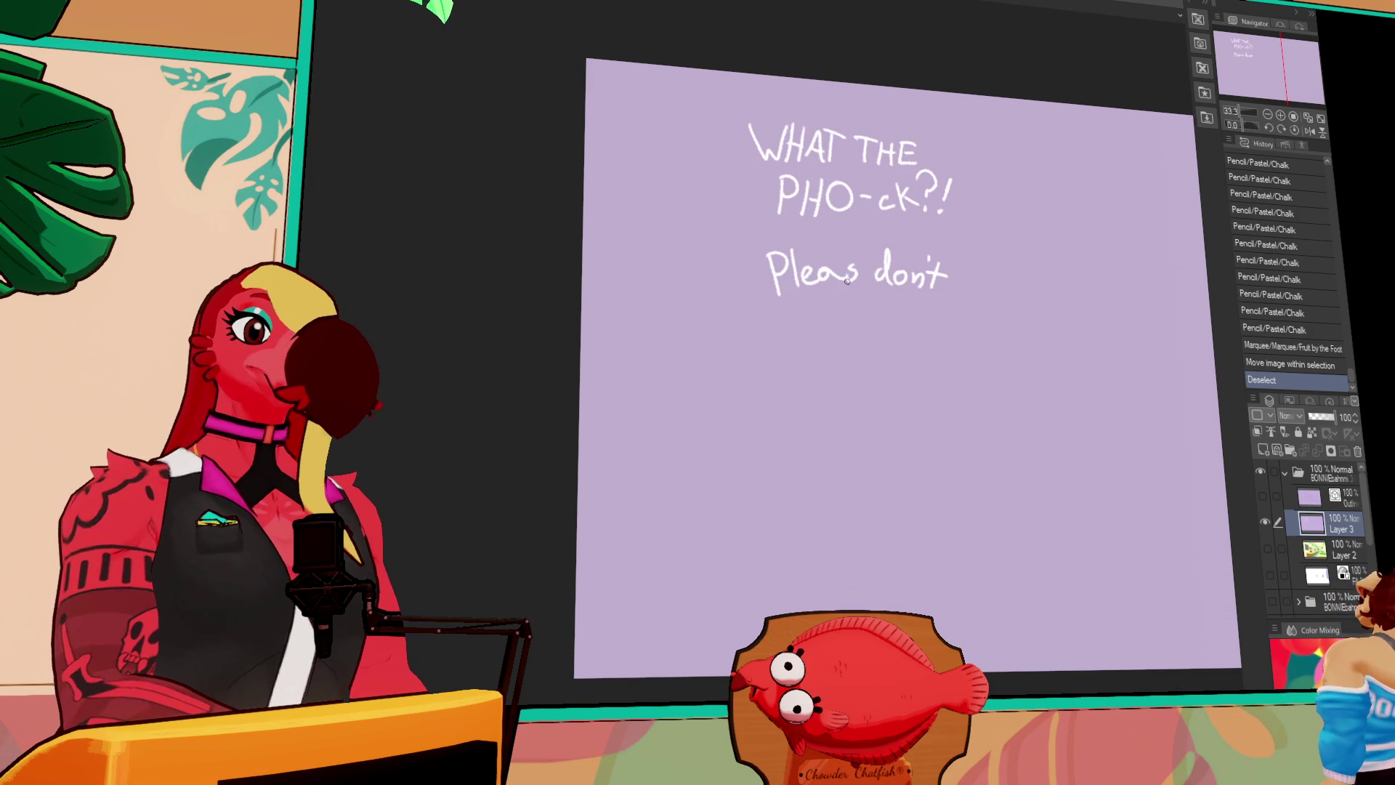
mouse_move(860, 274)
left_mouse_down()
mouse_move(872, 281)
mouse_move(927, 234)
mouse_move(881, 294)
mouse_move(935, 289)
left_mouse_up()
Redo the e, deselect 'don't', and chalk 'BAHN-Mi' on the next line
key("ctrl+z")
key("m")
left_click(798, 333)
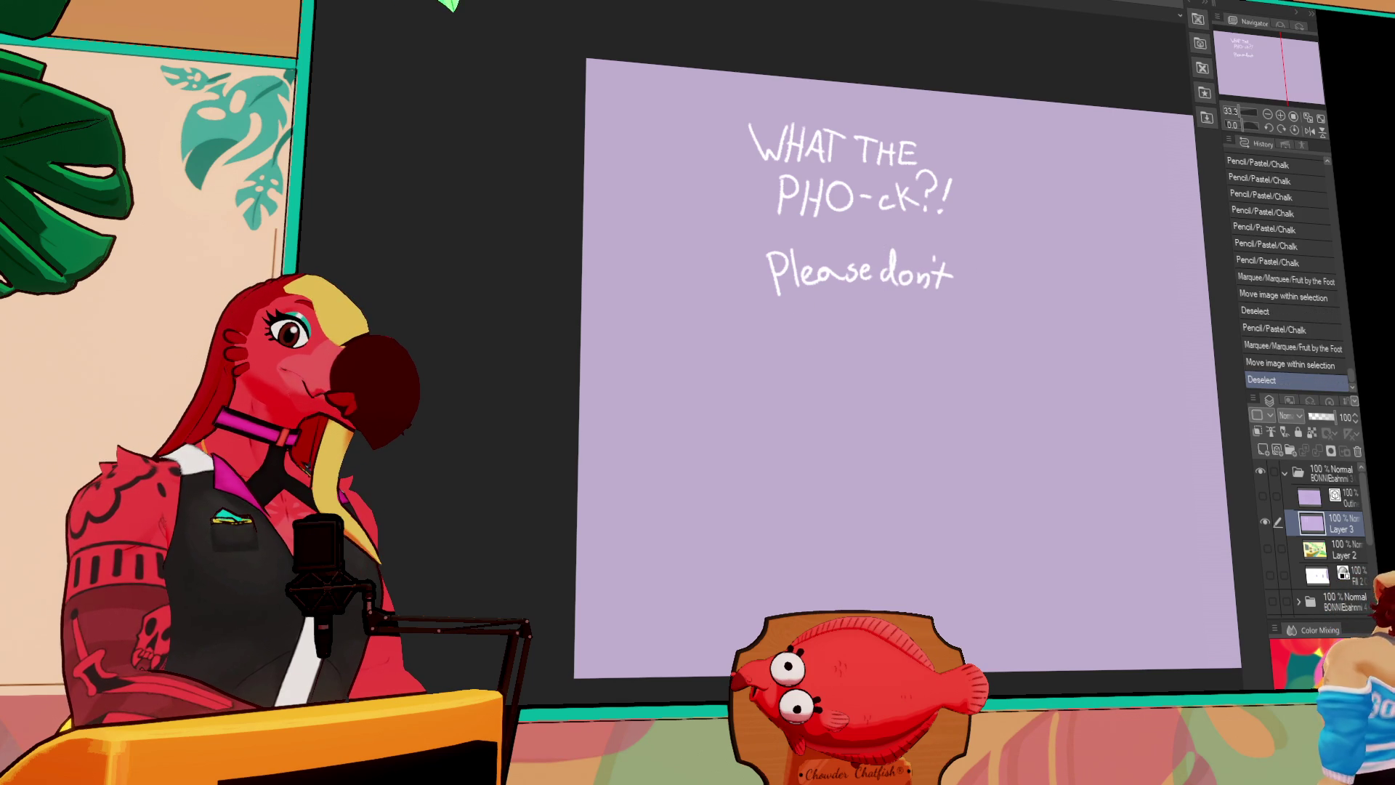
mouse_move(785, 307)
left_mouse_down()
mouse_move(786, 341)
mouse_move(828, 337)
mouse_move(836, 319)
mouse_move(836, 339)
left_mouse_up()
mouse_move(858, 308)
left_mouse_down()
mouse_move(858, 337)
mouse_move(882, 309)
mouse_move(934, 342)
left_mouse_up()
left_click(934, 313)
Chalk 'from this Store!' beneath 'BAHN-Mi', redoing the botched letters
mouse_move(797, 393)
left_mouse_down()
mouse_move(817, 364)
mouse_move(811, 377)
mouse_move(842, 373)
mouse_move(870, 391)
mouse_move(804, 360)
mouse_move(803, 374)
mouse_move(862, 389)
mouse_move(889, 367)
mouse_move(915, 389)
left_mouse_up()
key("ctrl+z")
key("ctrl+z")
key("ctrl+z")
left_click(909, 363)
mouse_move(836, 406)
left_mouse_down()
mouse_move(815, 432)
mouse_move(842, 432)
mouse_move(860, 408)
mouse_move(915, 426)
mouse_move(927, 414)
left_mouse_up()
left_click(928, 428)
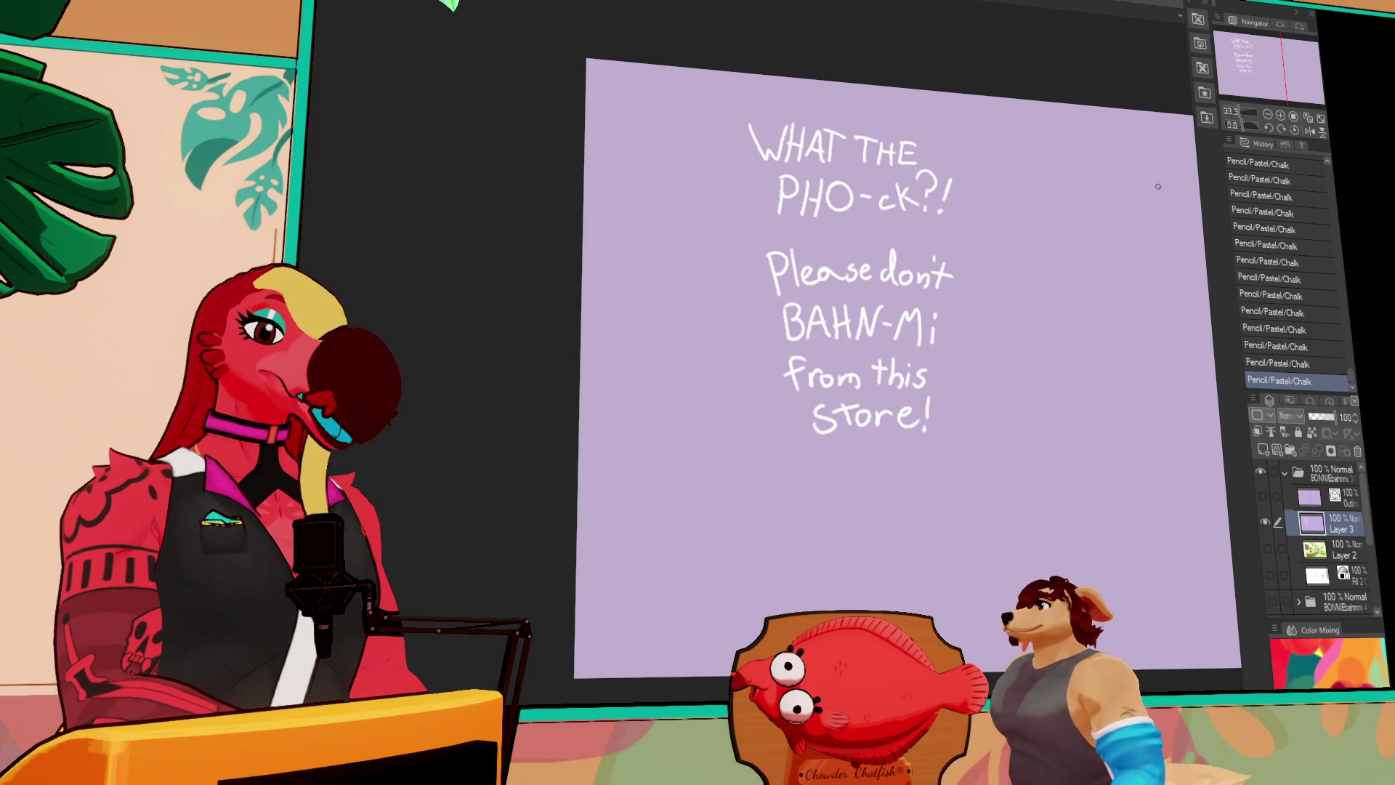
Nudge 'Store!' into place and slightly rotate the 'PHO-ck?!' line
key("m")
mouse_move(807, 396)
left_mouse_down()
mouse_move(793, 443)
mouse_move(941, 410)
mouse_move(909, 396)
mouse_move(901, 425)
left_mouse_up()
key("ctrl+d")
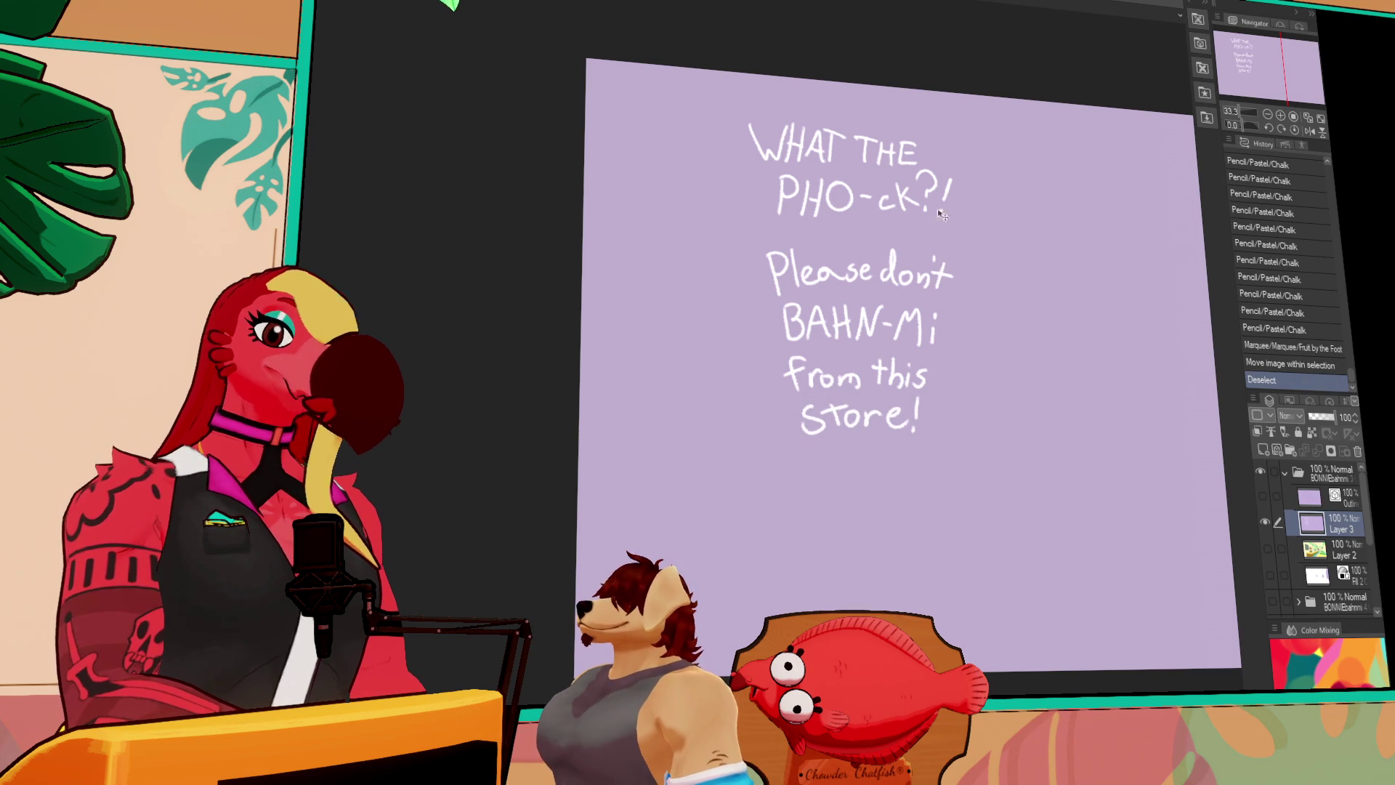
mouse_move(790, 163)
left_mouse_down()
mouse_move(910, 238)
mouse_move(944, 157)
mouse_move(900, 176)
left_mouse_up()
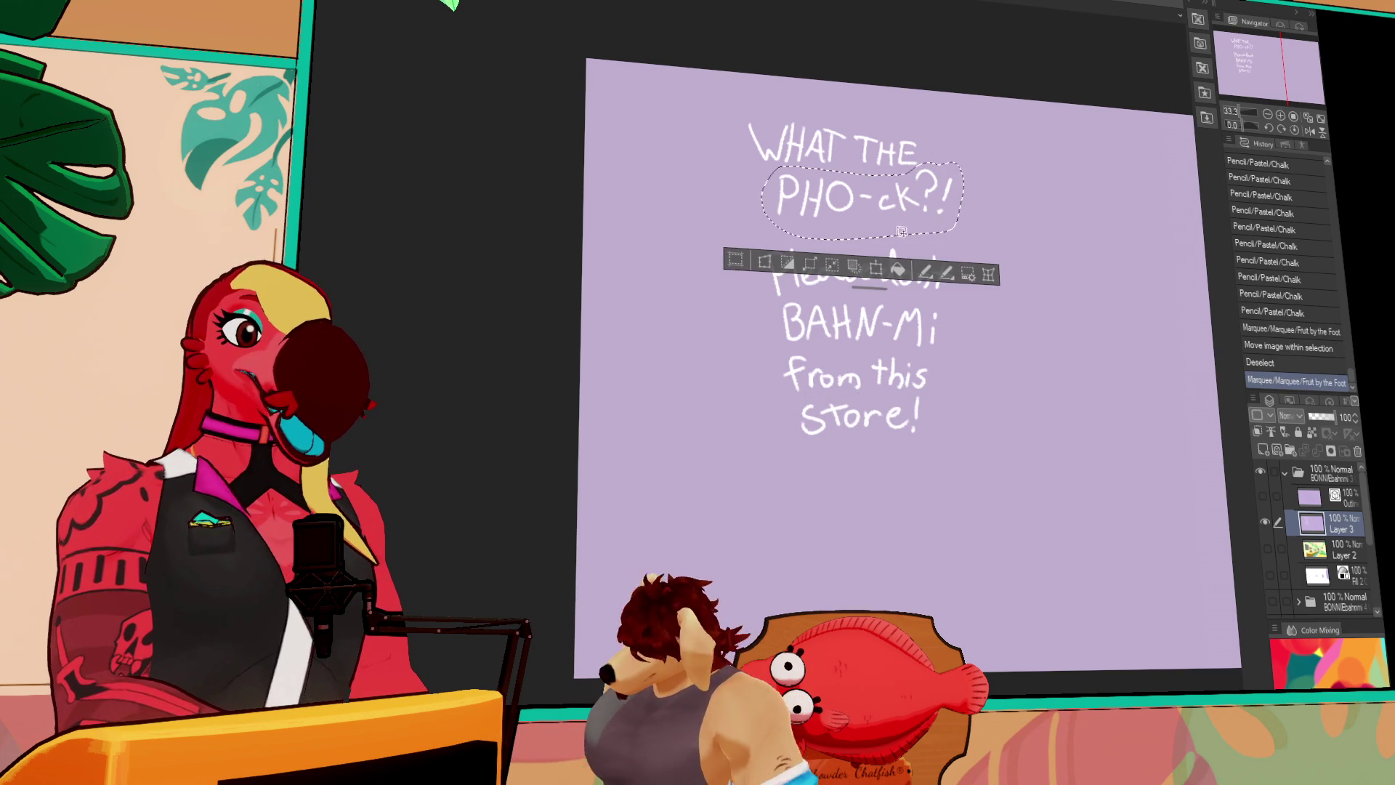
key("ctrl+t")
left_click_drag(937, 251, 947, 243)
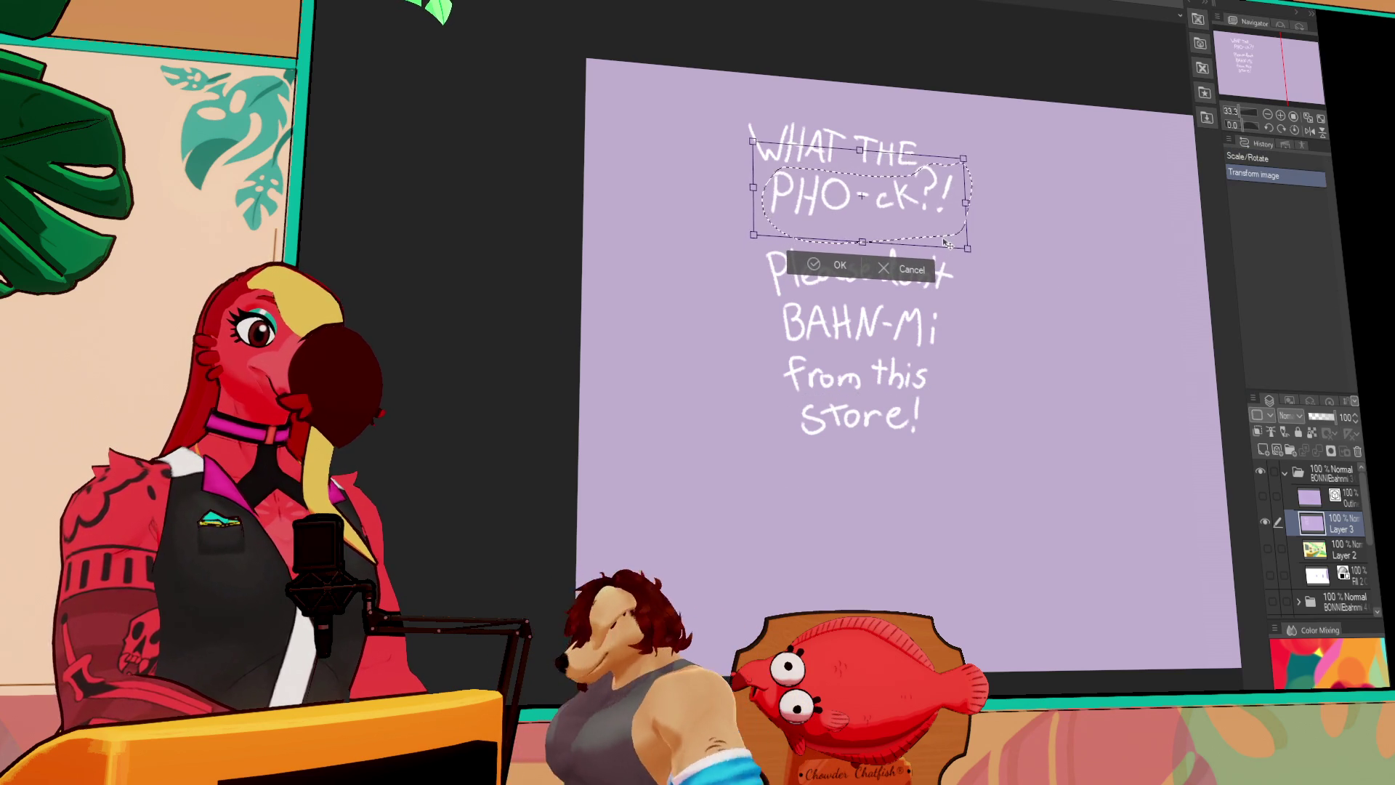
key("Return")
key("ctrl+d")
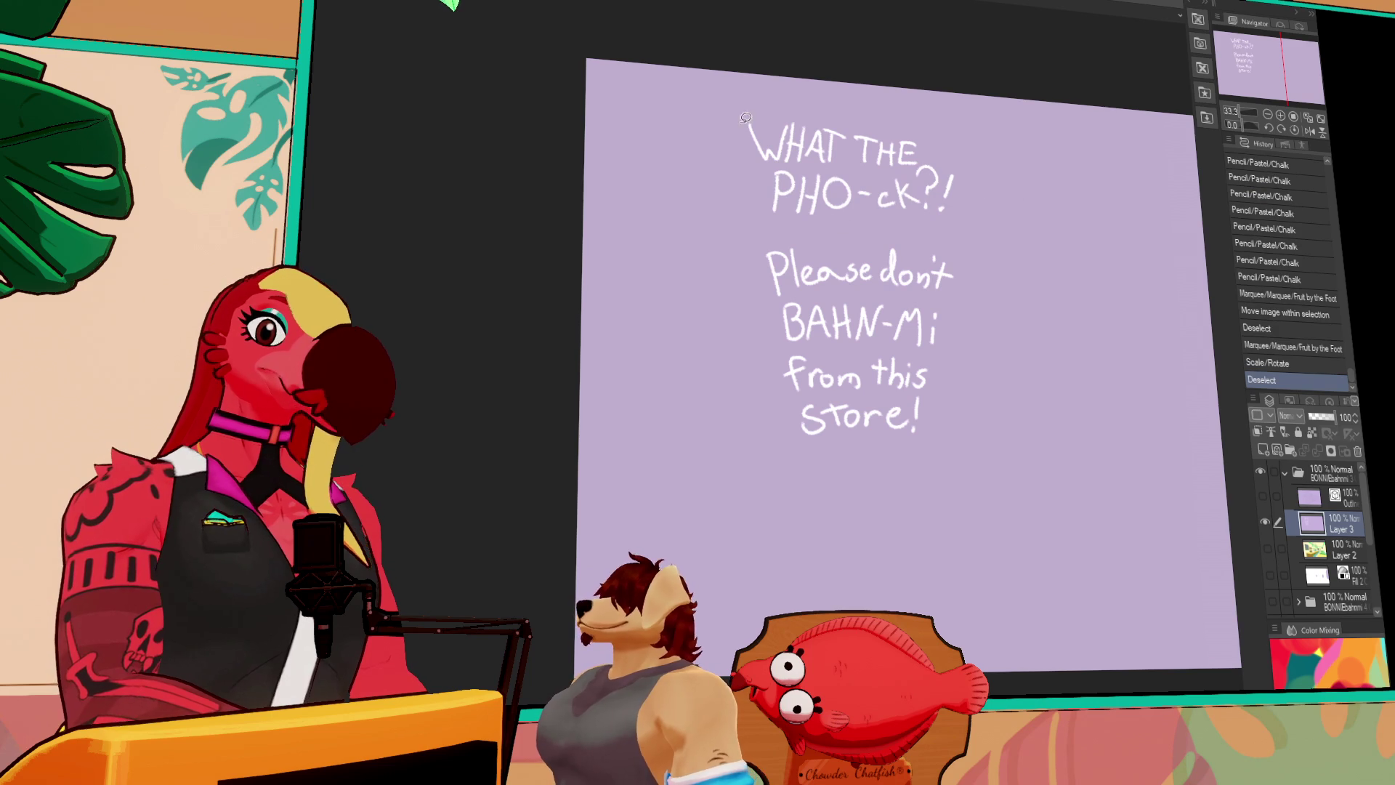
Show the diner background on Layer 2 and free-transform the lettering onto the chalkboard
left_click(1267, 549)
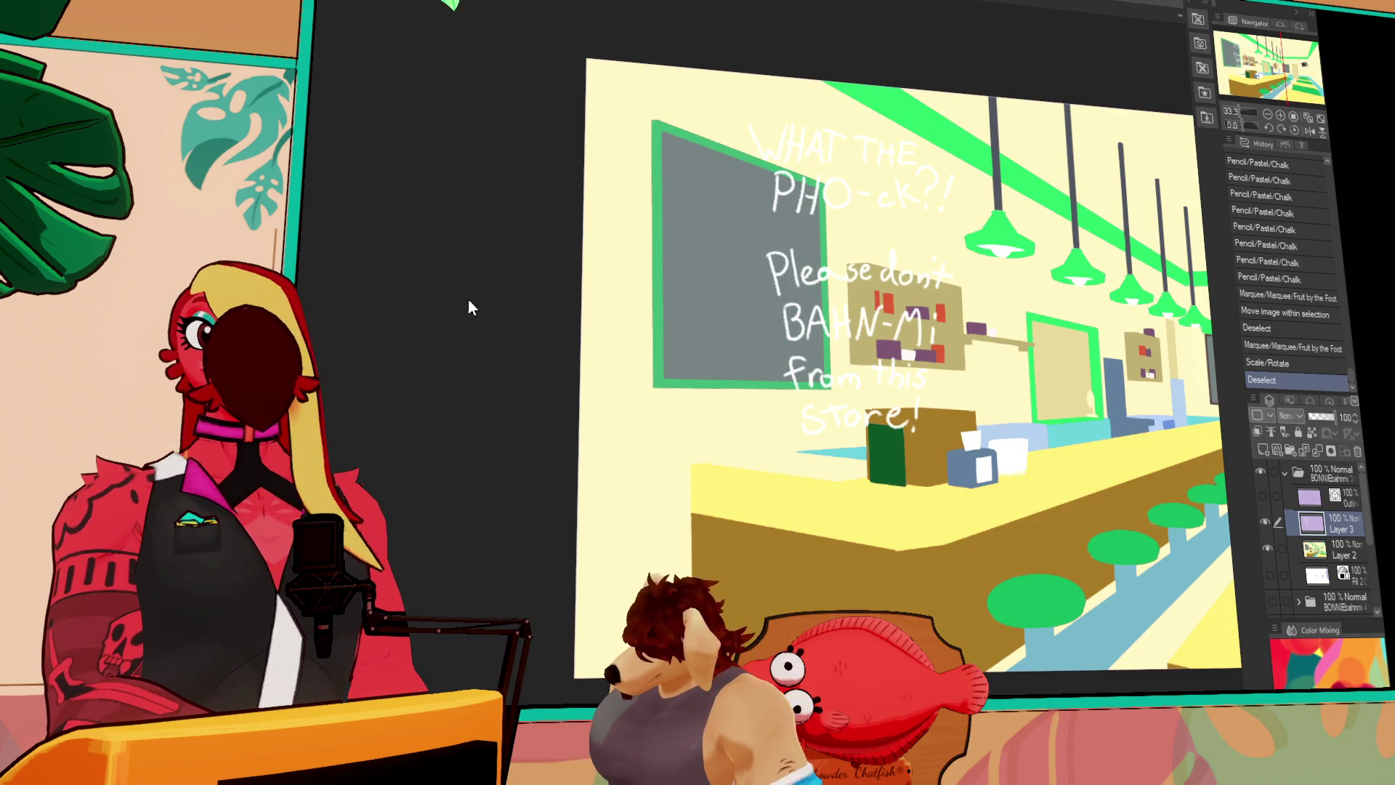
scroll(739, 468, "up", 3)
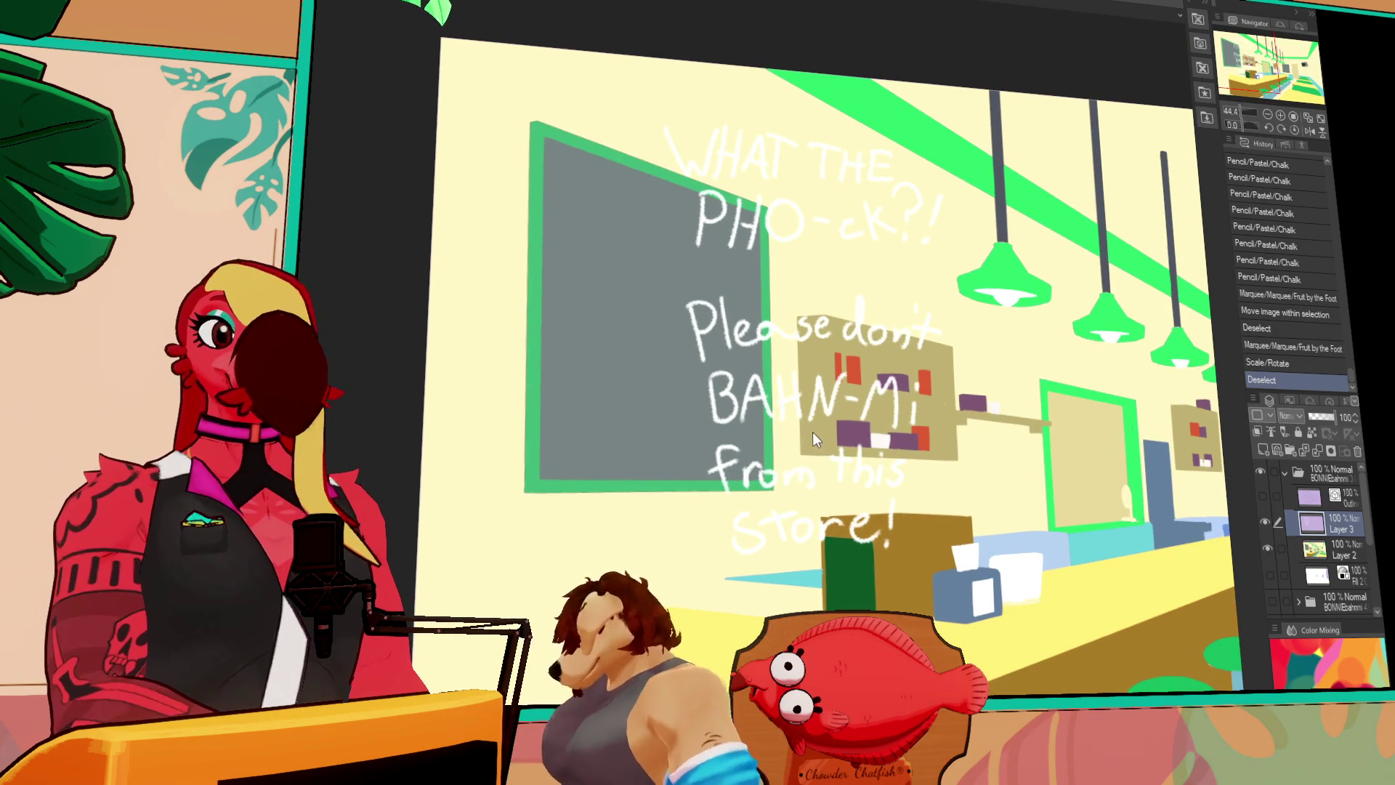
key("ctrl+shift+t")
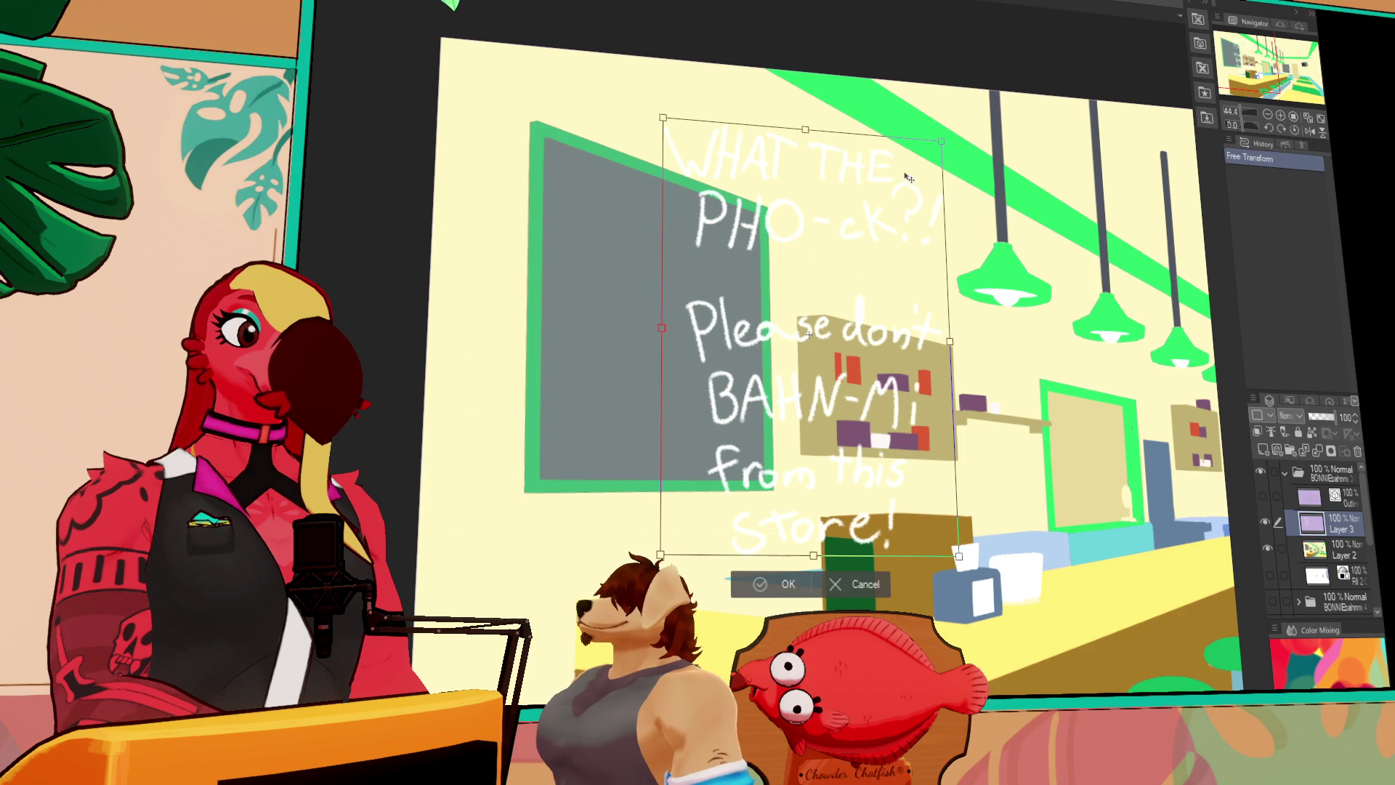
left_click_drag(941, 140, 878, 198)
mouse_move(777, 259)
left_mouse_down()
mouse_move(660, 267)
mouse_move(668, 289)
left_mouse_up()
left_click_drag(676, 593, 669, 472)
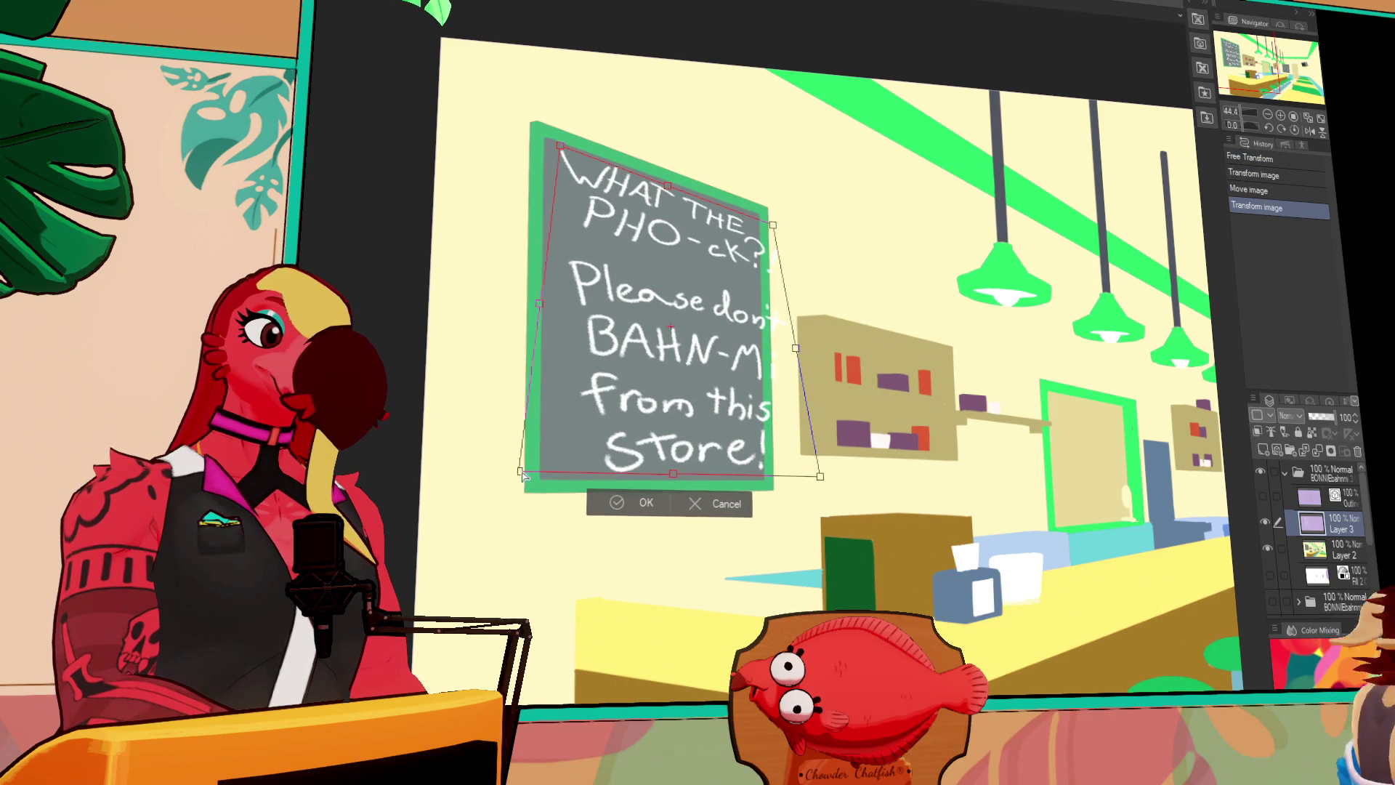
left_click_drag(510, 471, 543, 471)
left_click_drag(822, 479, 769, 477)
Fit the lettering's corners inside the board in perspective, then show the lineart layer
left_click_drag(773, 227, 754, 221)
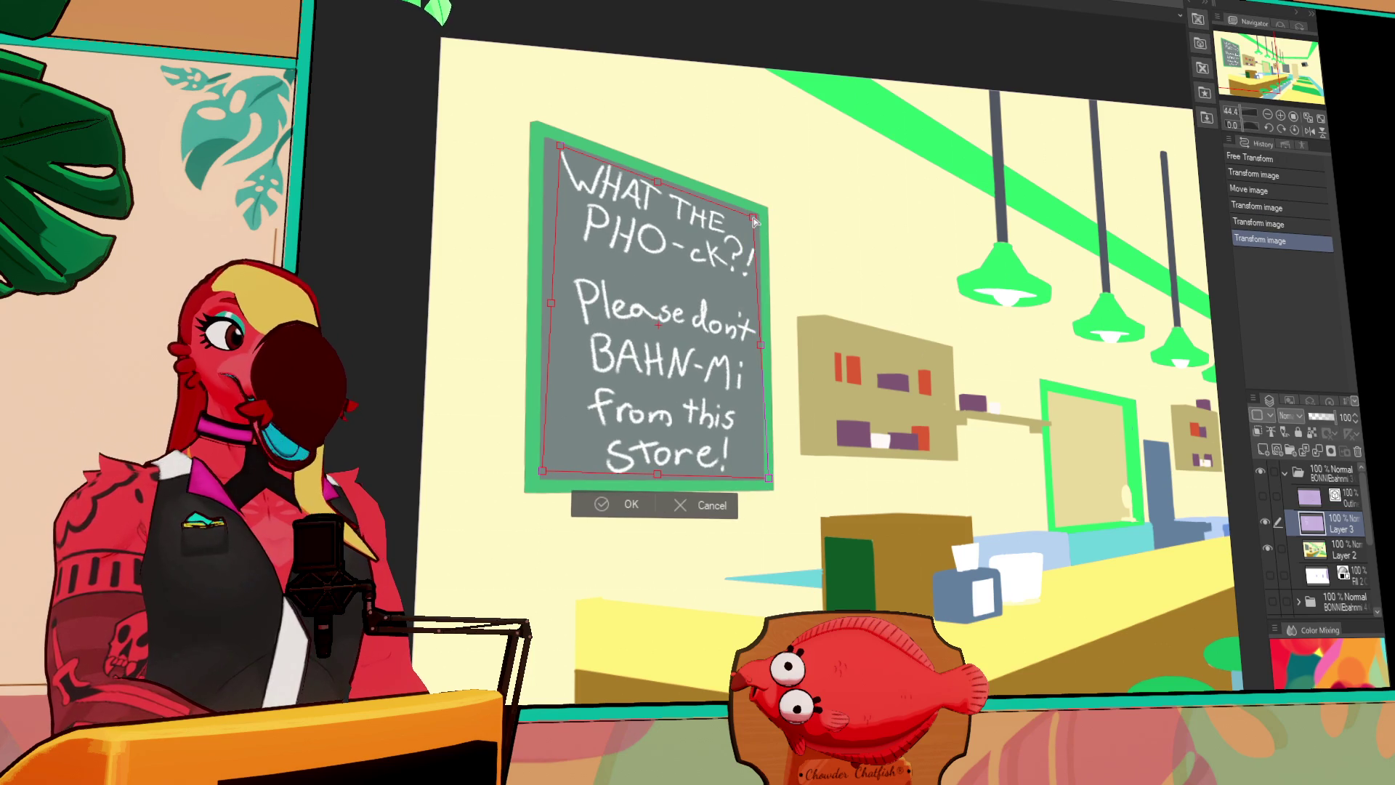
left_click_drag(769, 479, 761, 478)
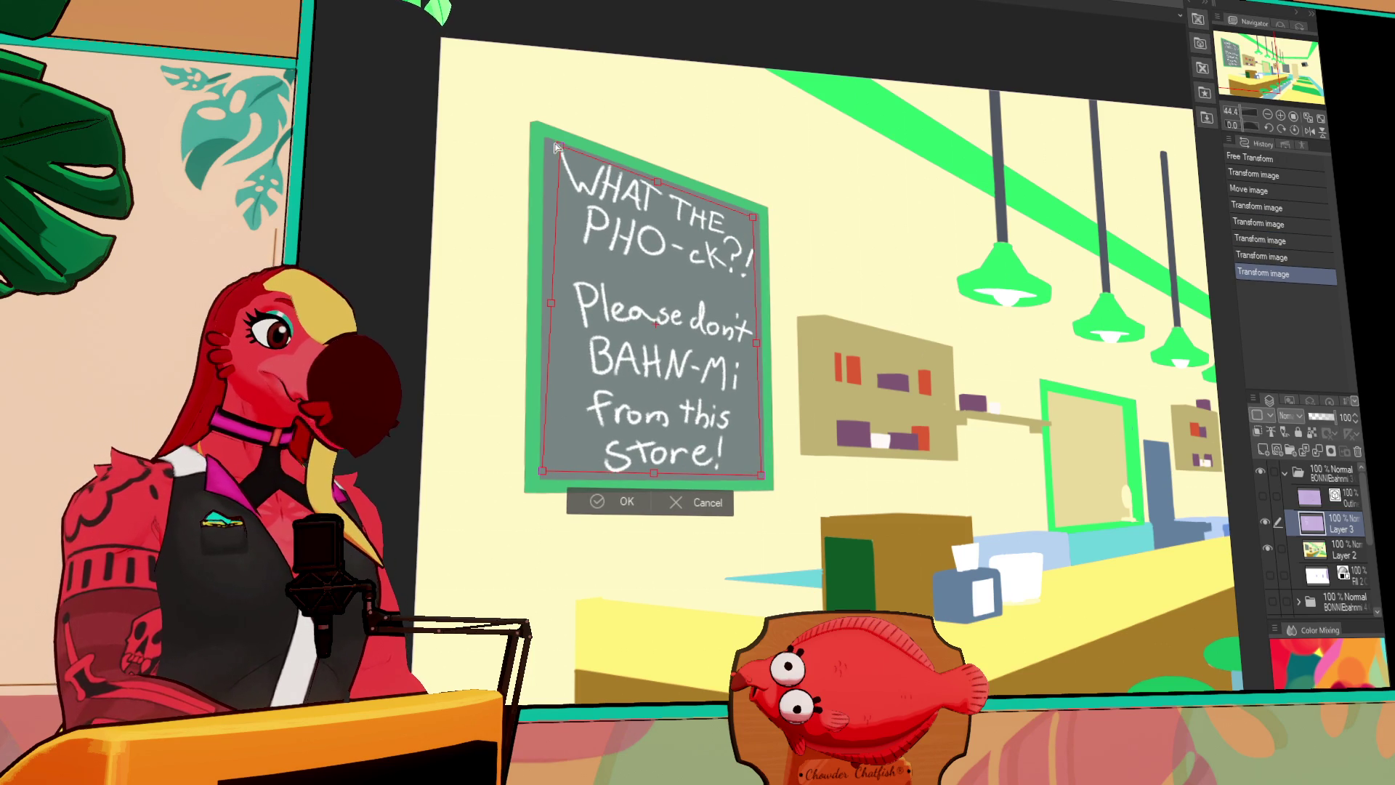
left_click_drag(557, 150, 549, 141)
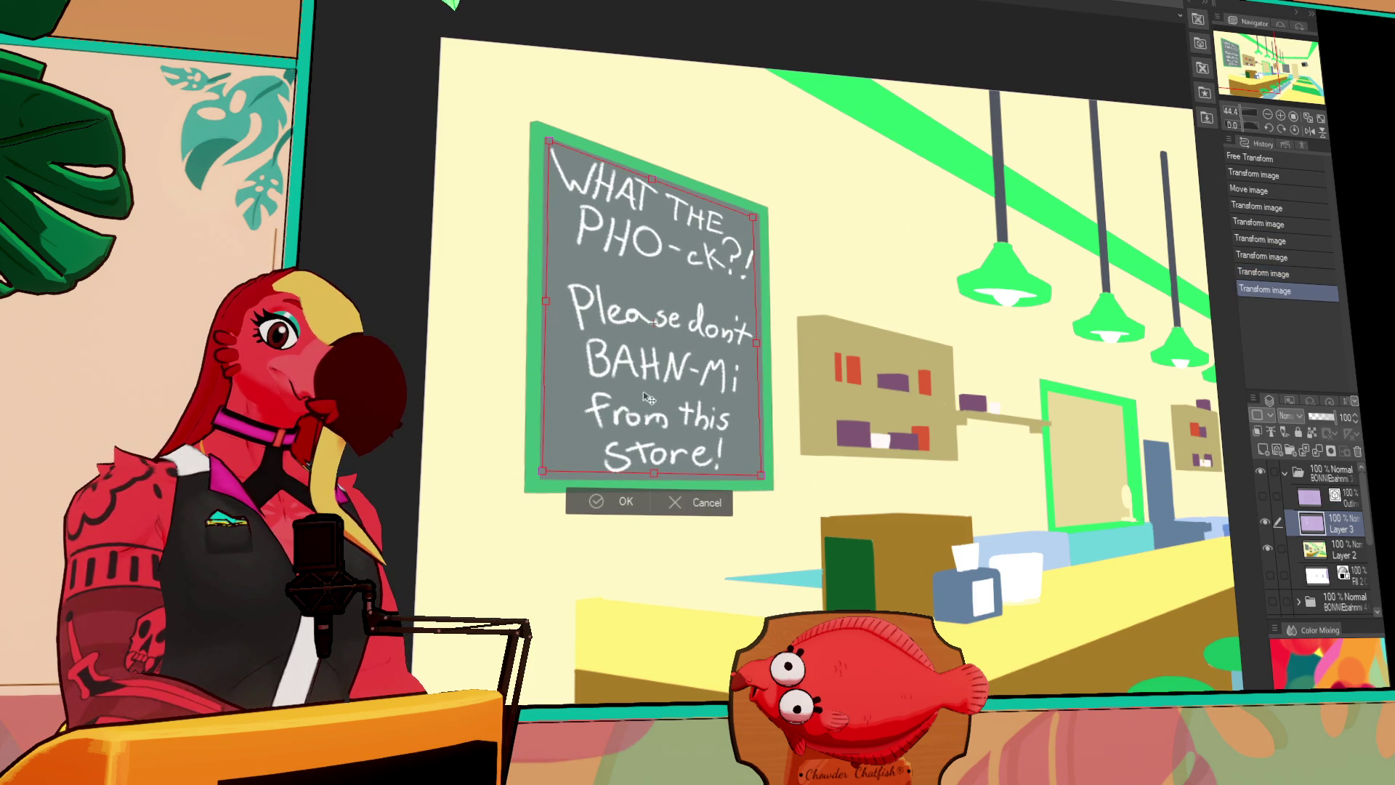
left_click_drag(649, 480, 655, 473)
left_click_drag(655, 183, 656, 183)
key("Return")
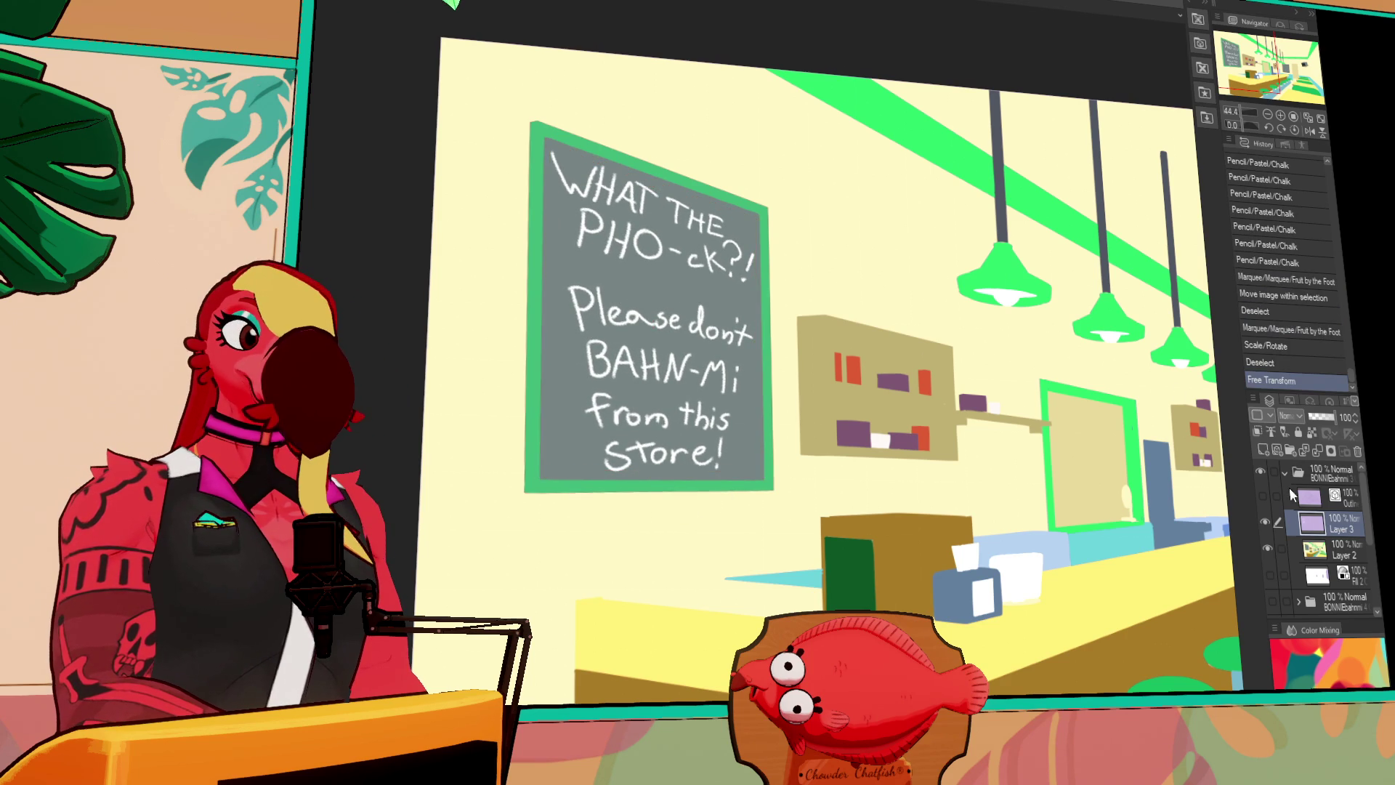
left_click(1265, 496)
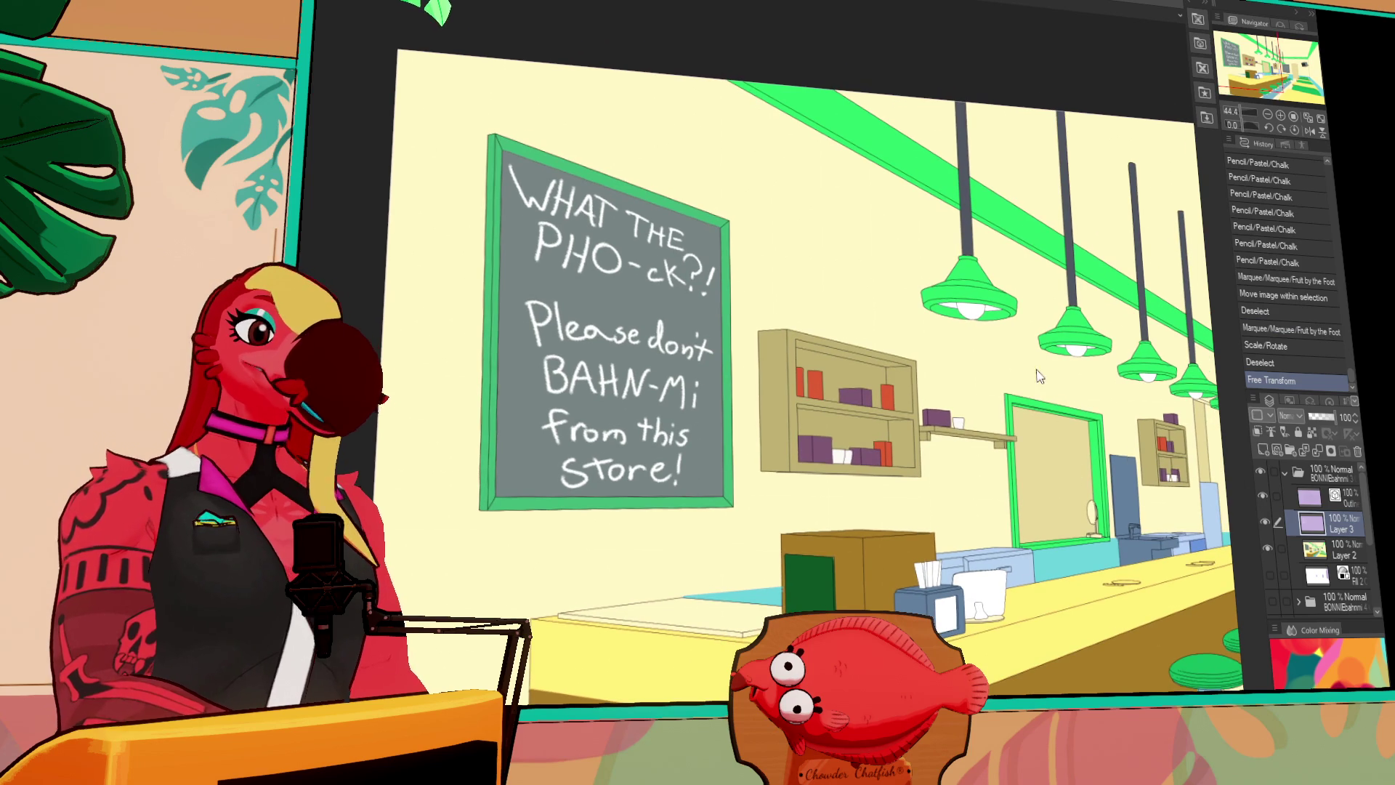
Zoom out to view the whole diner and fill a gap on Layer 2's flat colours
scroll(949, 442, "down", 1)
scroll(981, 440, "up", 1)
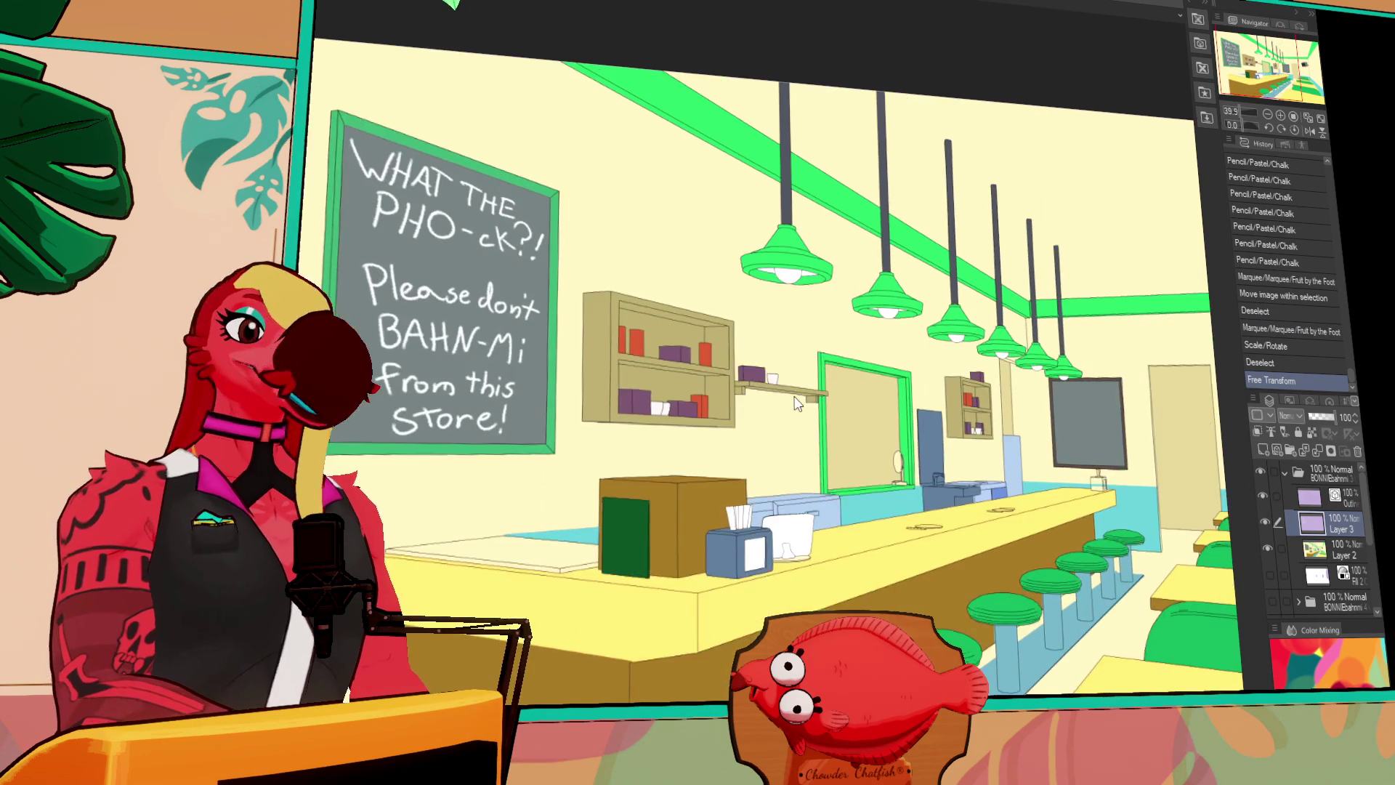
scroll(1024, 437, "down", 2)
scroll(1024, 437, "down", 1)
scroll(1003, 421, "down", 2)
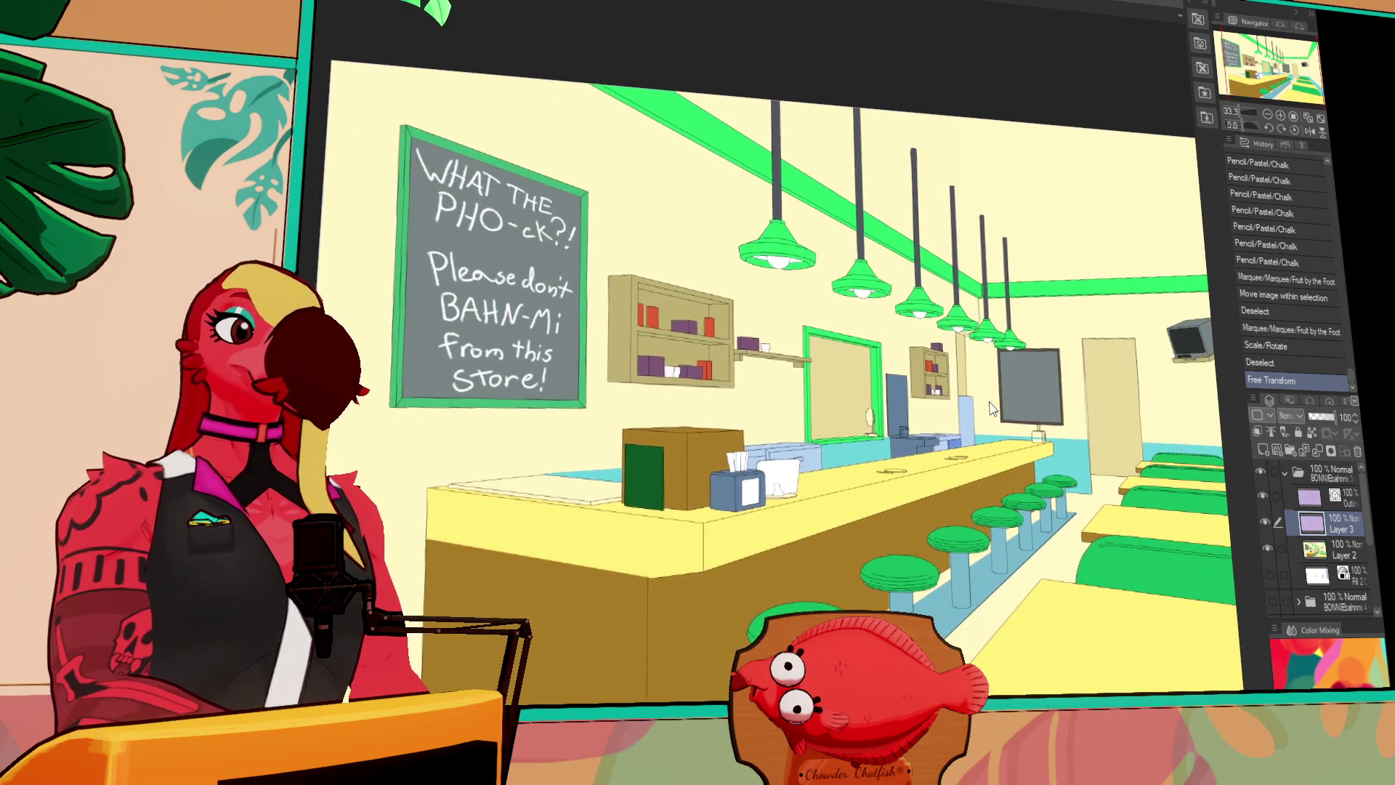
left_click_drag(986, 406, 954, 431)
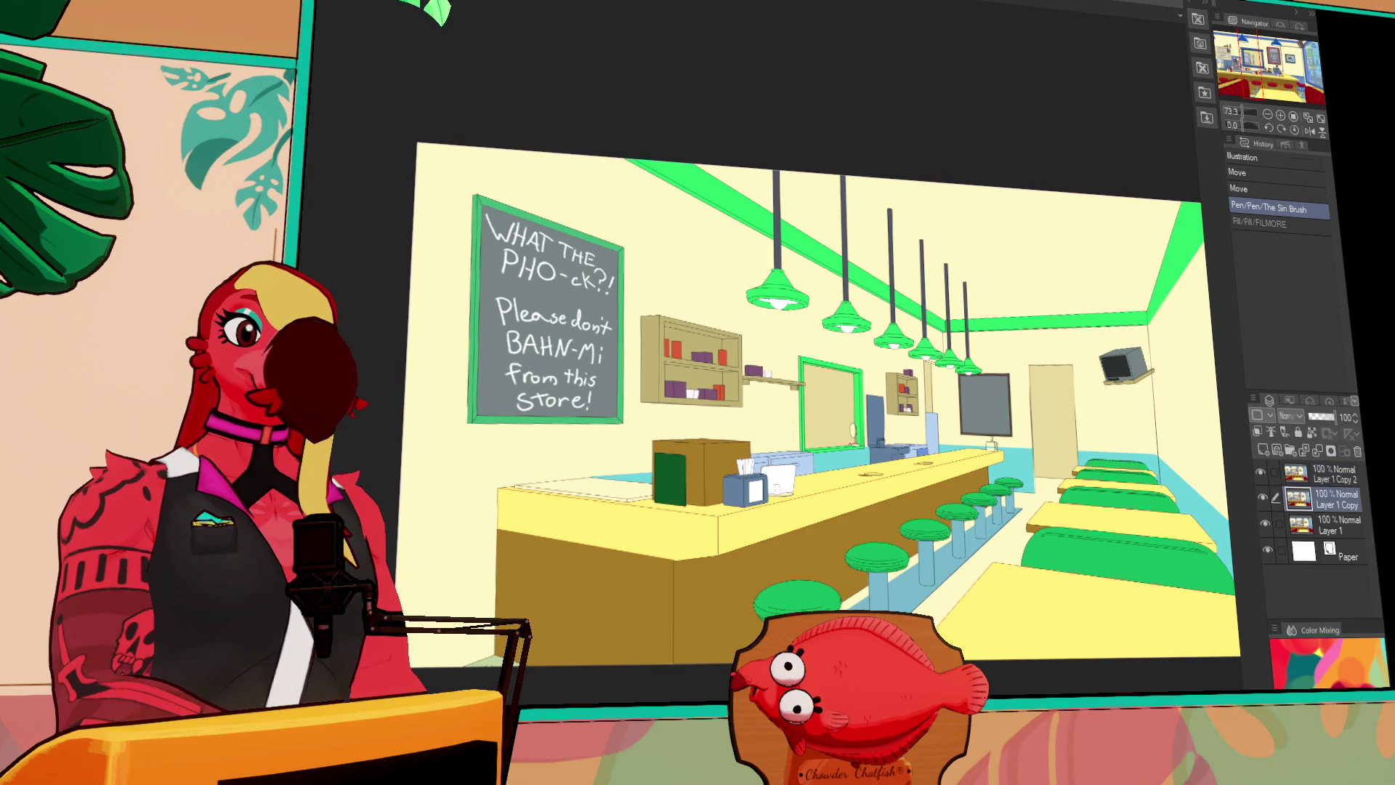
left_click(1324, 560)
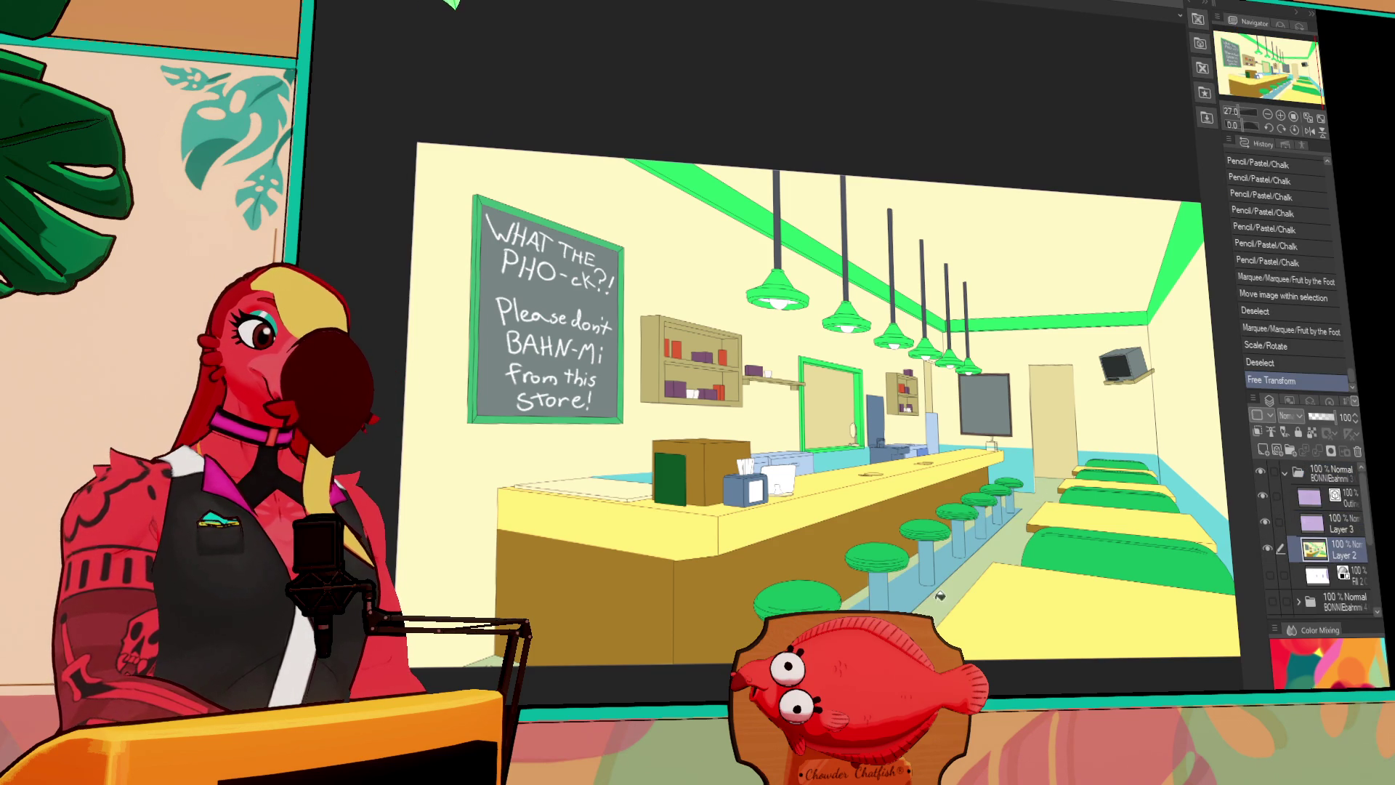
left_click(528, 667)
mouse_move(1223, 634)
left_mouse_down()
mouse_move(1104, 567)
mouse_move(1064, 574)
left_mouse_up()
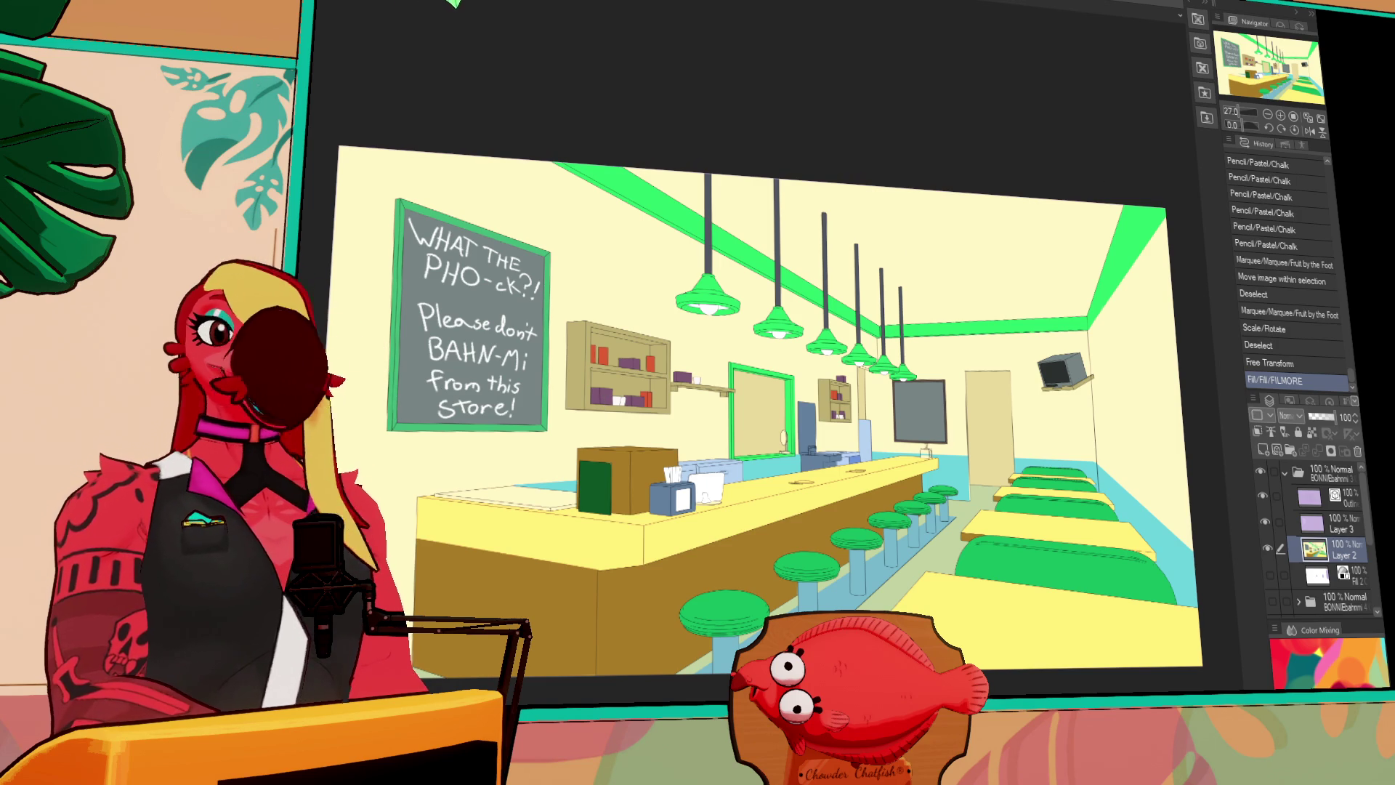
Fill the strip behind the front counter dark grey, then review the diner toward the lamps and booths
scroll(808, 467, "up", 2)
scroll(741, 354, "down", 1)
scroll(899, 409, "up", 2)
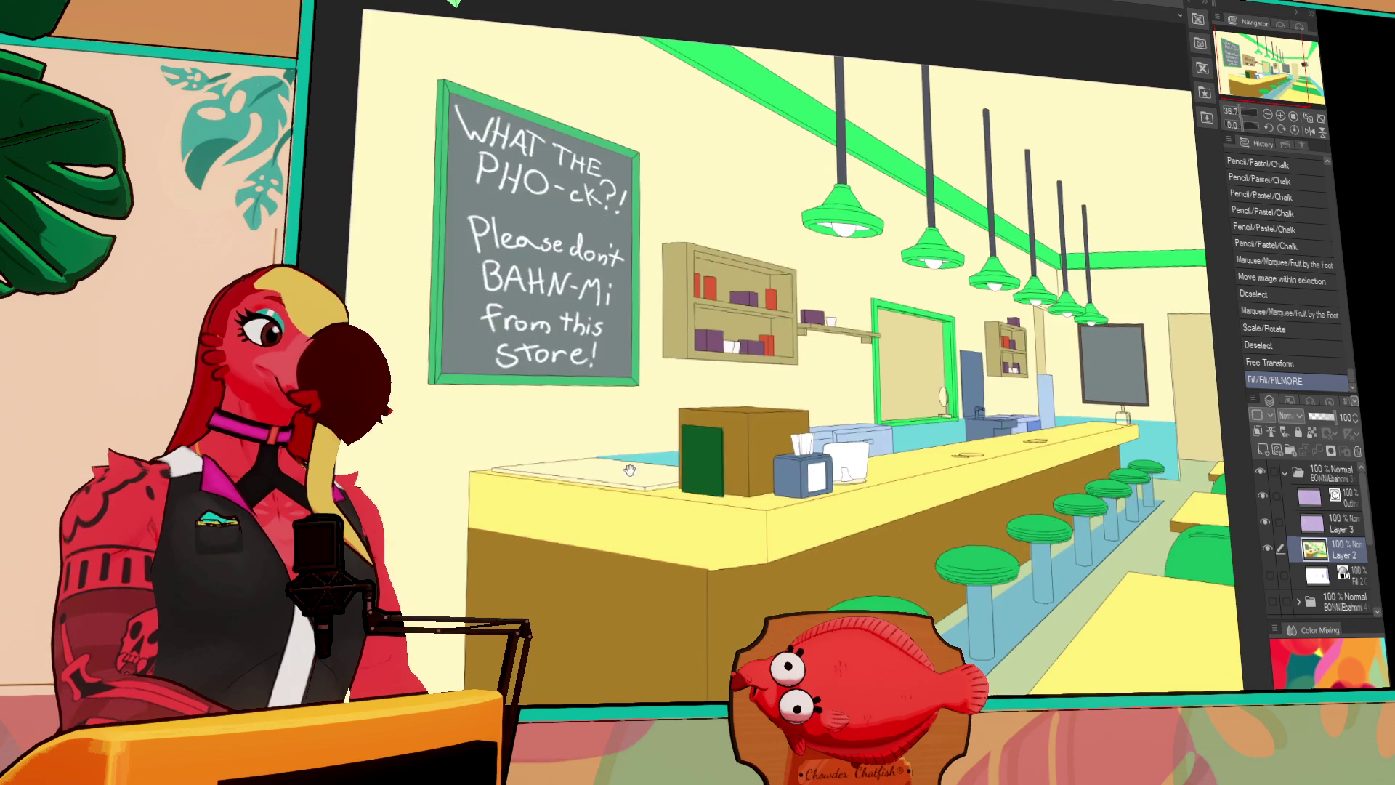
left_click_drag(989, 579, 662, 579)
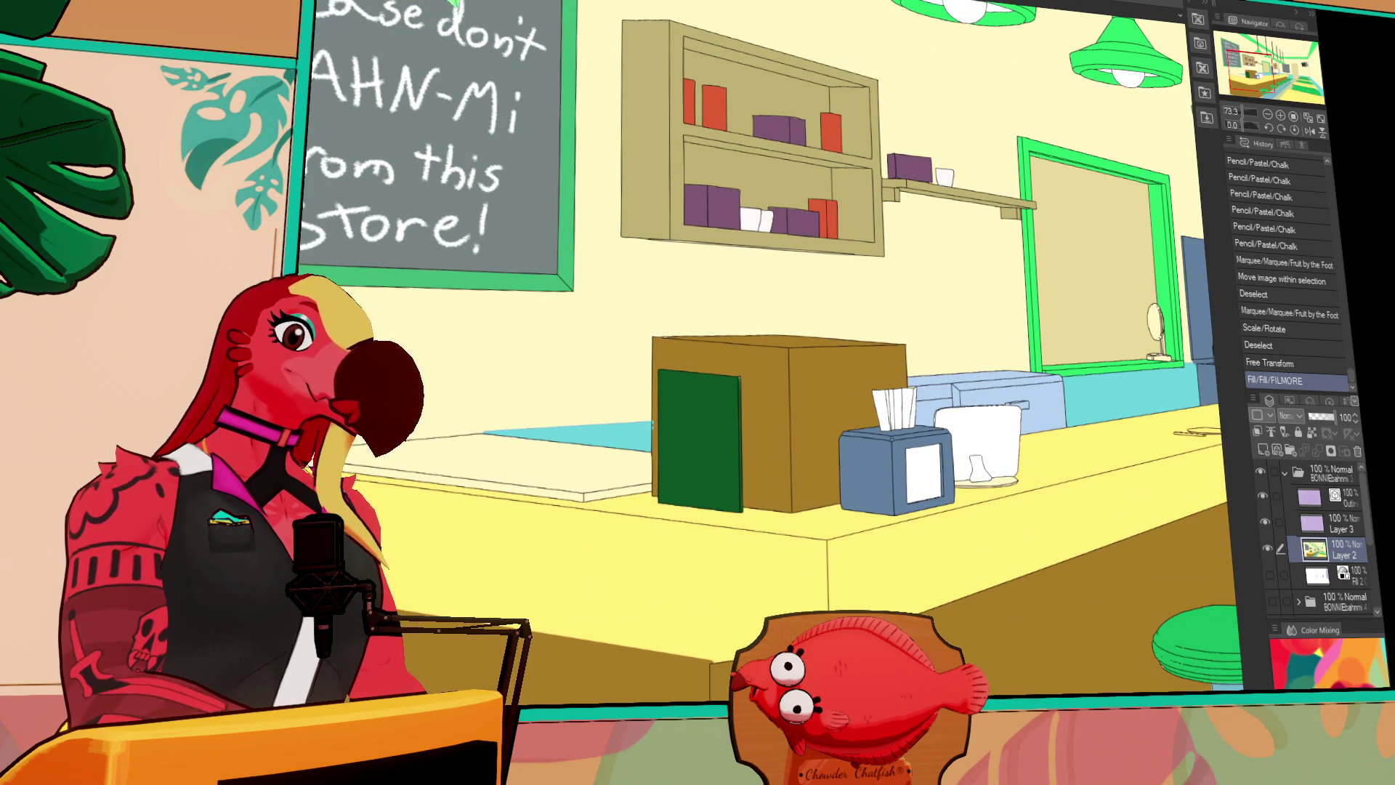
left_click(447, 462)
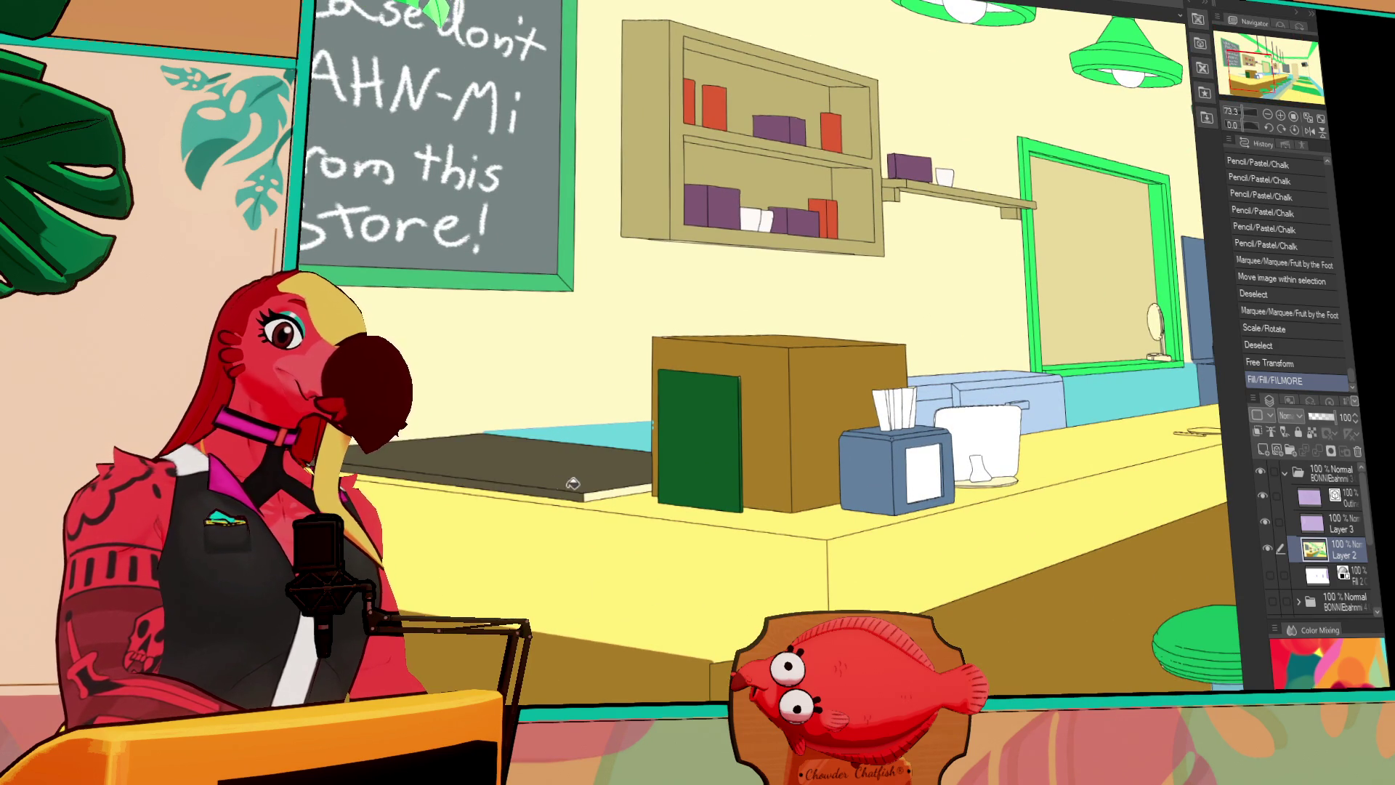
scroll(649, 498, "down", 2)
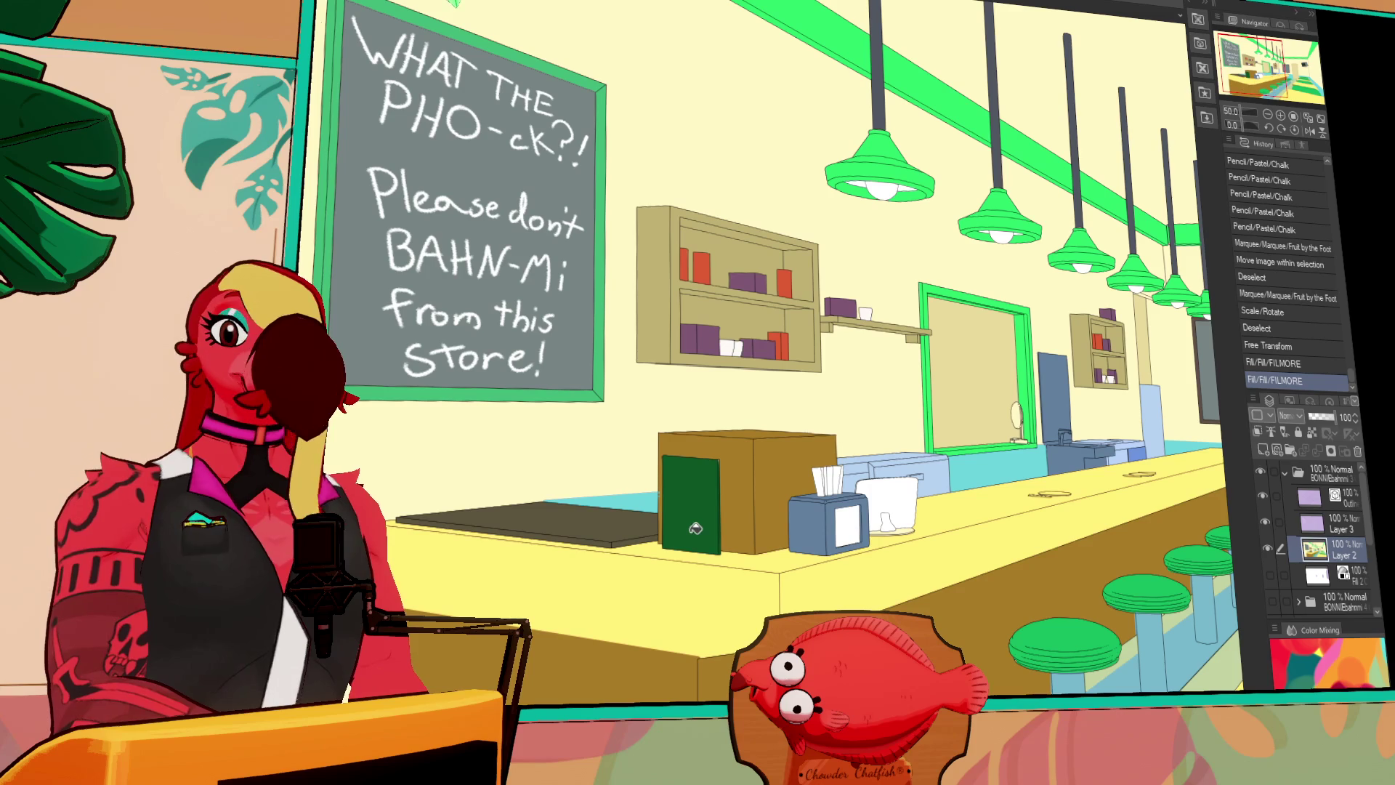
left_click_drag(887, 552, 484, 578)
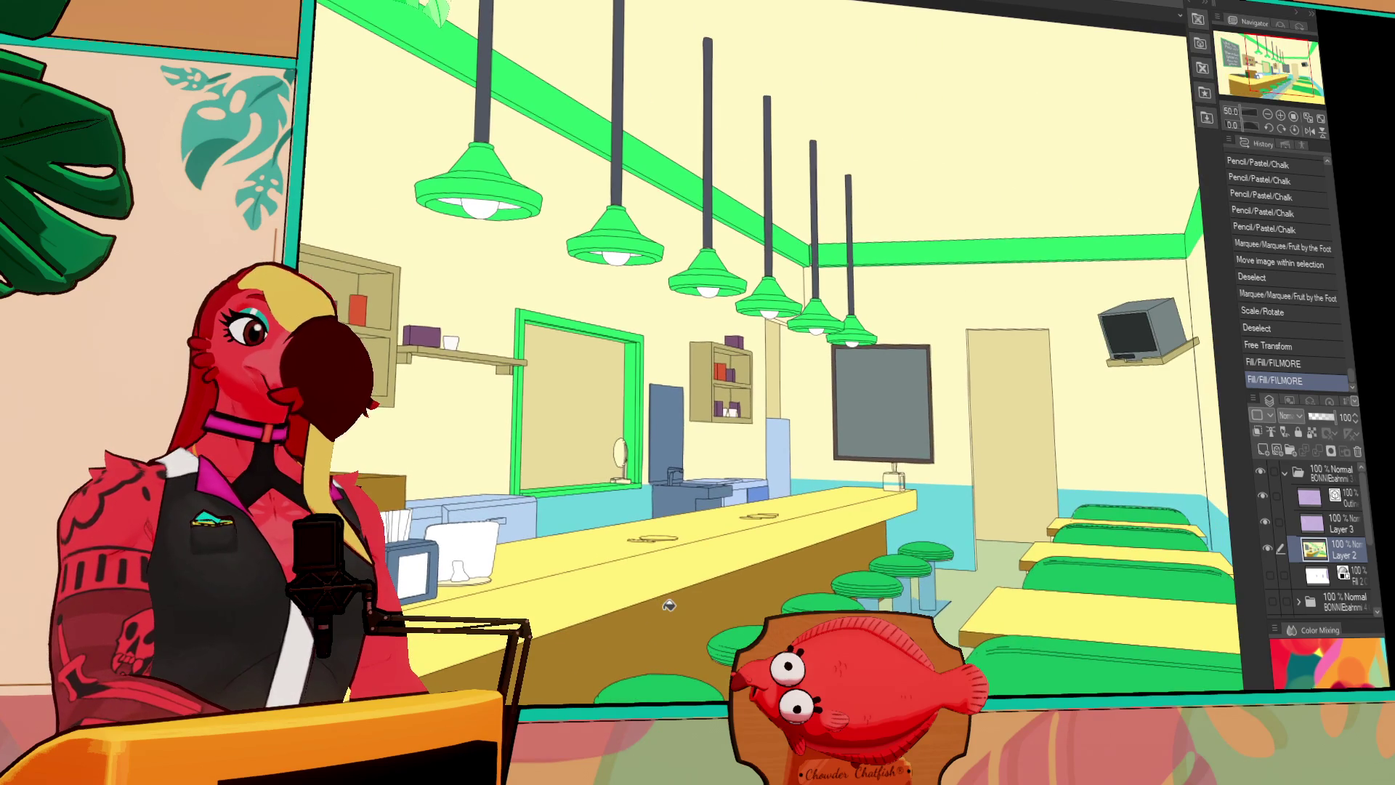
scroll(817, 558, "down", 1)
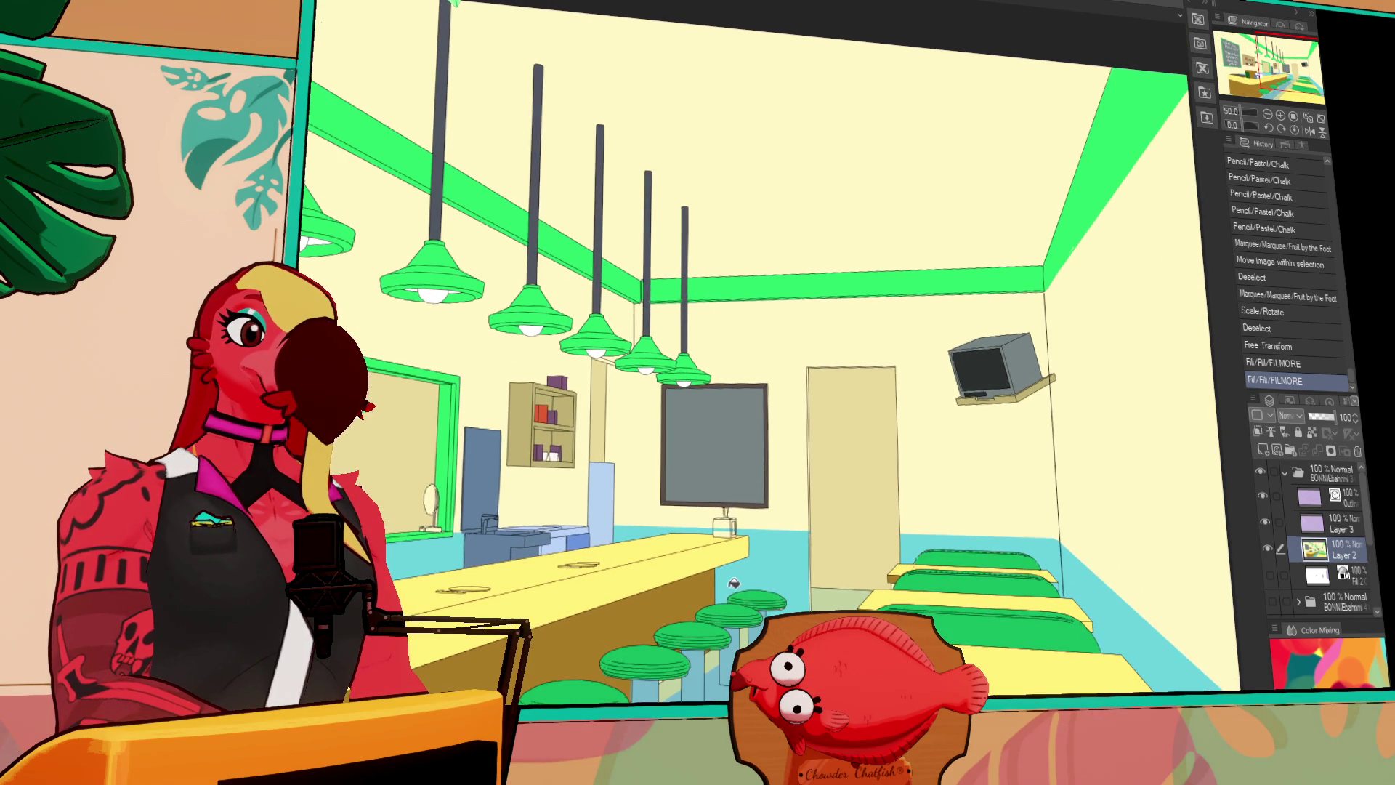
scroll(829, 553, "down", 2)
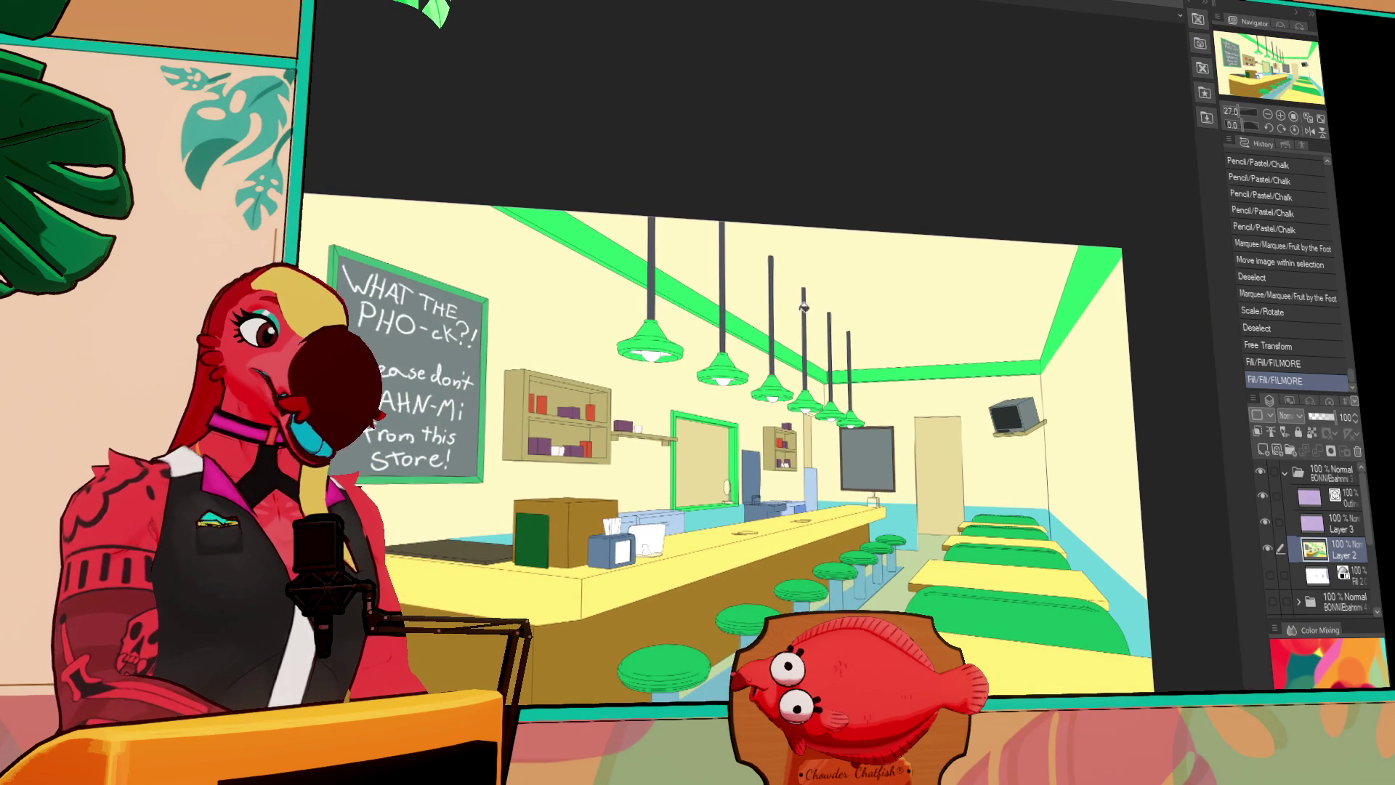
scroll(830, 345, "up", 3)
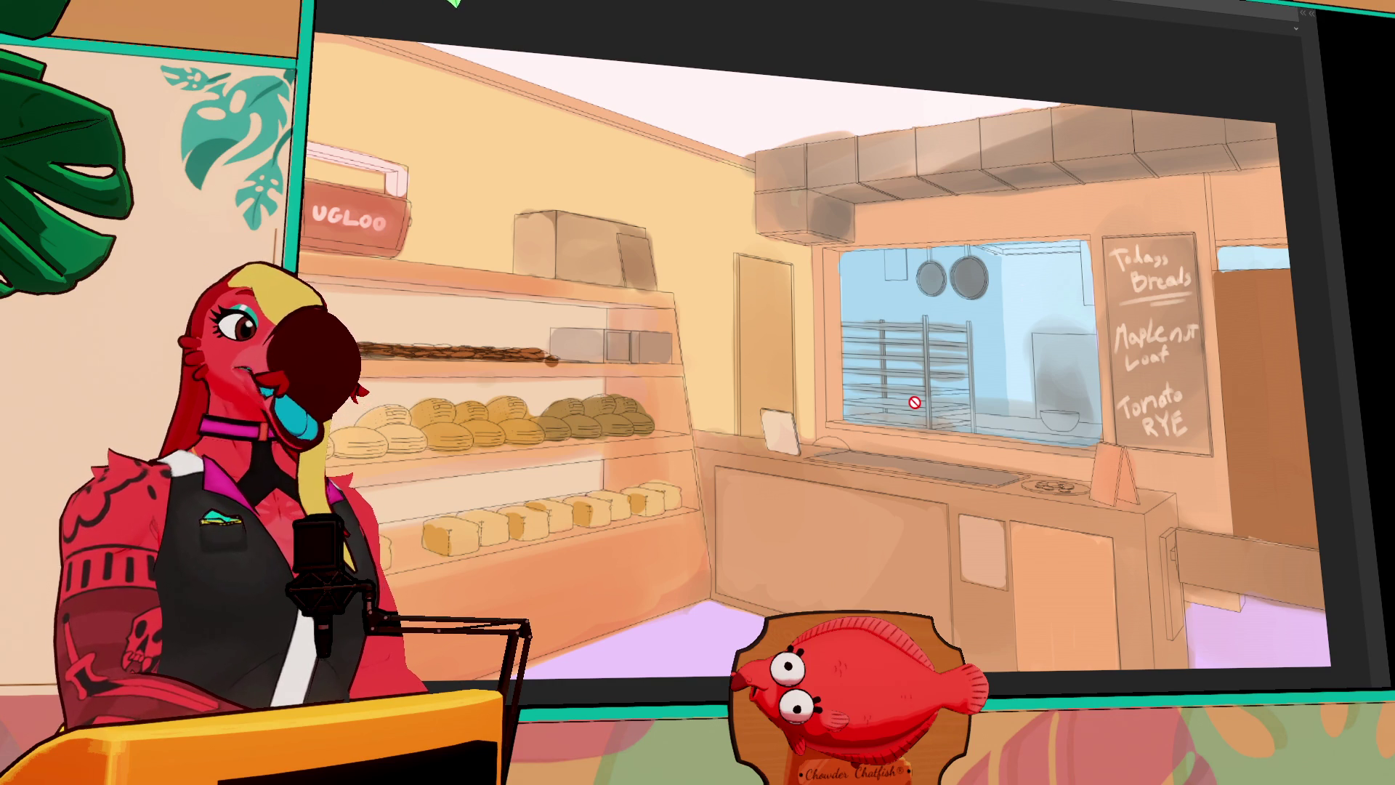
Restore the side palettes and toggle the bakery's painted colour layer to compare
key("Tab")
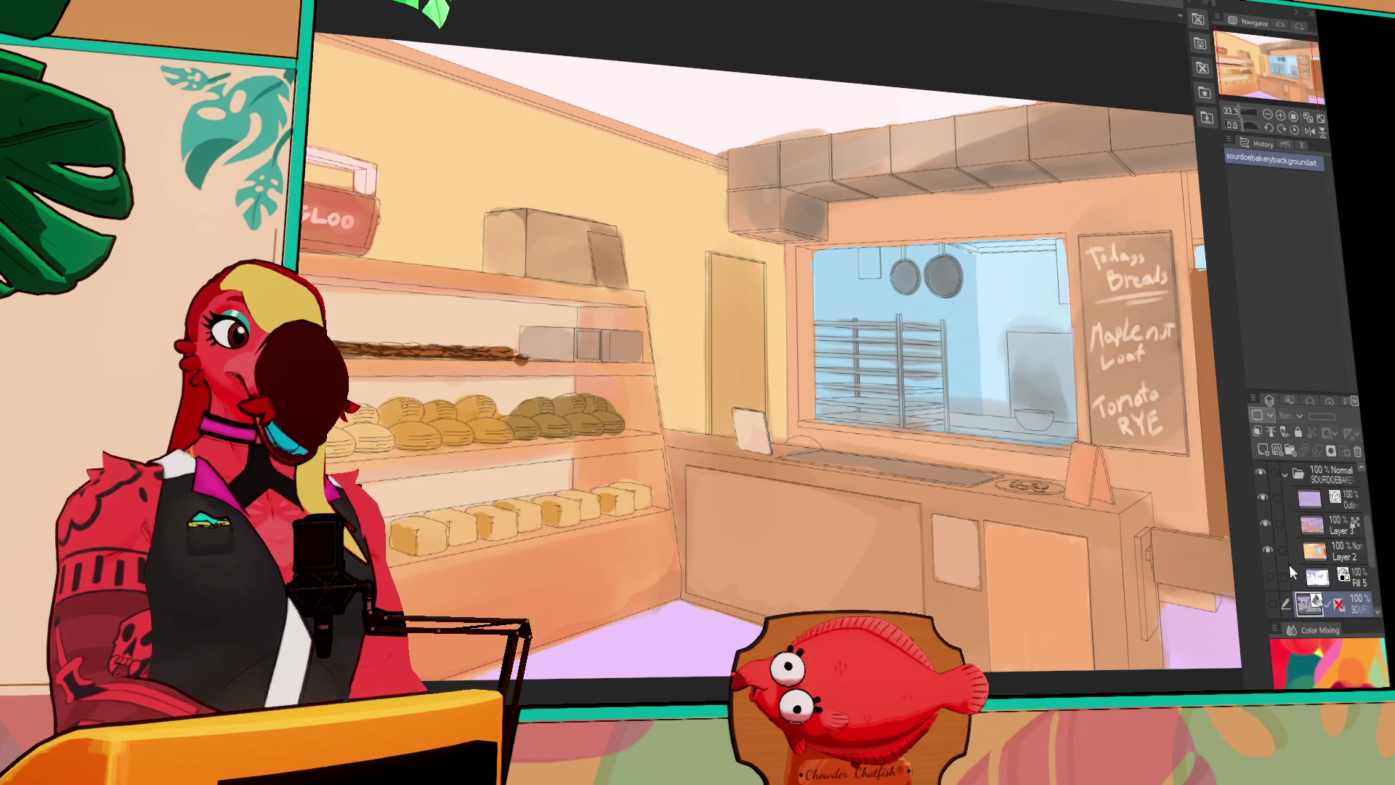
left_click(1266, 532)
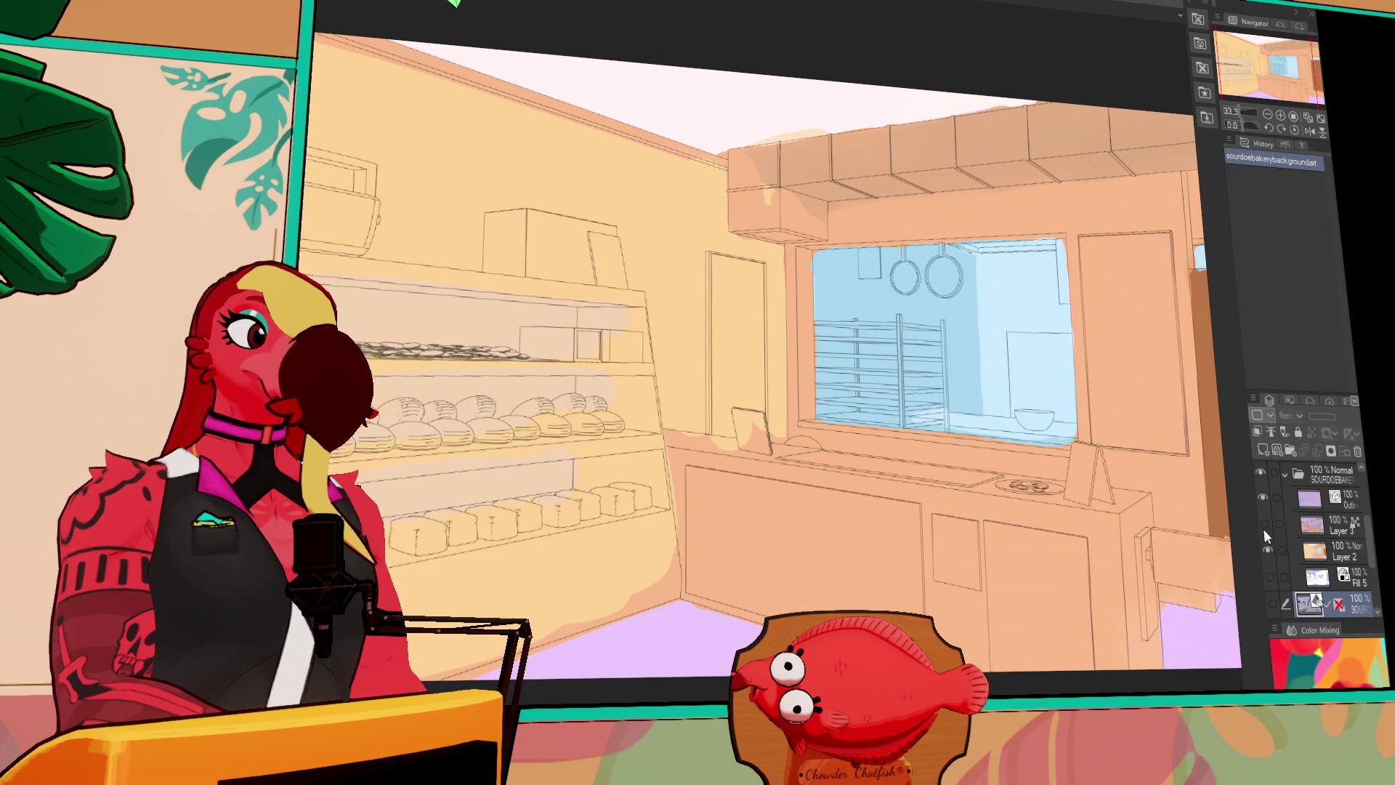
left_click(1266, 525)
left_click(1265, 523)
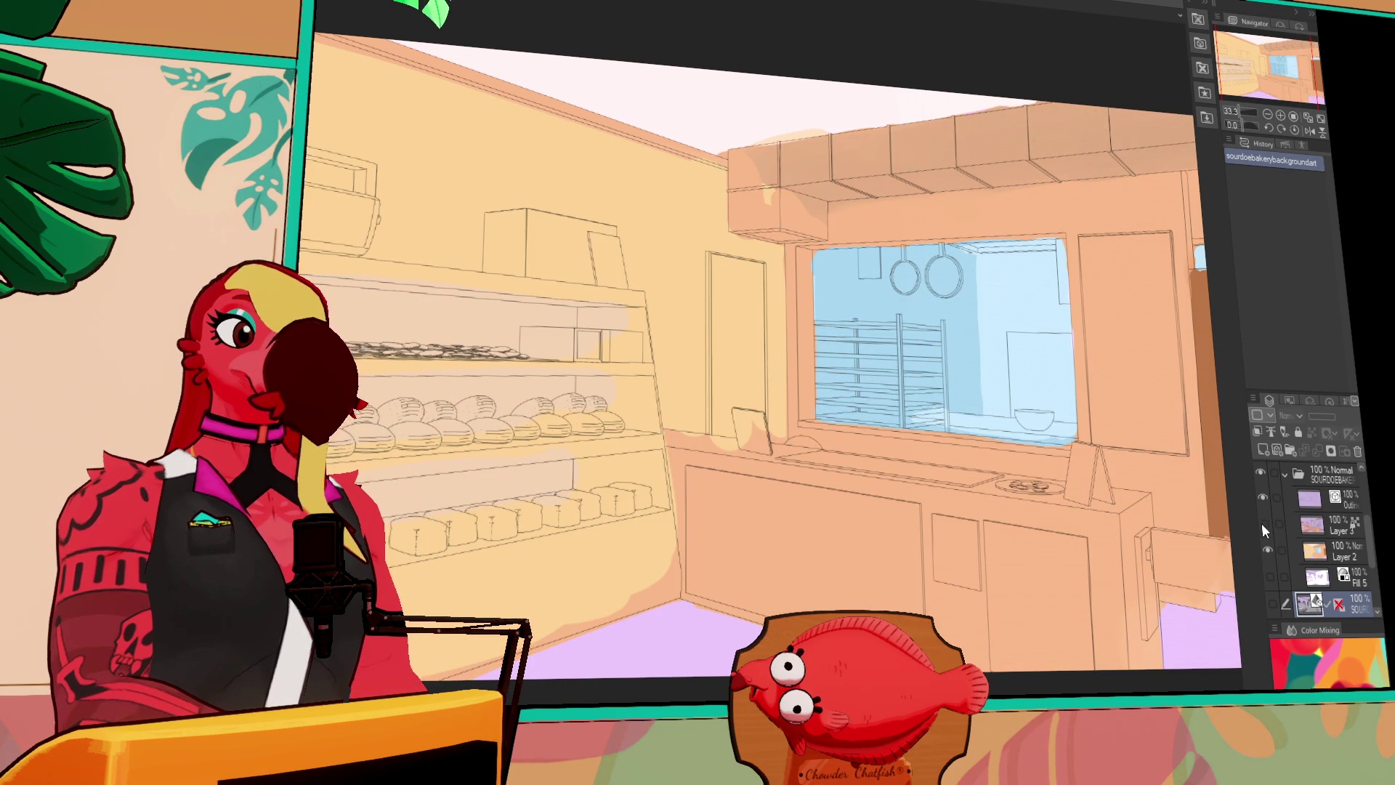
left_click(1264, 525)
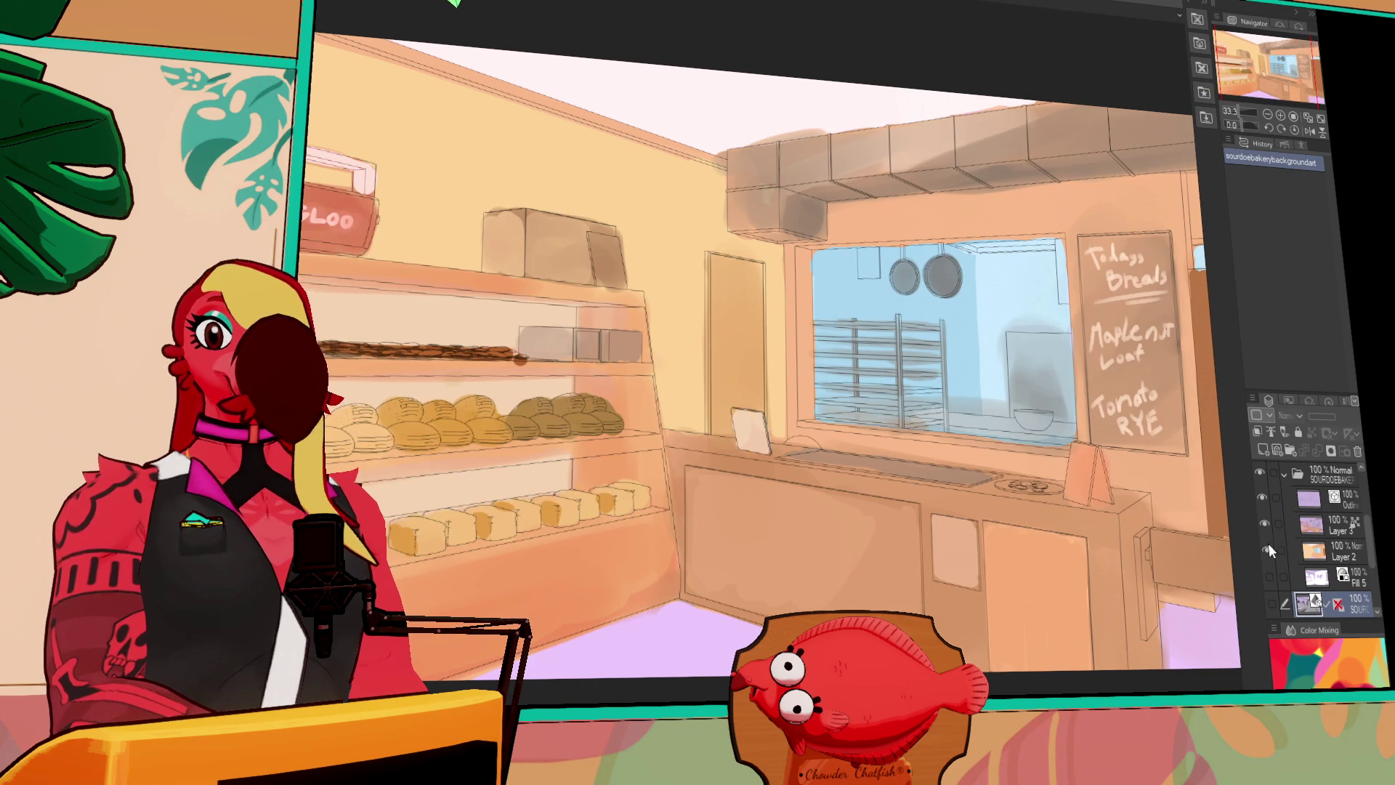
Toggle the colour layers and SOURDOE BAKERY logo, ending with only line art over lavender
left_click(1270, 549)
left_click(1264, 526)
left_click(1265, 527)
left_click(1265, 528)
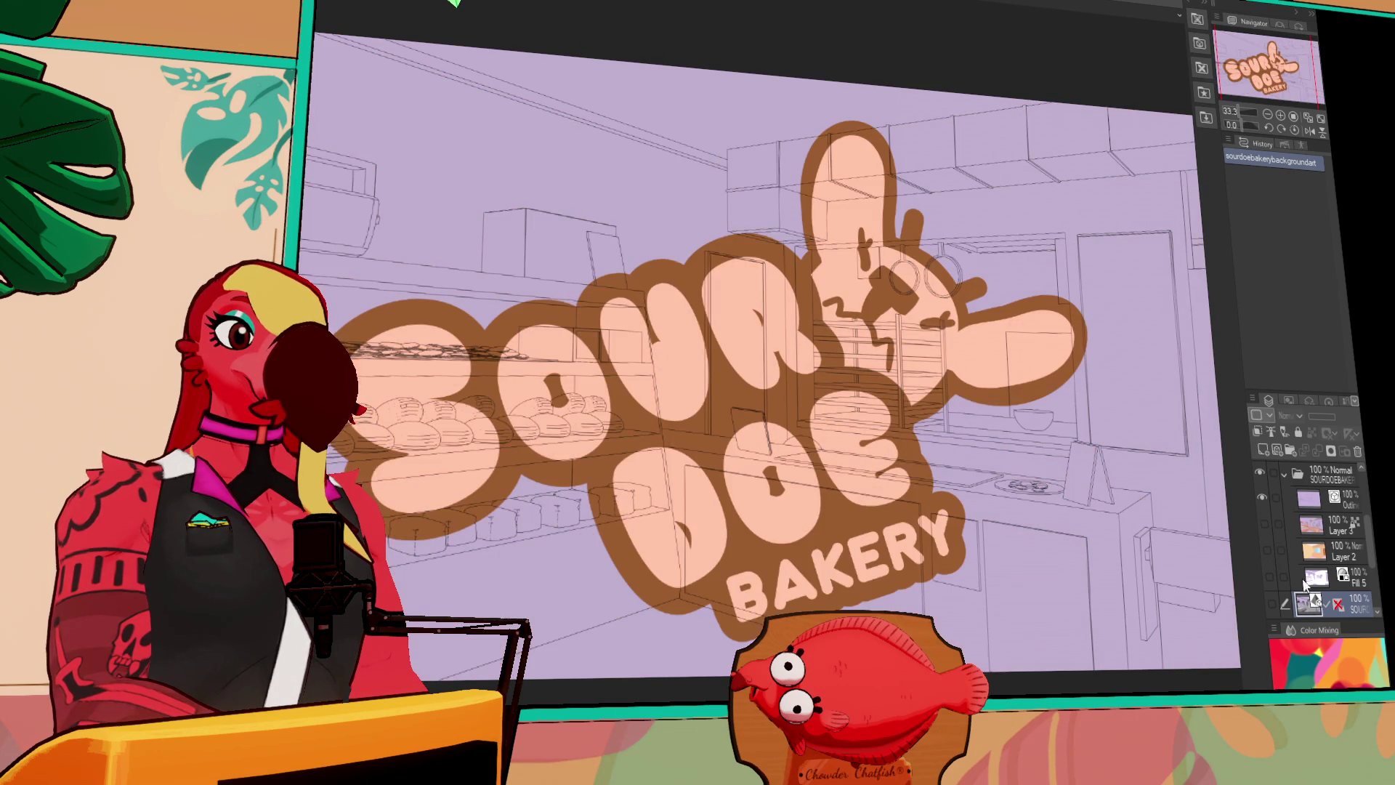
left_click_drag(1372, 541, 1371, 567)
left_click(1266, 545)
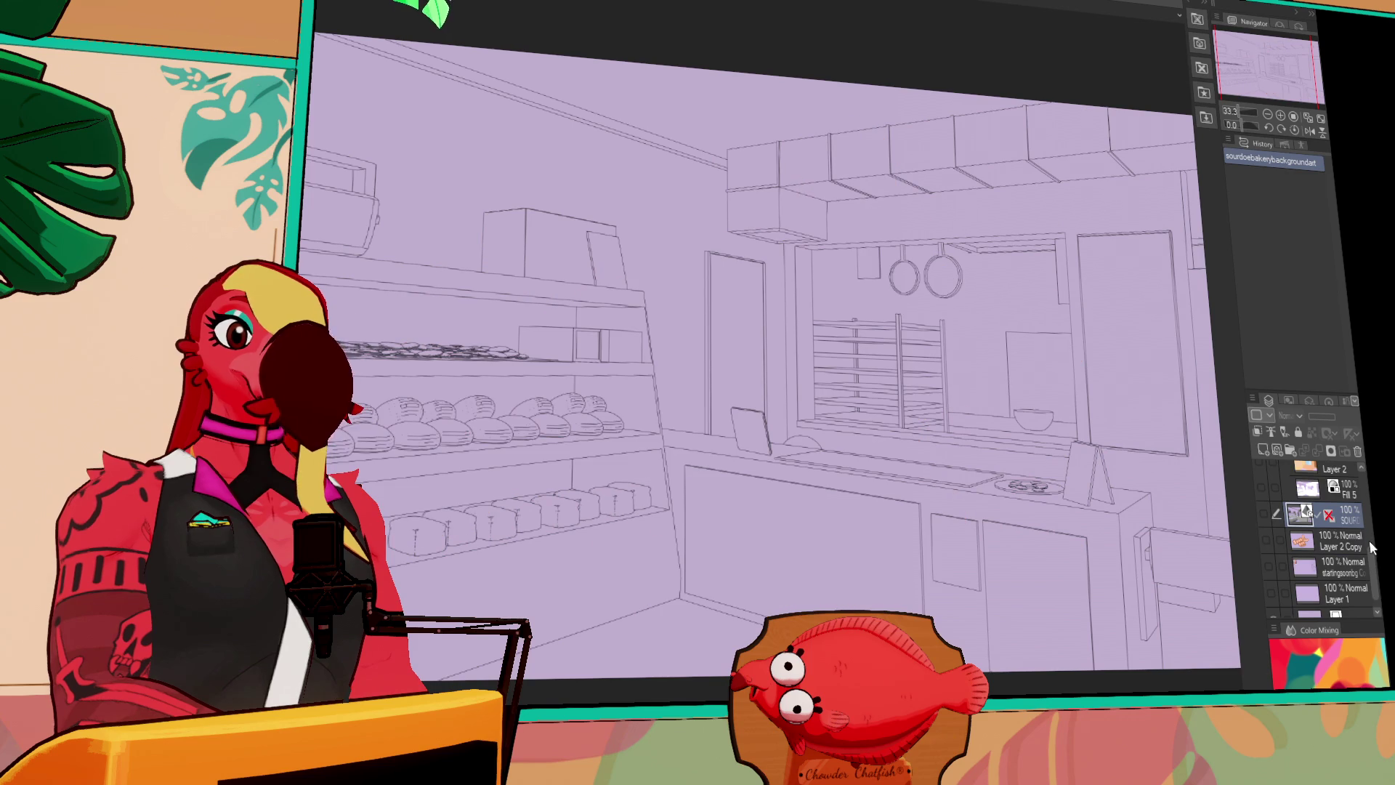
scroll(1308, 538, "up", 2)
left_click(1263, 504)
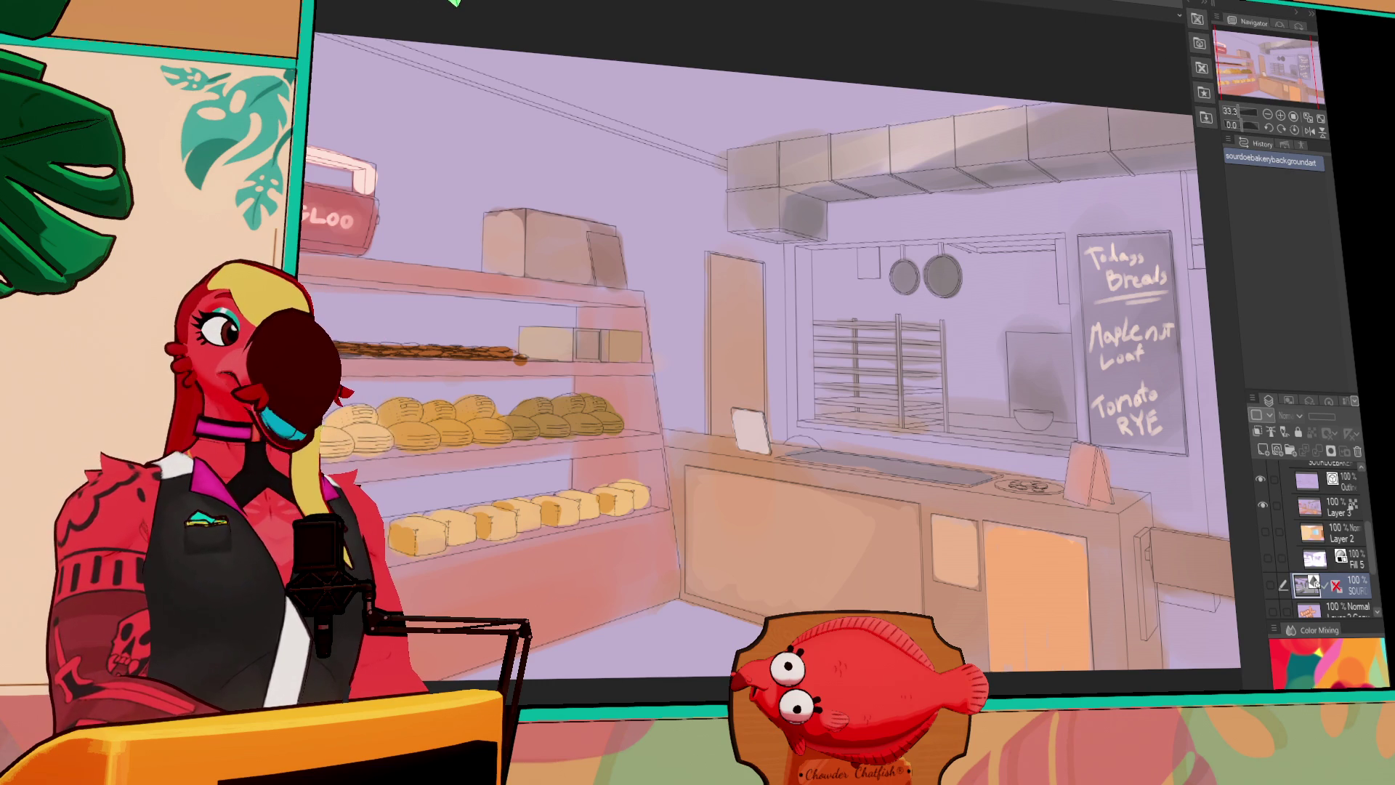
left_click(1264, 506)
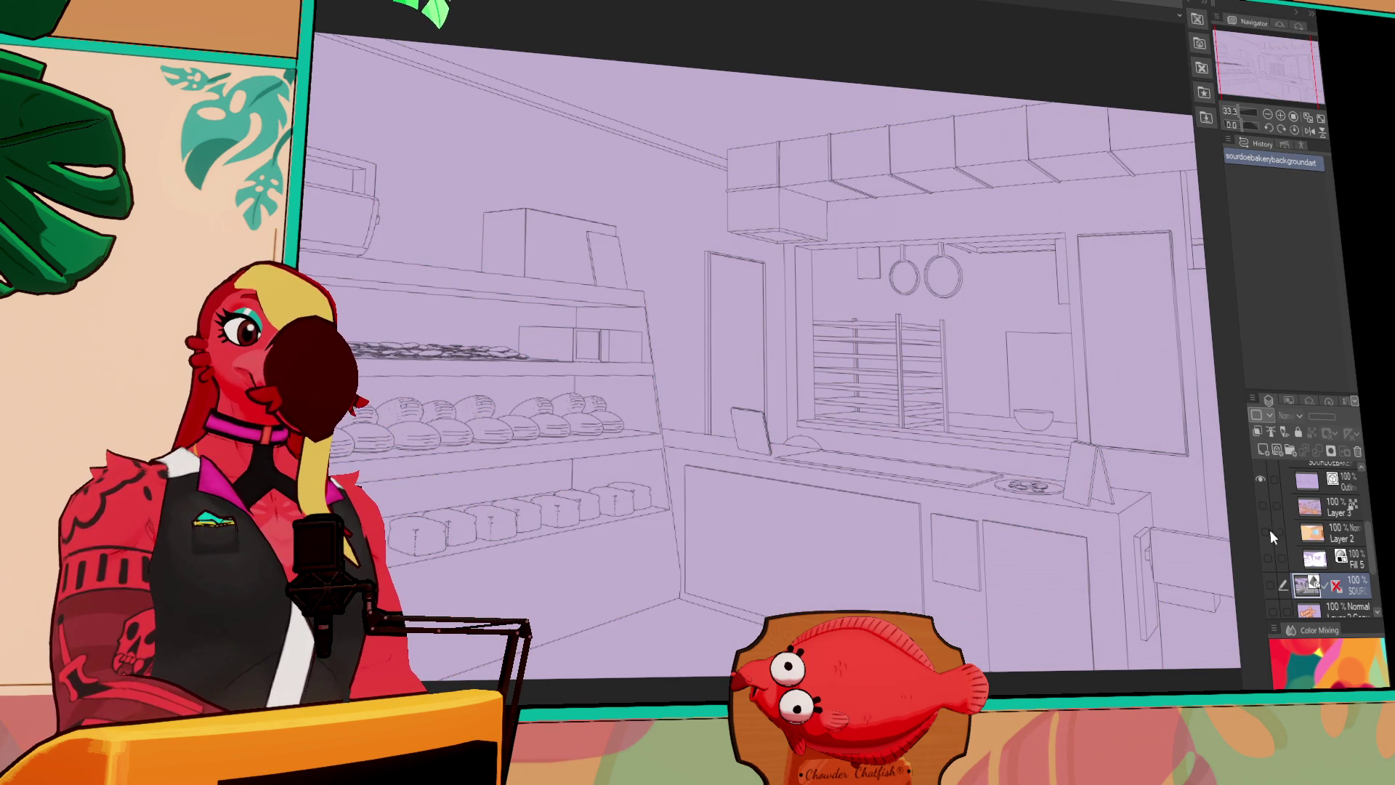
Restore the painted colours, add a new layer above Layer 2, and fill the rack post dark
left_click(1262, 504)
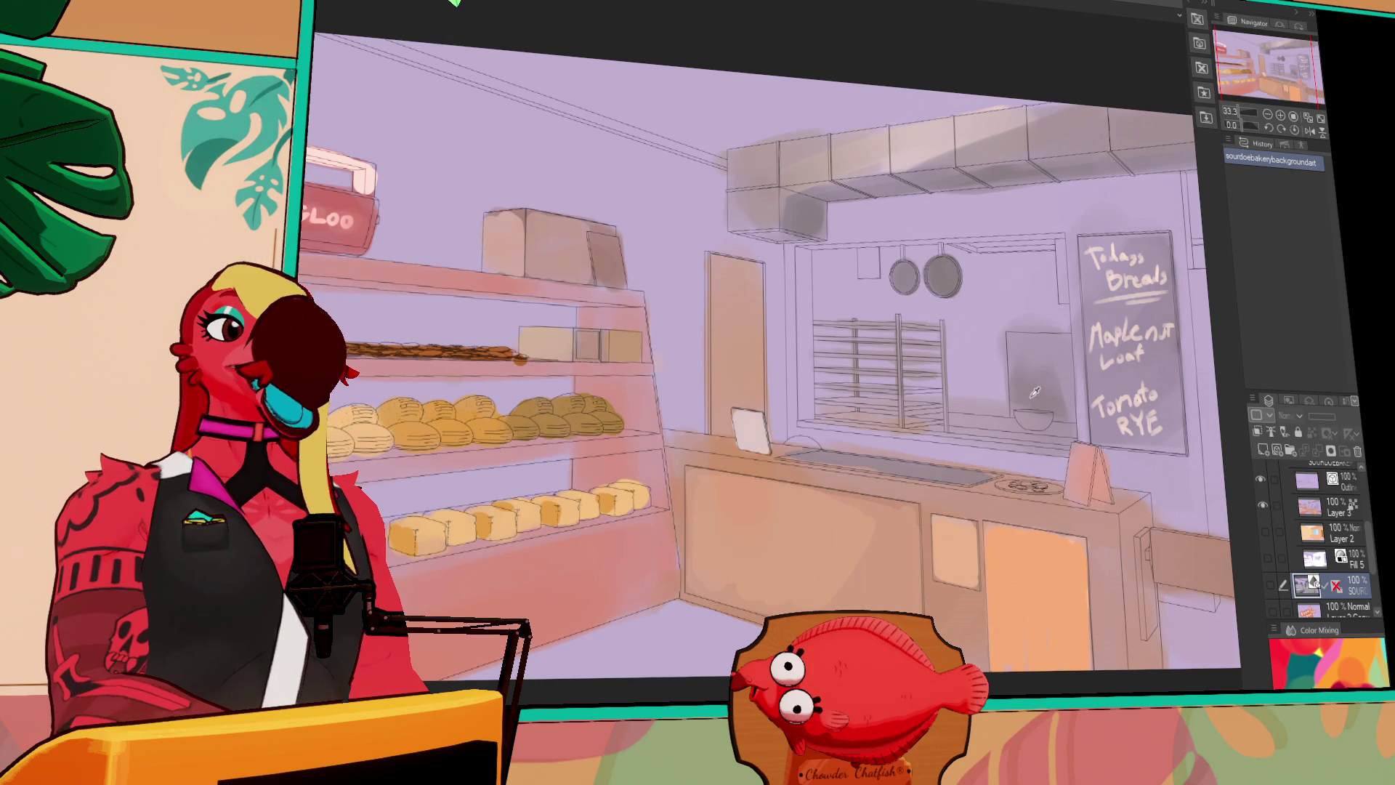
left_click(1266, 558)
left_click(1266, 558)
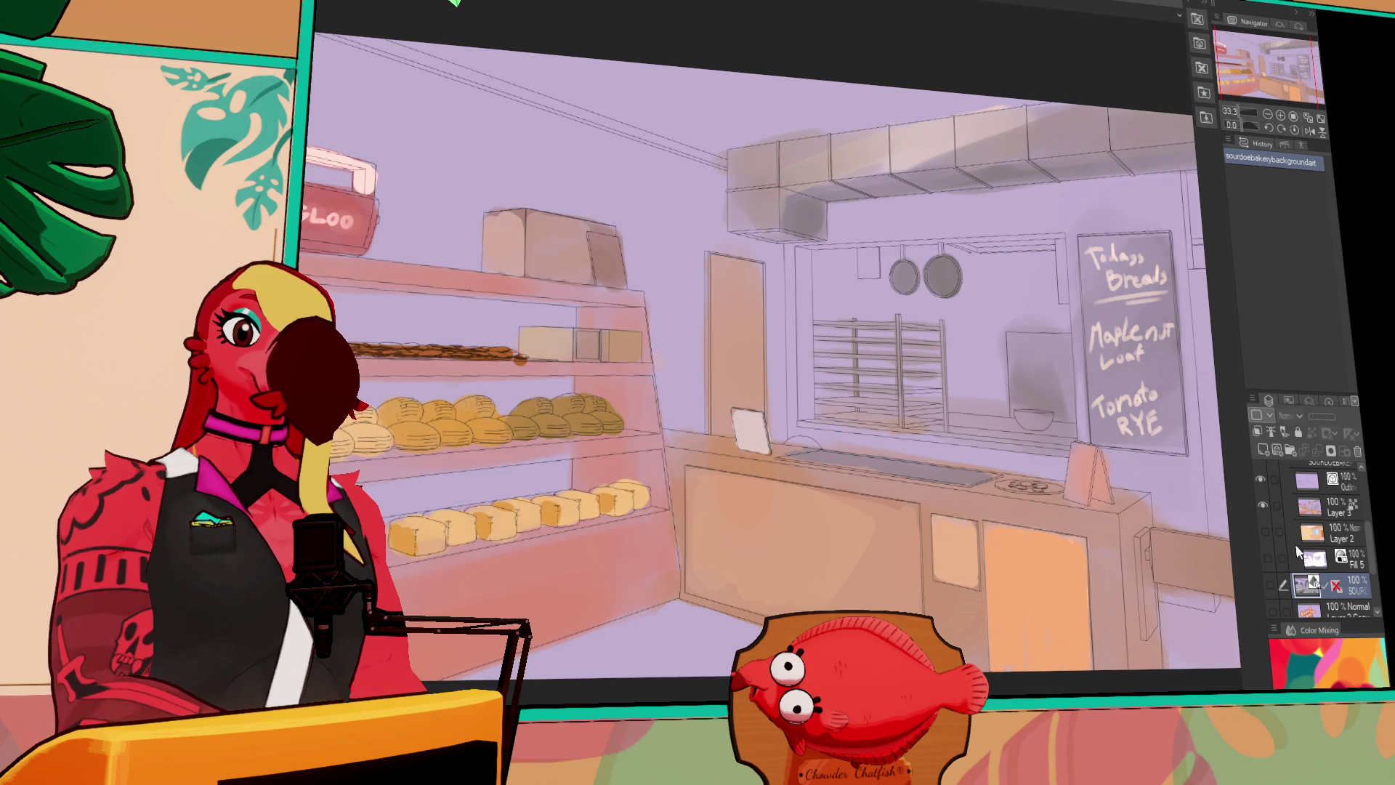
left_click(1272, 530)
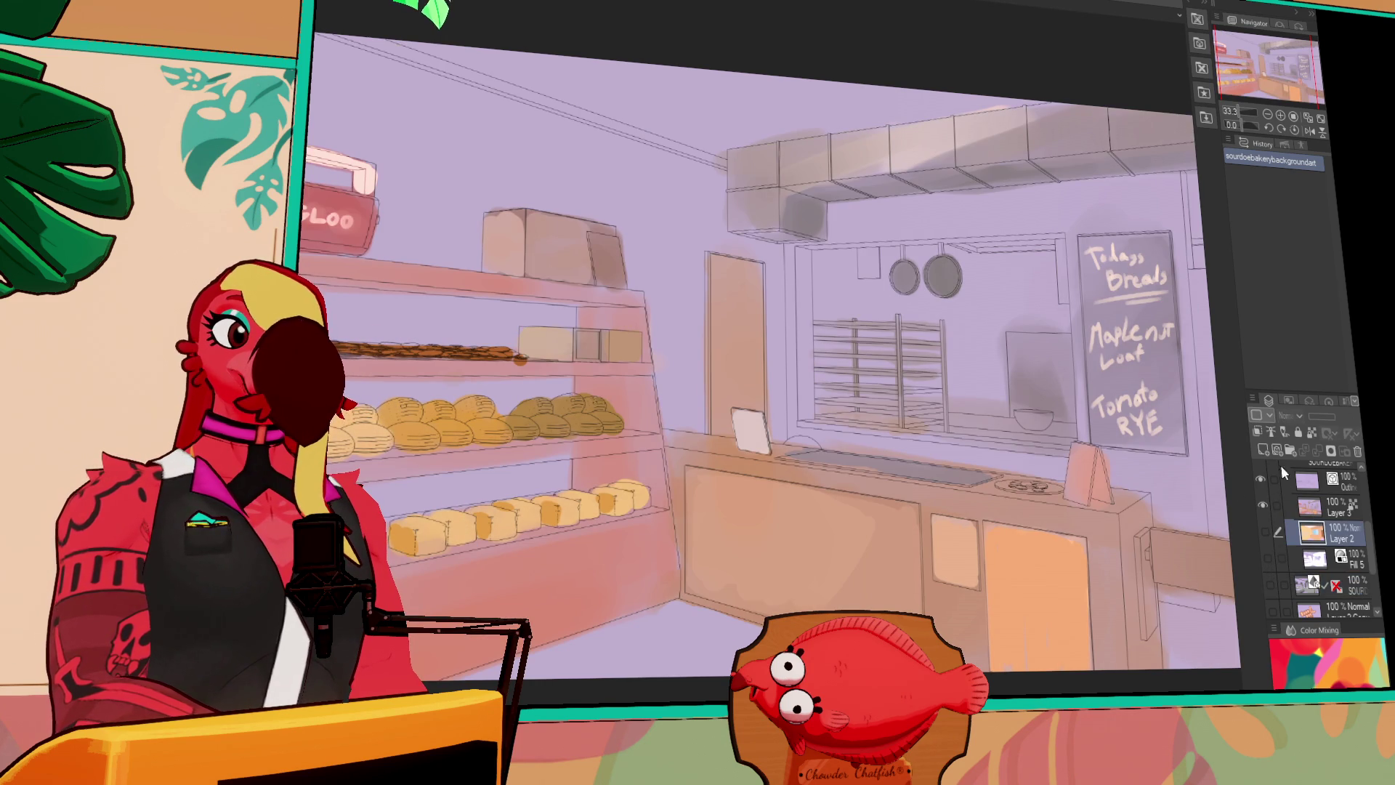
left_click(1263, 451)
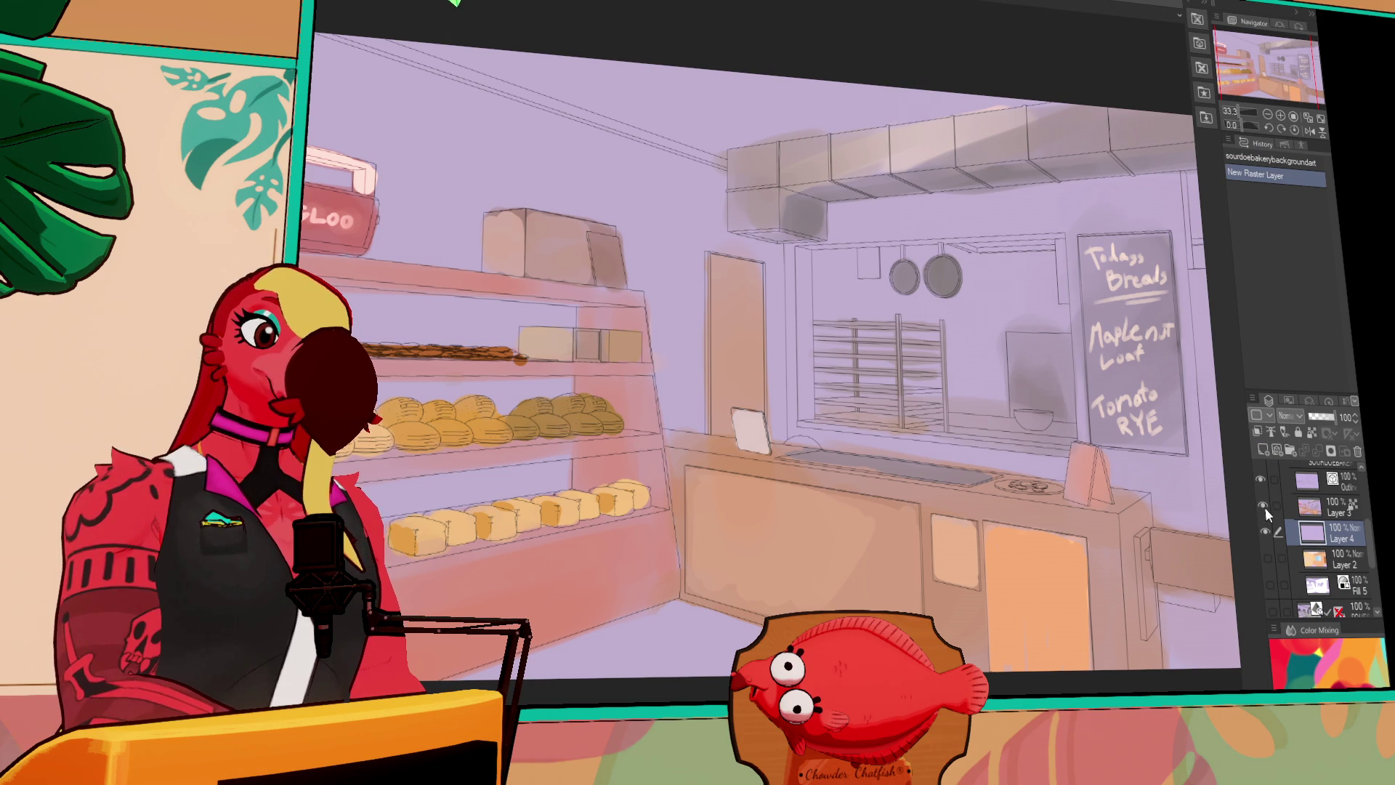
left_click(1263, 504)
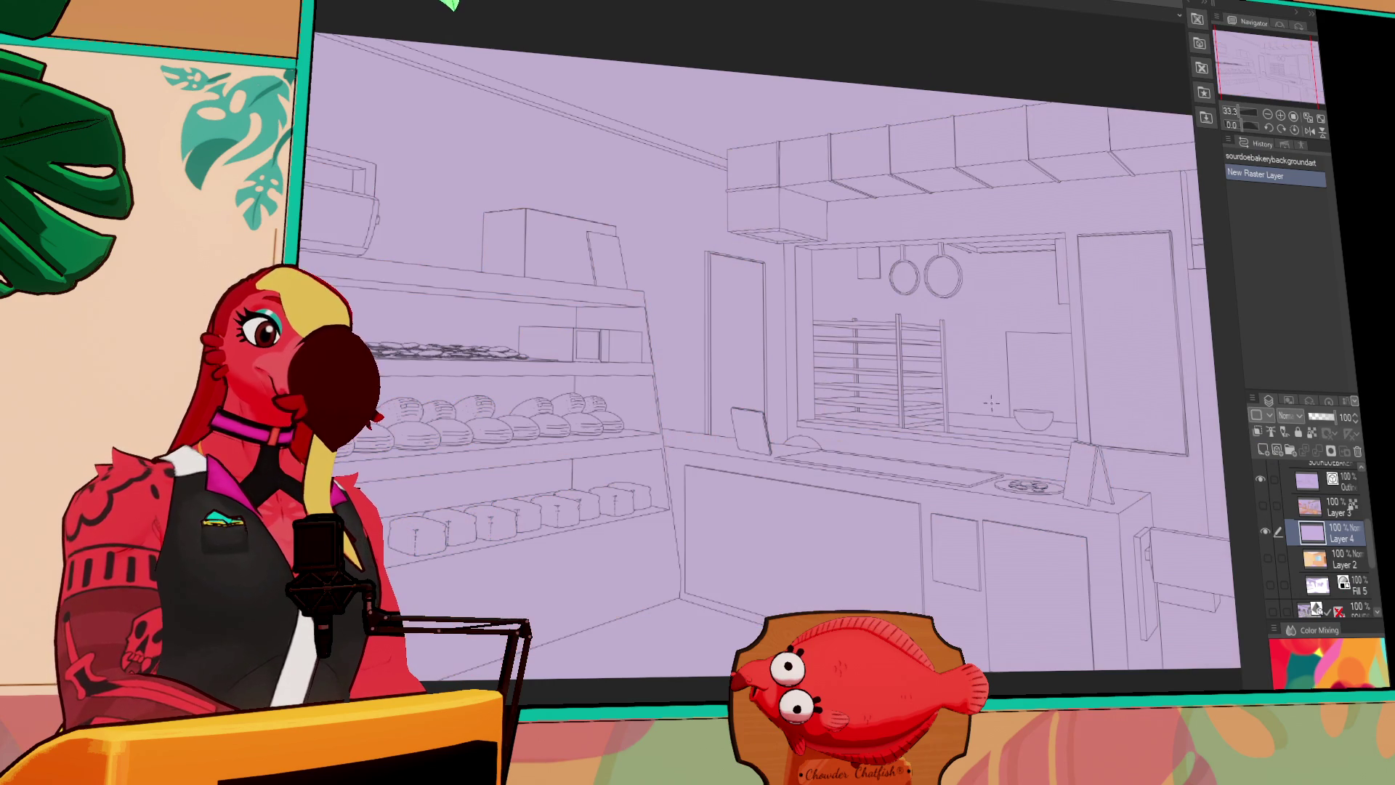
left_click(902, 345)
Zoom in on the bakery window and compare Layer 4's fill against the colours beneath
left_click(1282, 116)
left_click(1281, 117)
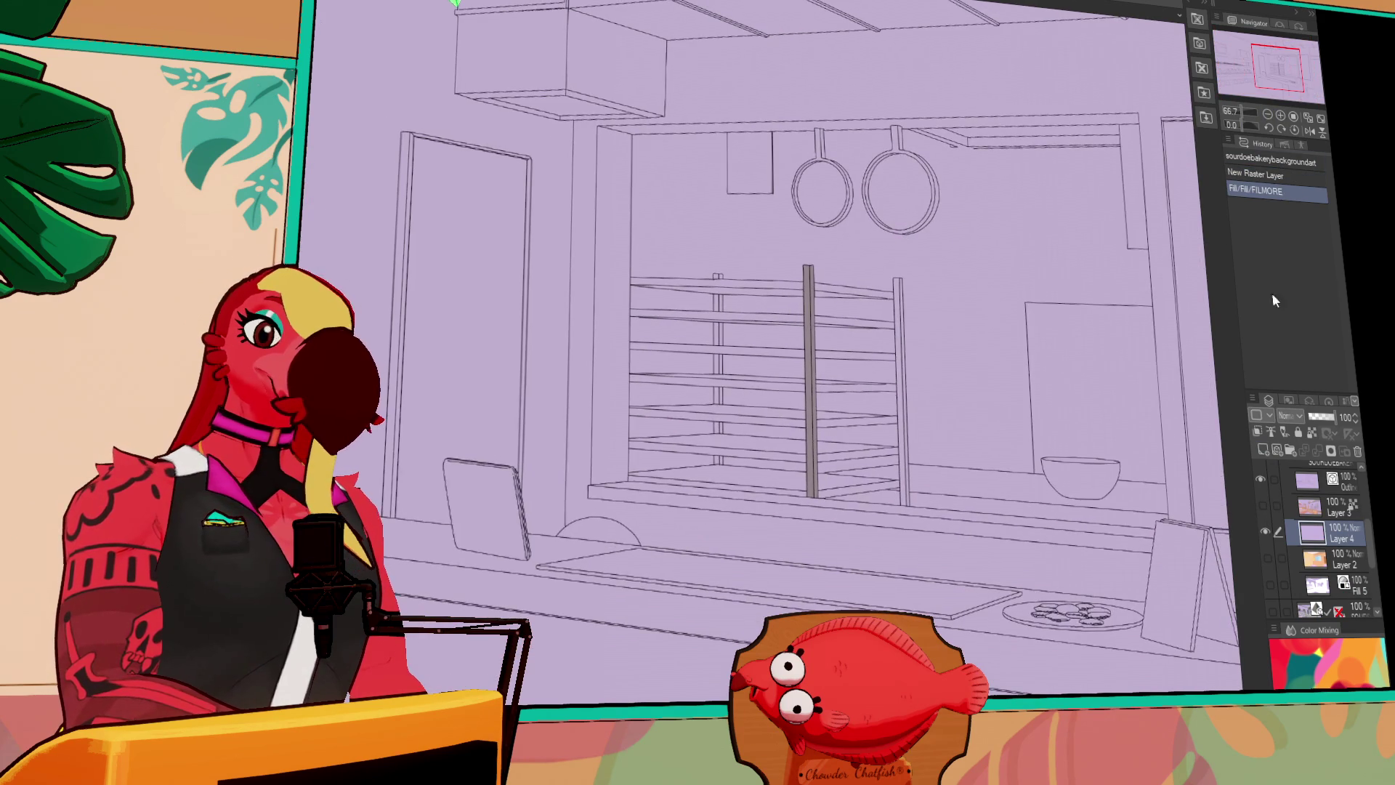
left_click(1266, 532)
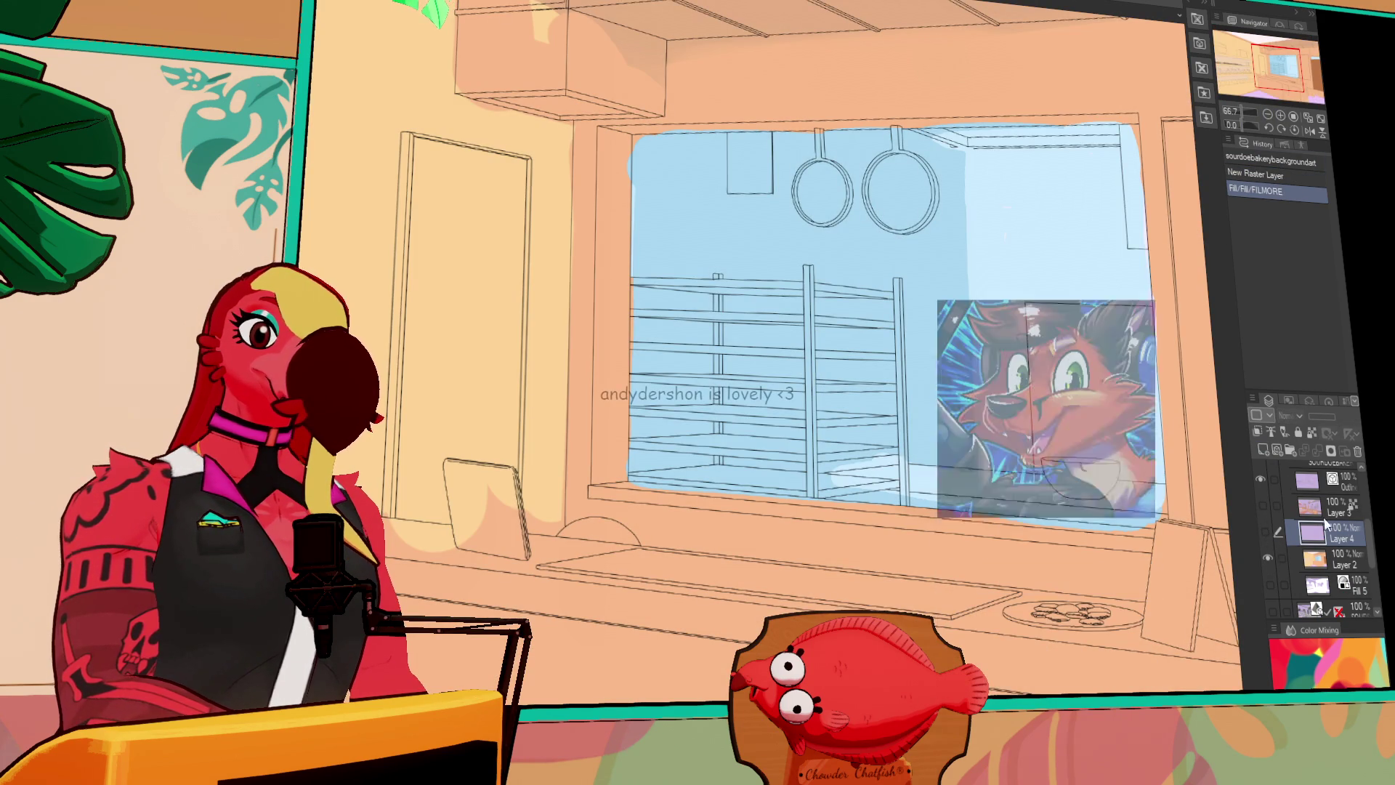
left_click(1316, 559)
left_click_drag(1178, 549, 1168, 554)
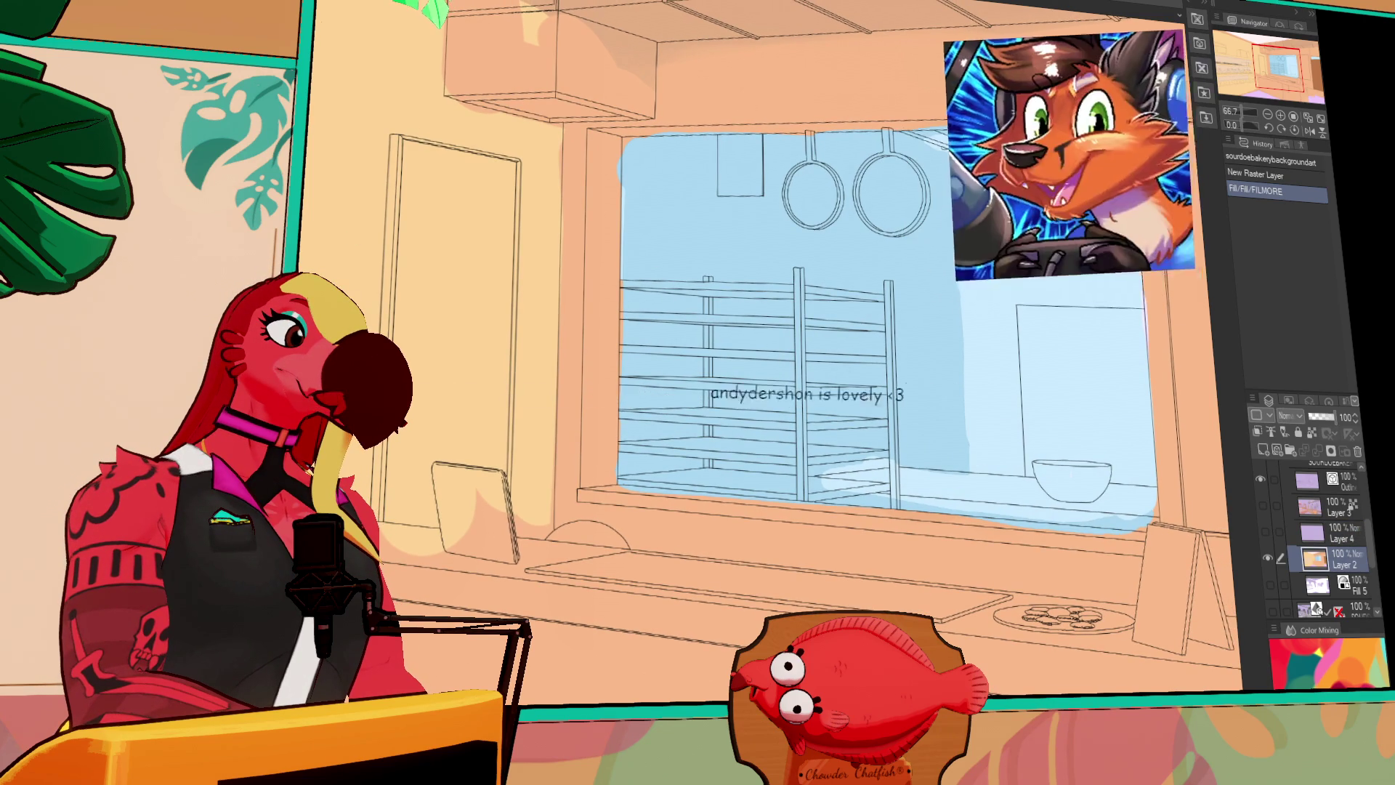
left_click(1266, 533)
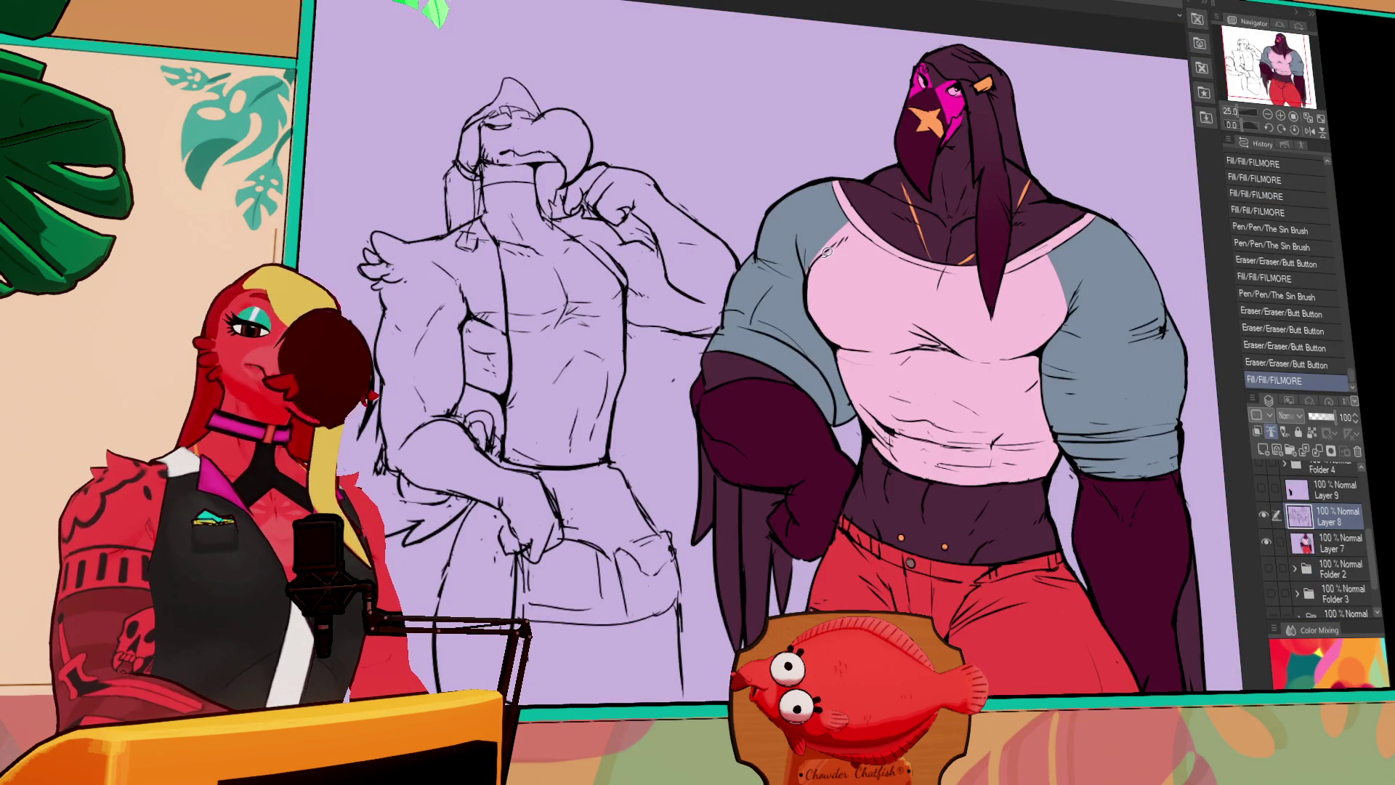
scroll(821, 255, "down", 1)
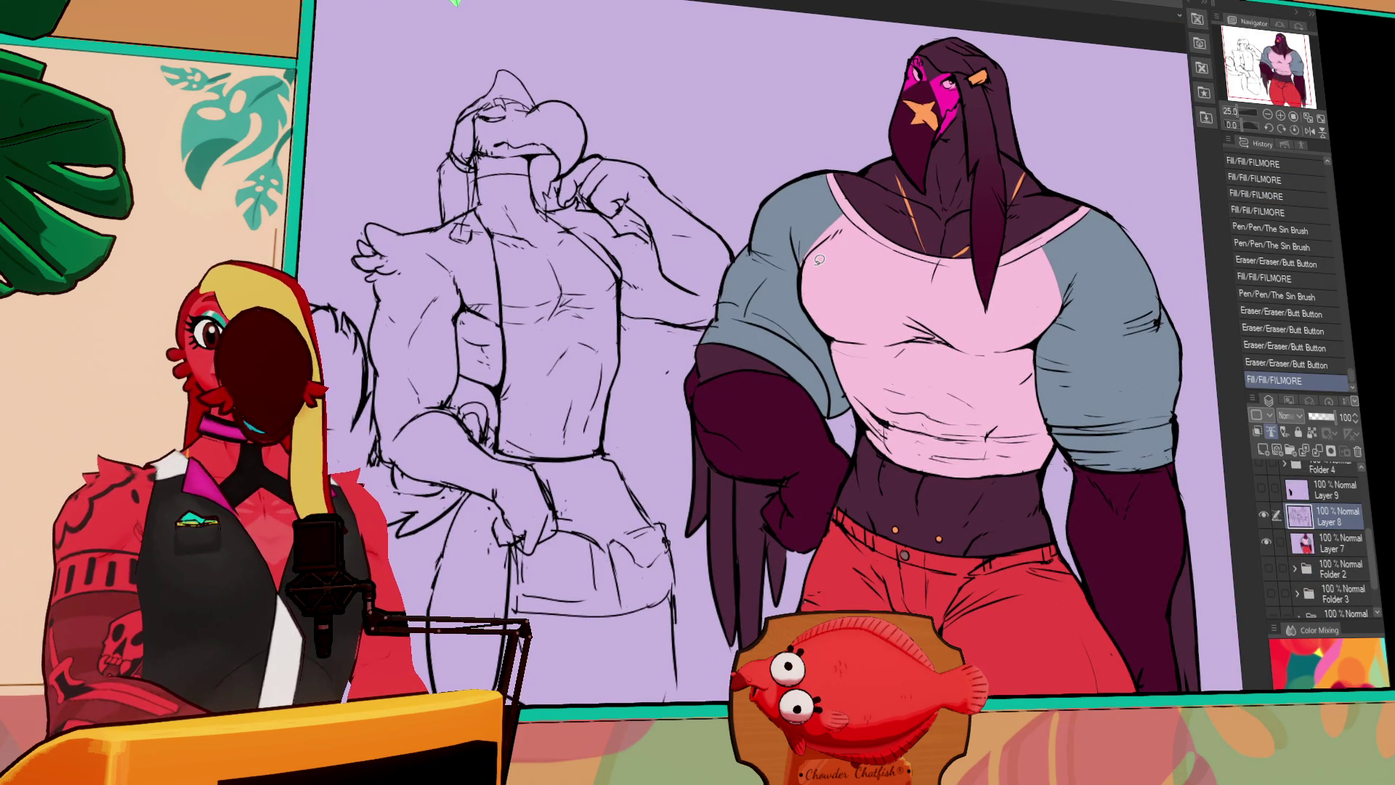
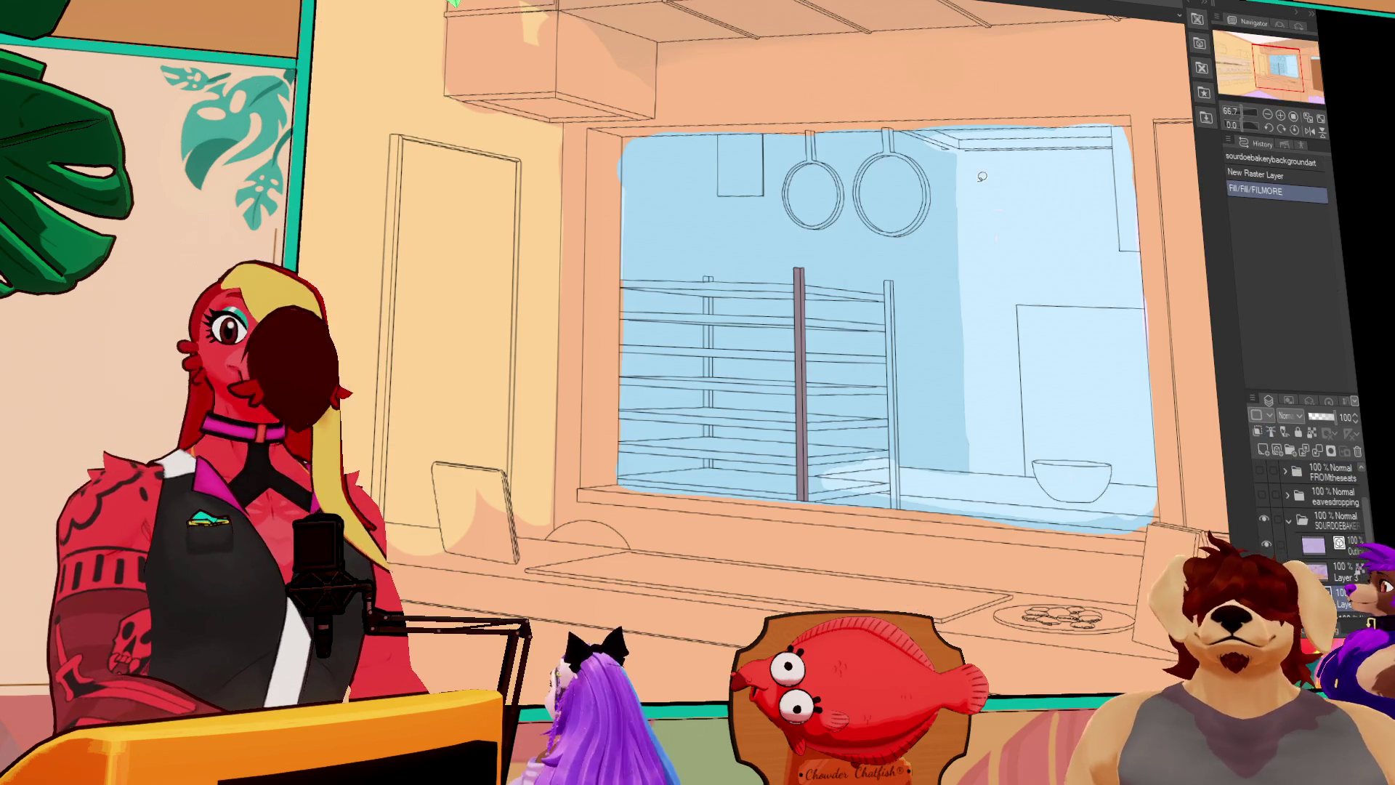
Fill the lower and left sections of the baking rack's shelves brown
left_click_drag(998, 310, 998, 252)
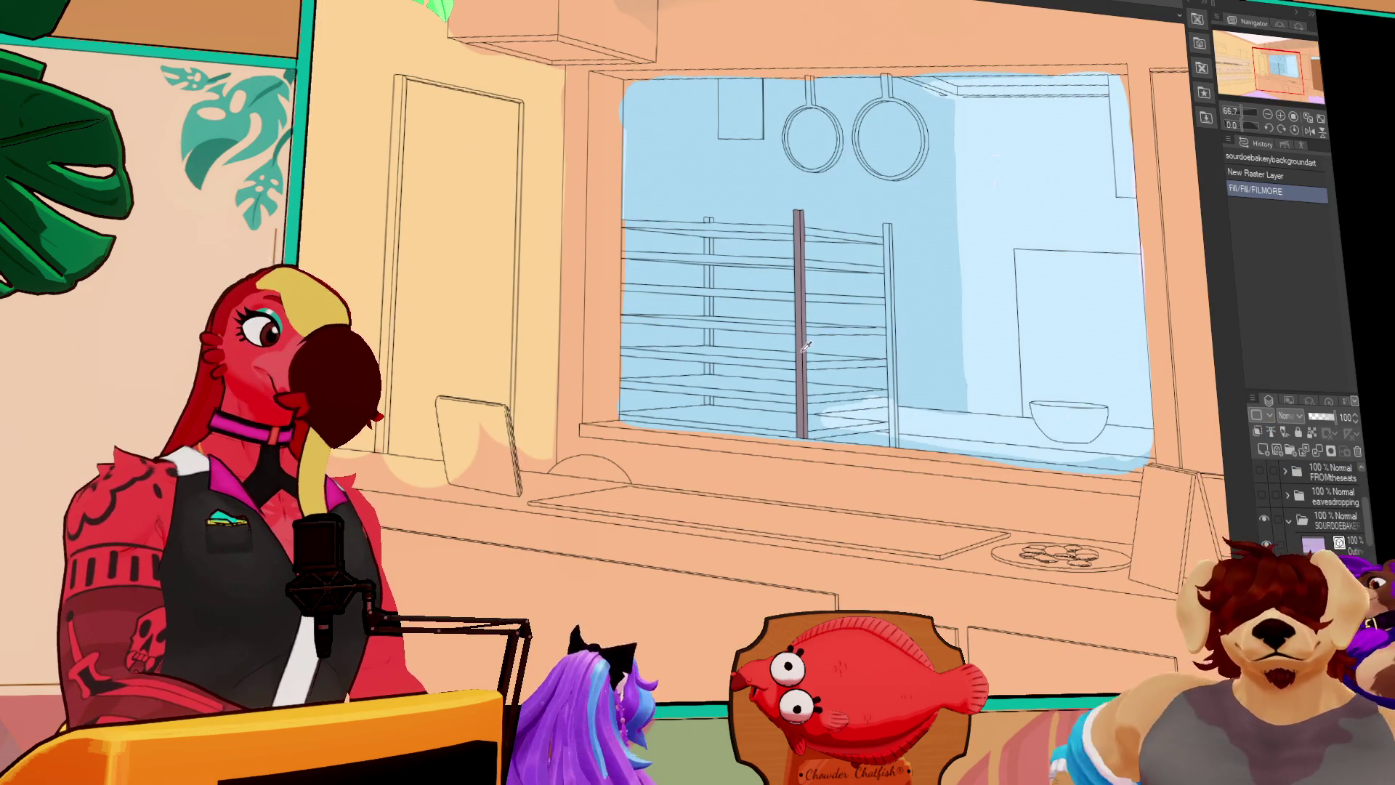
left_click(822, 354)
left_click(756, 358)
left_click(665, 356)
left_click(710, 342)
left_click(717, 320)
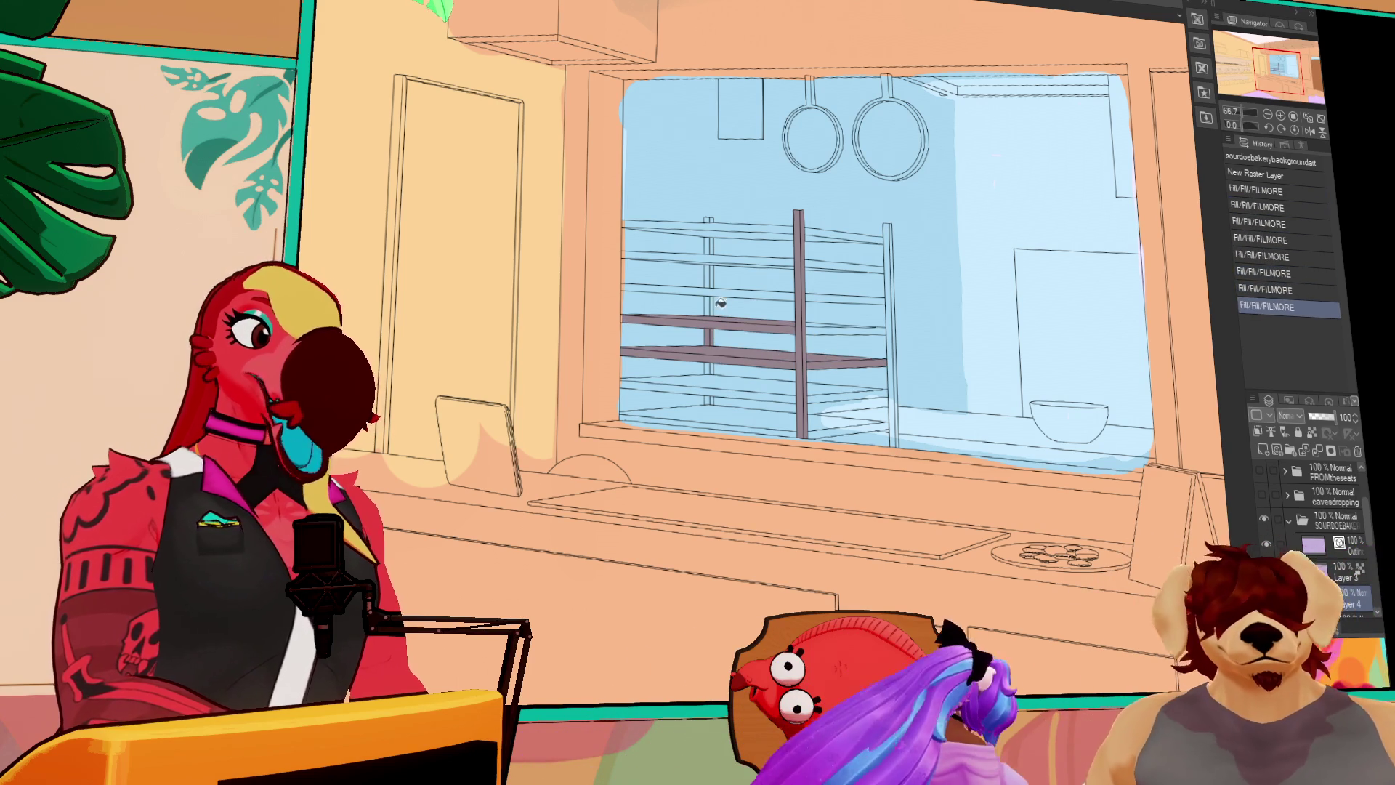
left_click(717, 319)
left_click(716, 290)
left_click(716, 284)
left_click(716, 277)
left_click(716, 277)
Fill the upper and middle shelf bars and the rack's right vertical post brown
left_click_drag(717, 277, 879, 296)
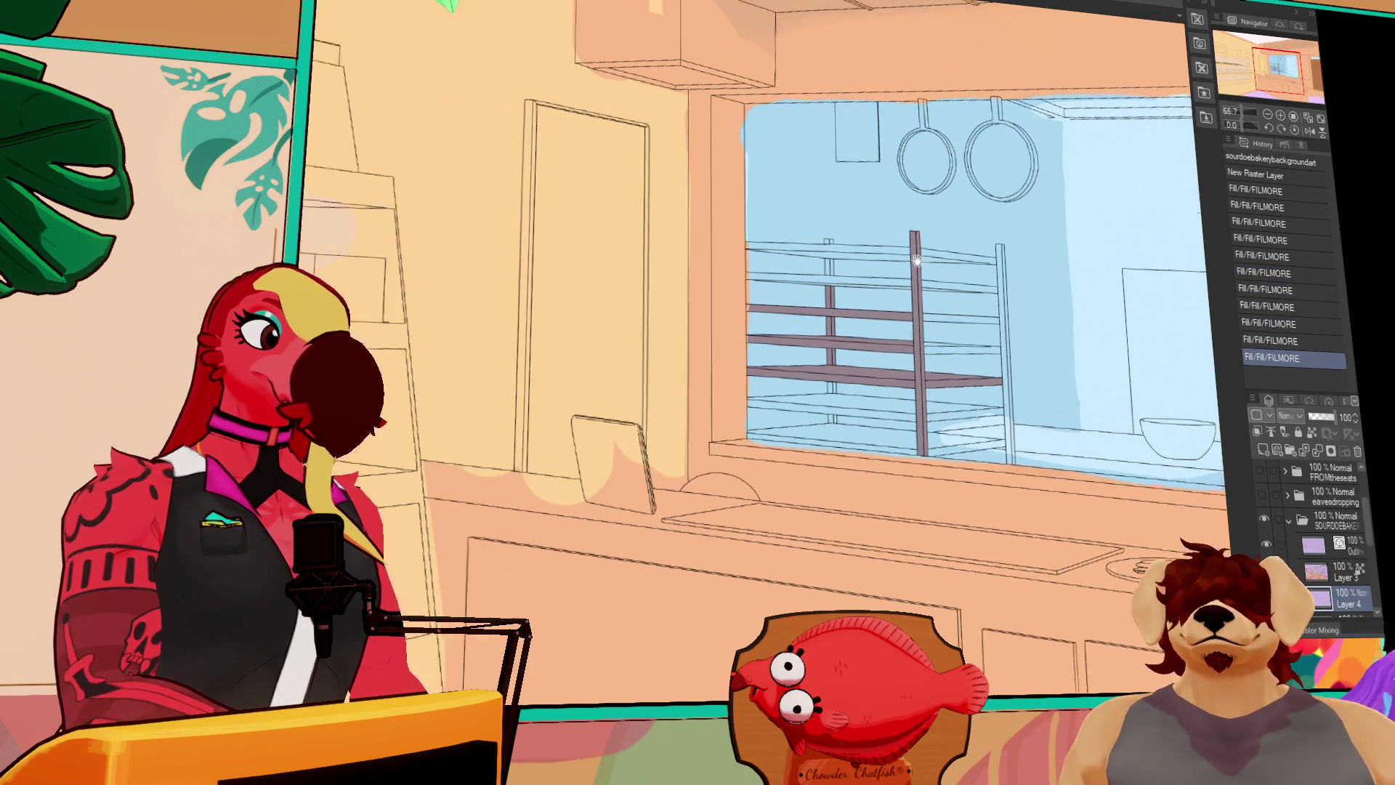
left_click(878, 269)
left_click(877, 248)
left_click(878, 248)
left_click(886, 277)
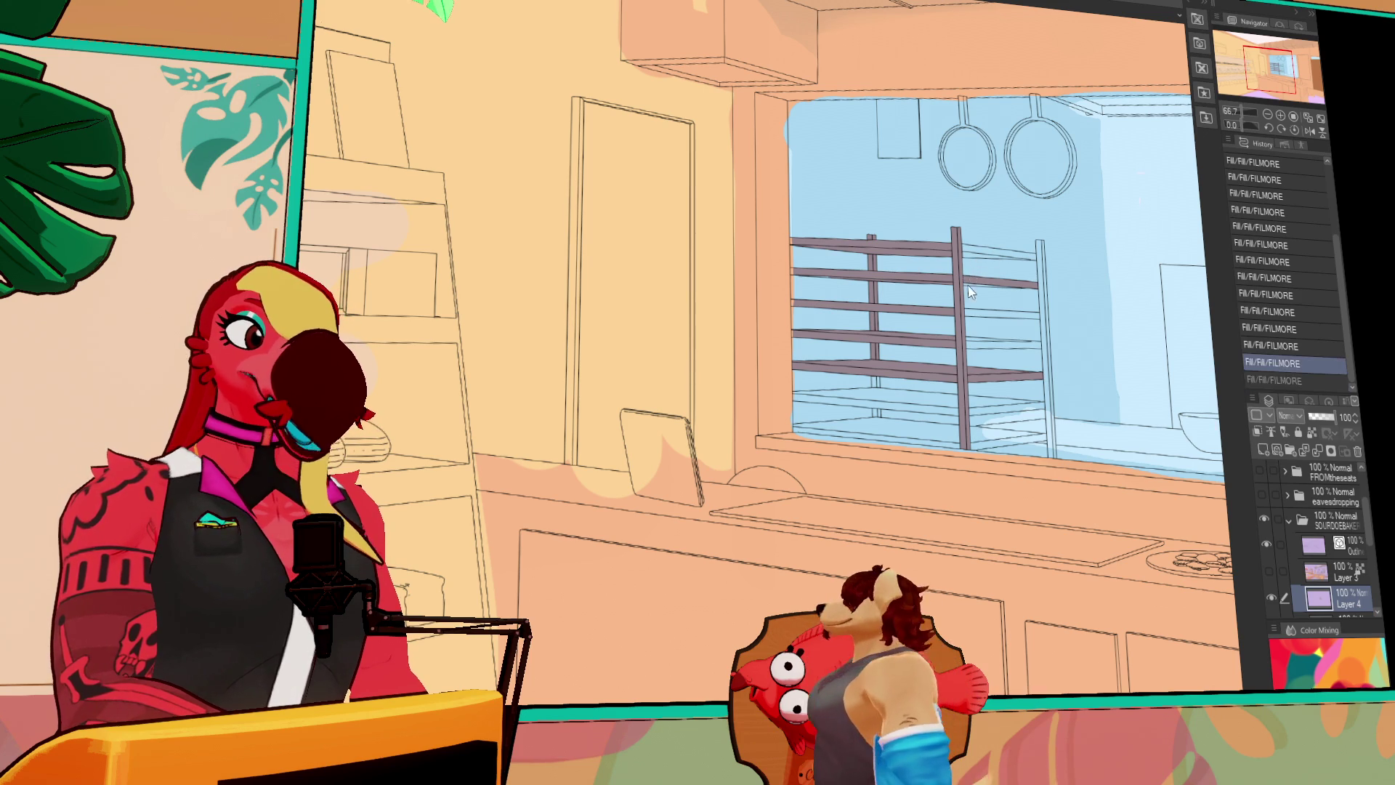
left_click(1035, 255)
left_click(1046, 258)
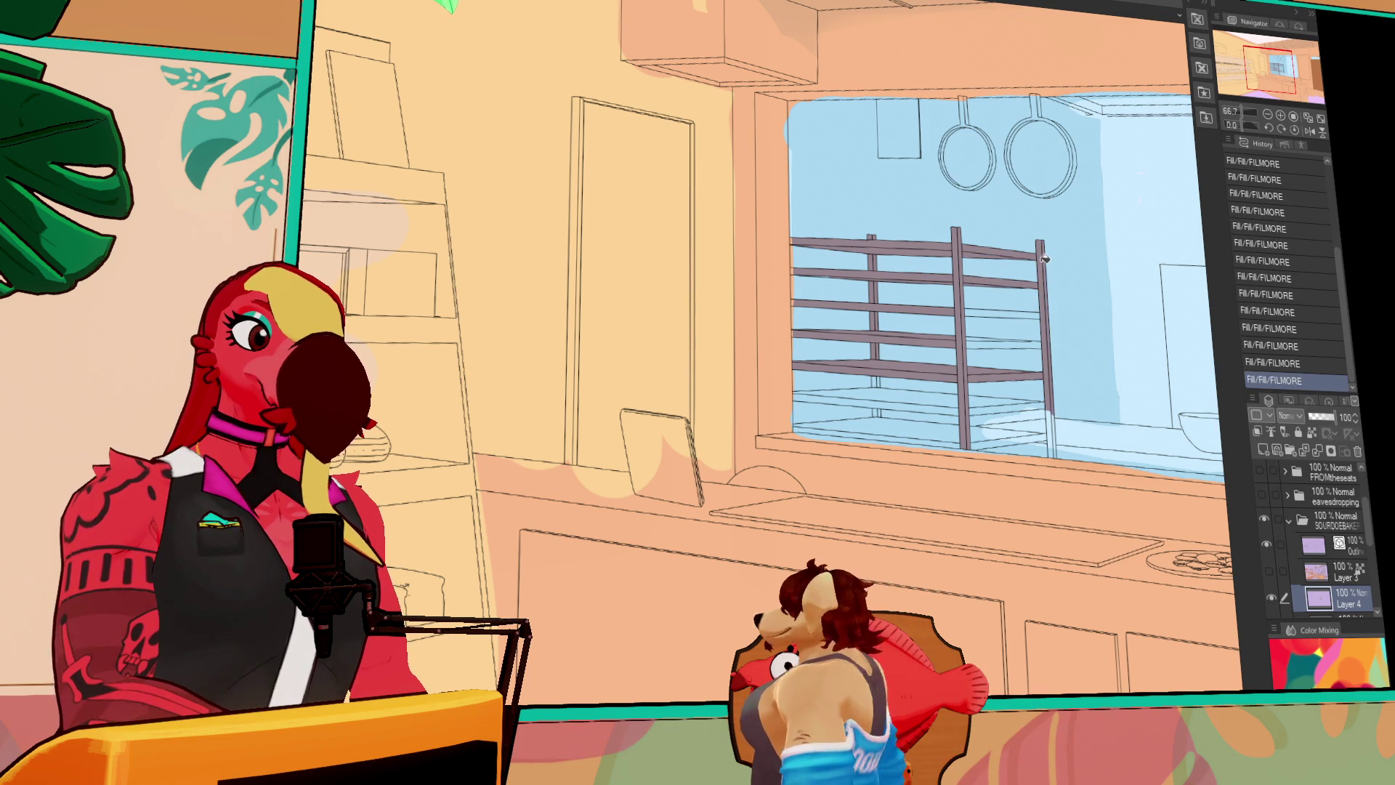
Fill the remaining right-side, left-side and bottom shelf bars brown
scroll(1018, 269, "down", 1)
left_click(974, 269)
left_click(975, 290)
scroll(976, 291, "down", 2)
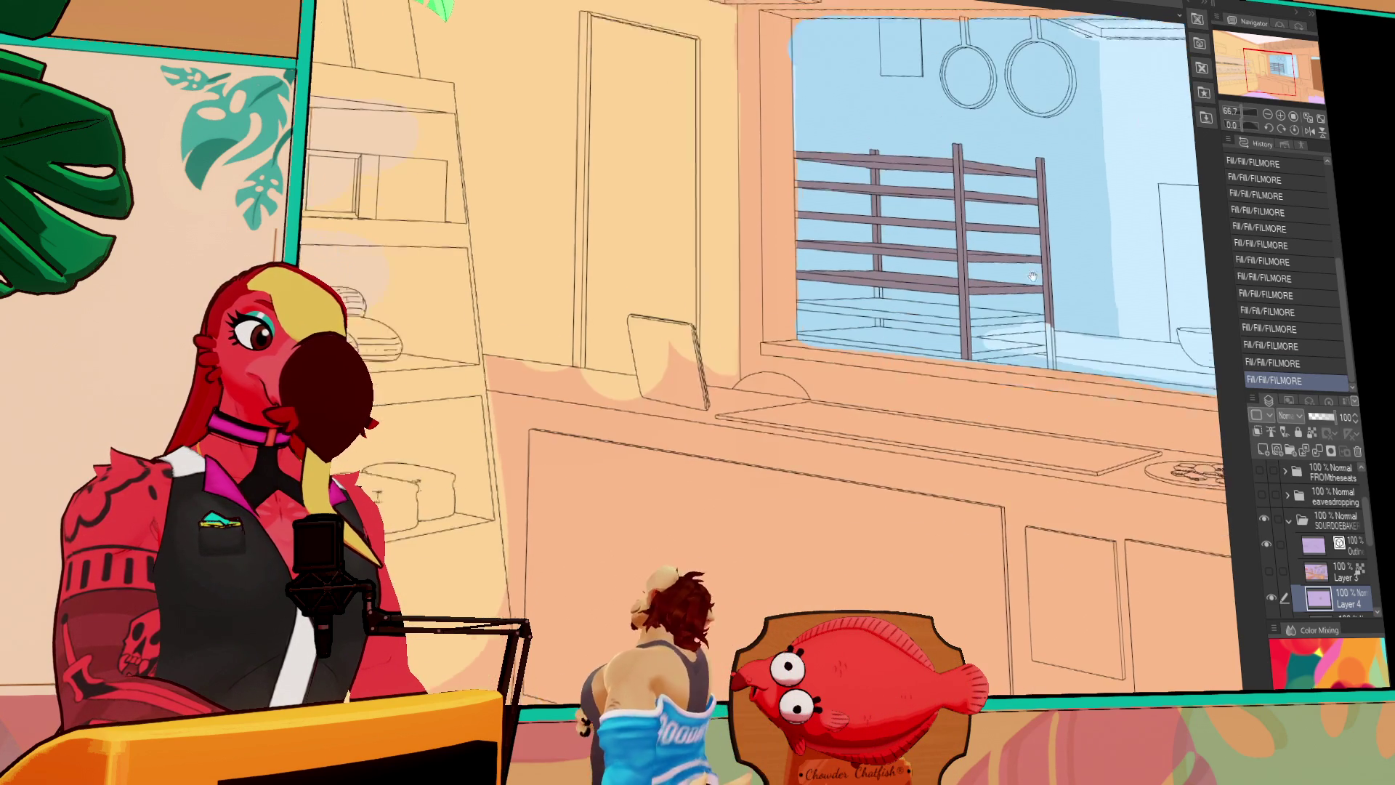
left_click(1006, 294)
left_click(951, 295)
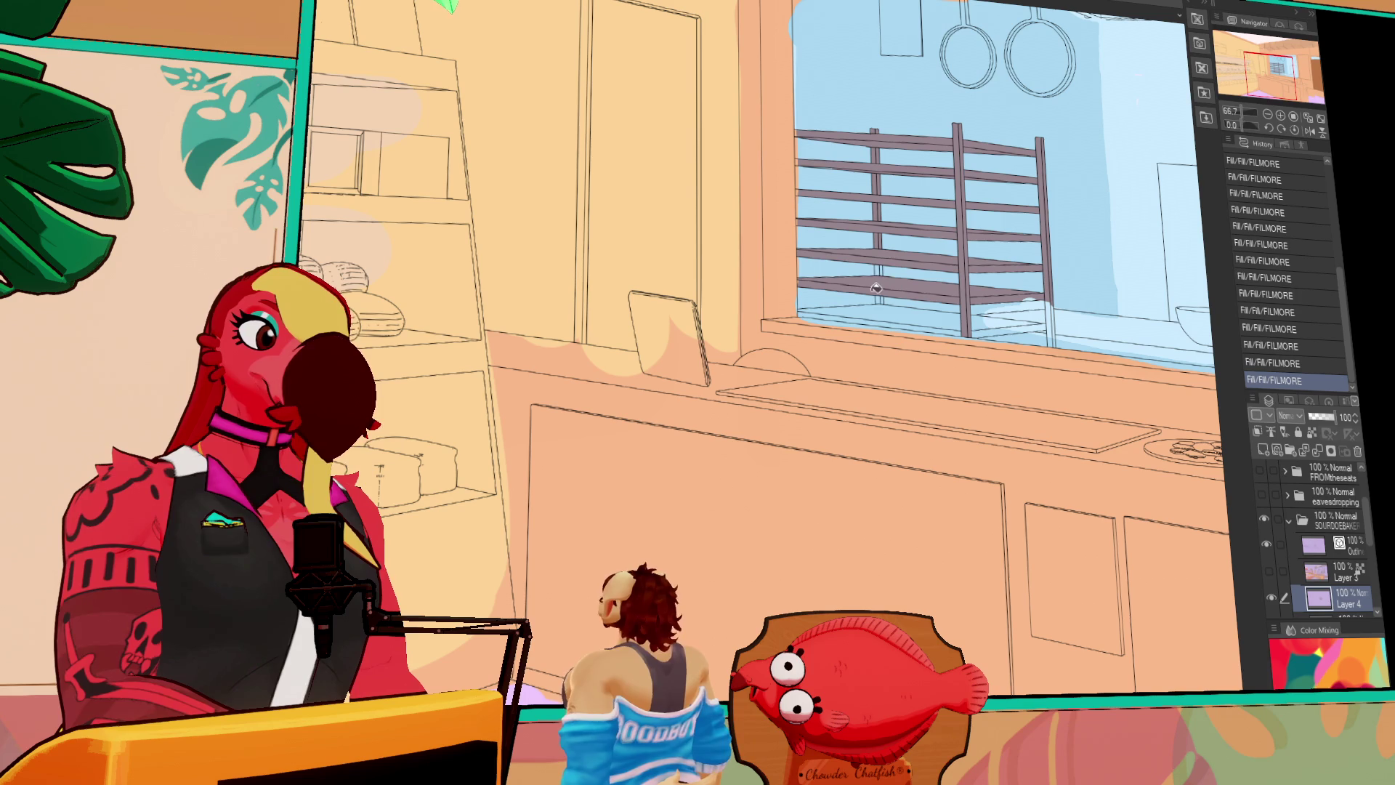
left_click(885, 300)
left_click(885, 313)
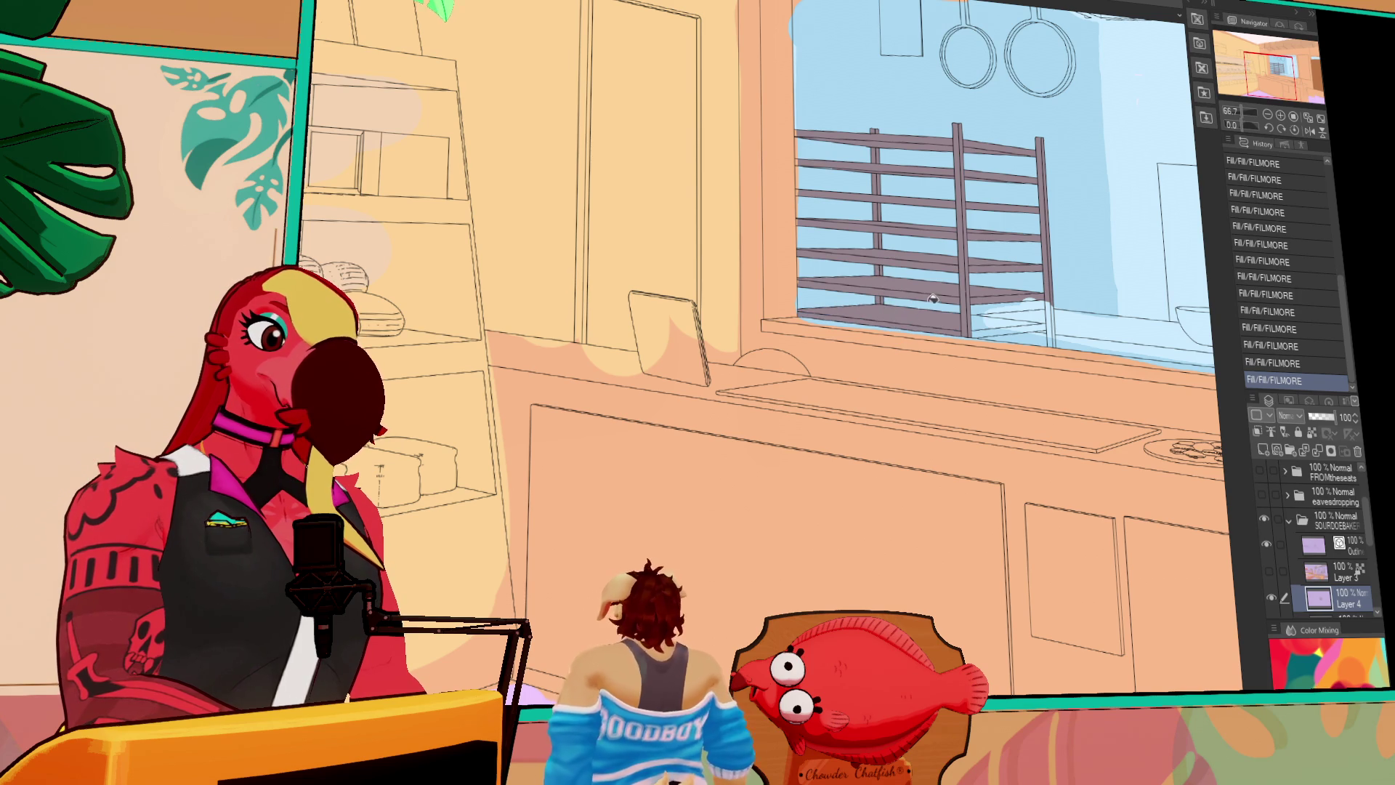
Check the painted overlay for reference, then fill the windowsill board and strip darker tan
left_click_drag(908, 305, 861, 306)
left_click_drag(1190, 240, 1015, 262)
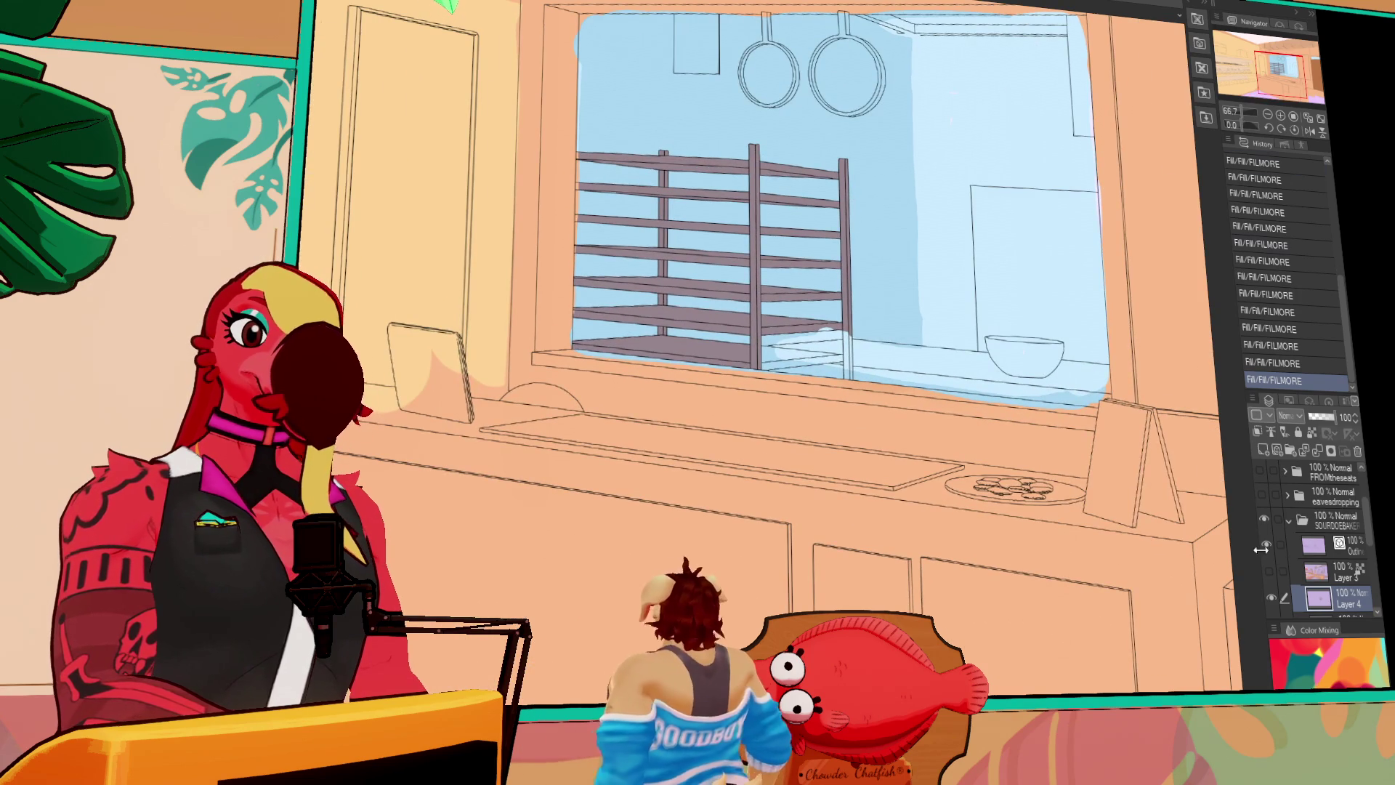
left_click(1269, 571)
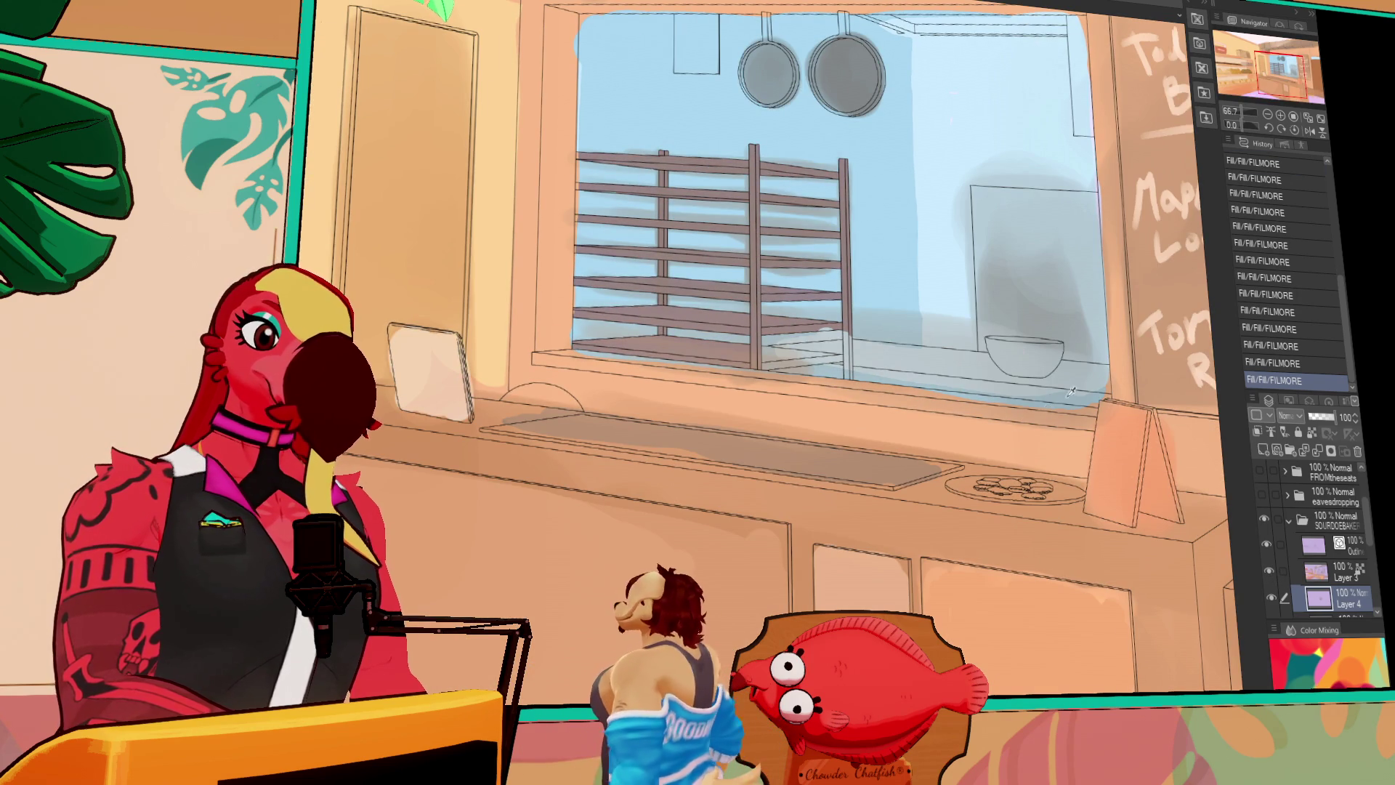
left_click(1269, 571)
left_click(1029, 411)
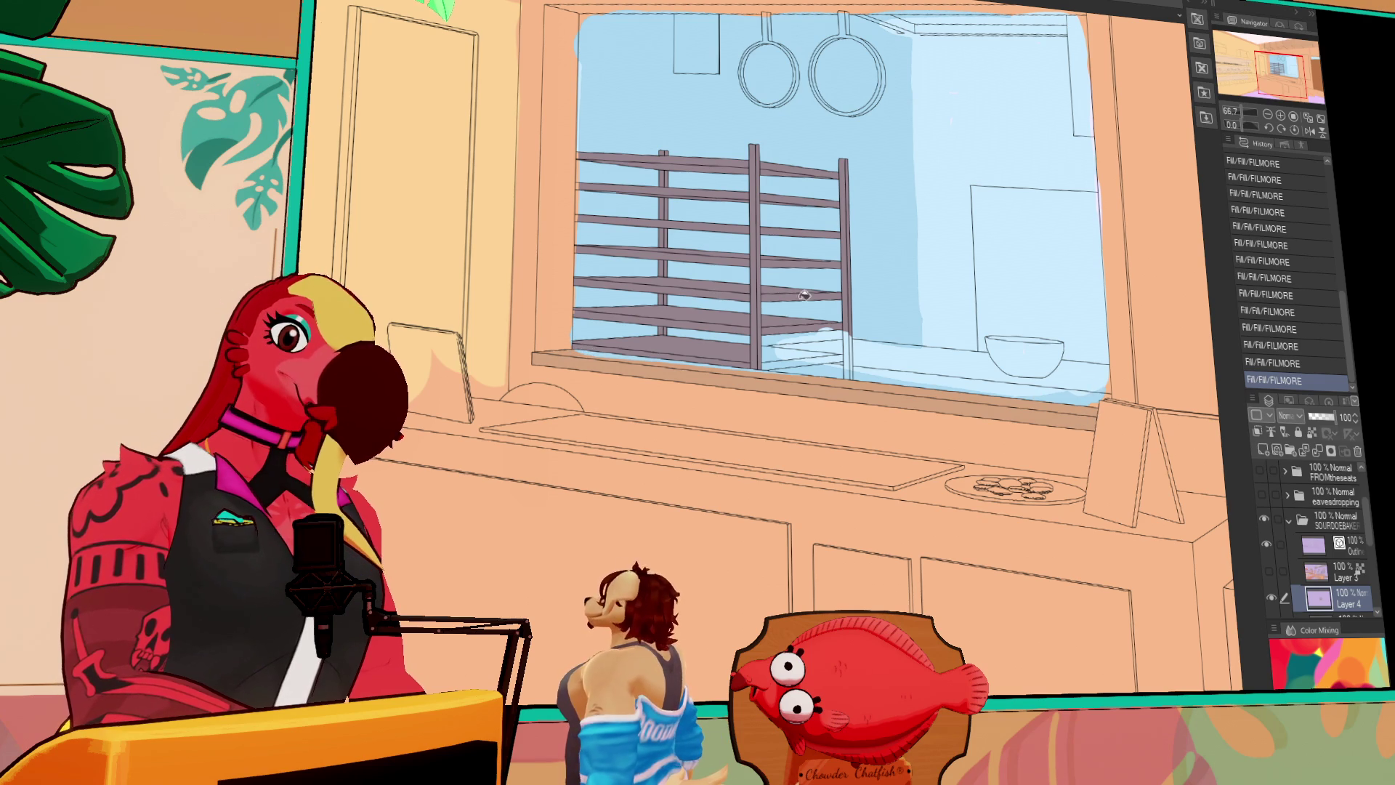
left_click(612, 355)
Patch unfilled gaps along the window's left edge with The Sin Brush pen
key("p")
left_click_drag(574, 318, 580, 308)
left_click_drag(582, 305, 586, 296)
mouse_move(586, 295)
left_mouse_down()
mouse_move(593, 116)
mouse_move(579, 96)
left_mouse_up()
left_click_drag(579, 95, 574, 55)
mouse_move(1033, 224)
left_mouse_down()
mouse_move(997, 233)
mouse_move(991, 273)
left_mouse_up()
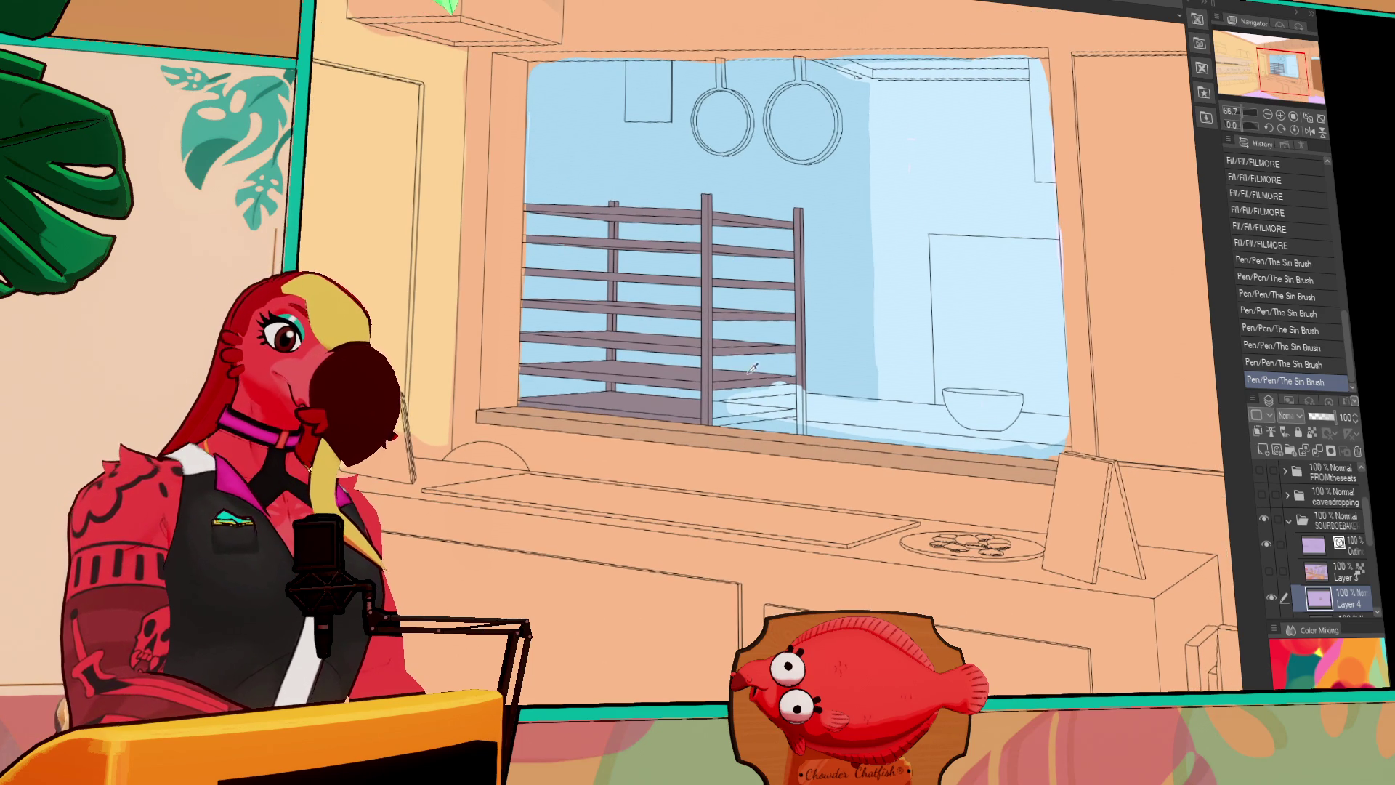
Fill the small leftover gaps near the shelf bottom and beside the rack leg
left_click(782, 379)
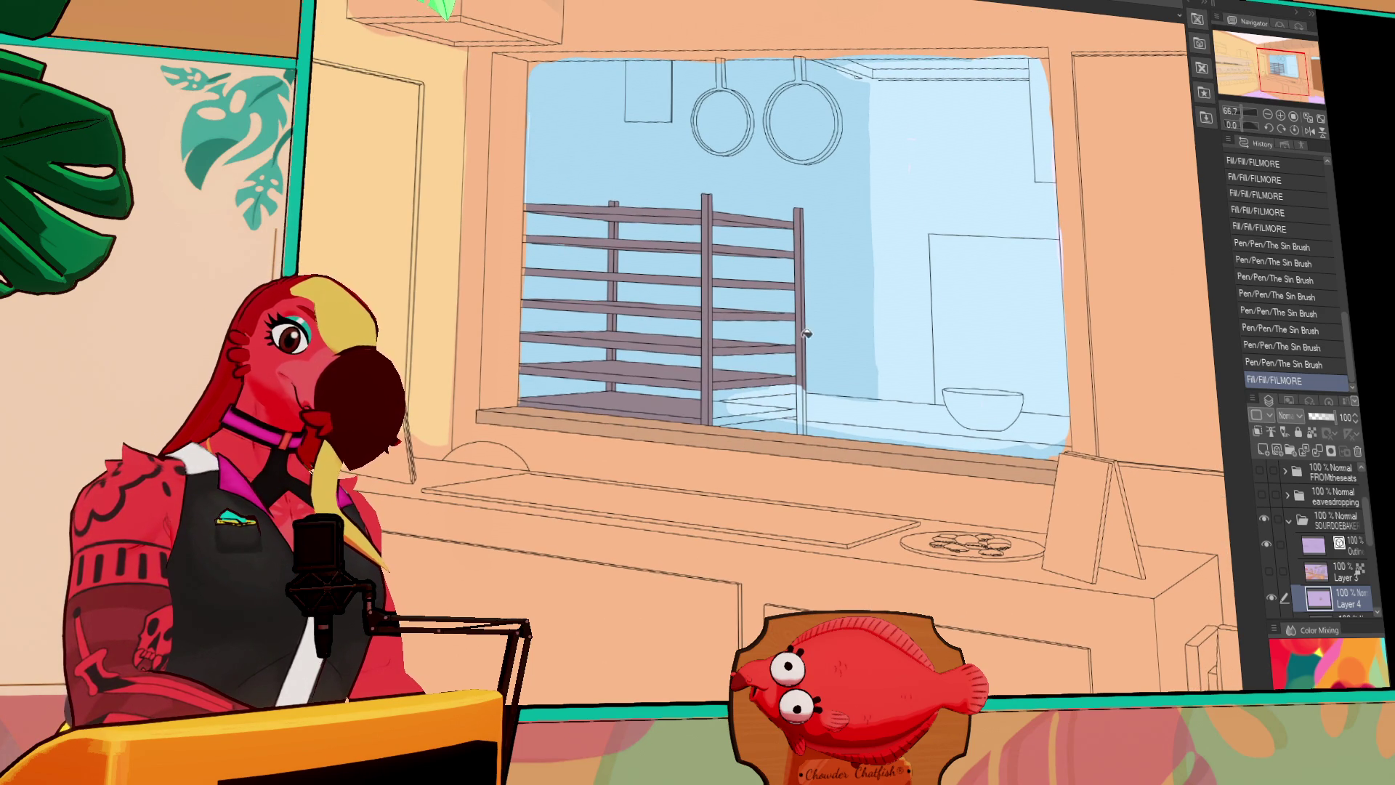
left_click(745, 404)
left_click(762, 413)
left_click(730, 410)
left_click(777, 408)
left_click(804, 425)
left_click(886, 338)
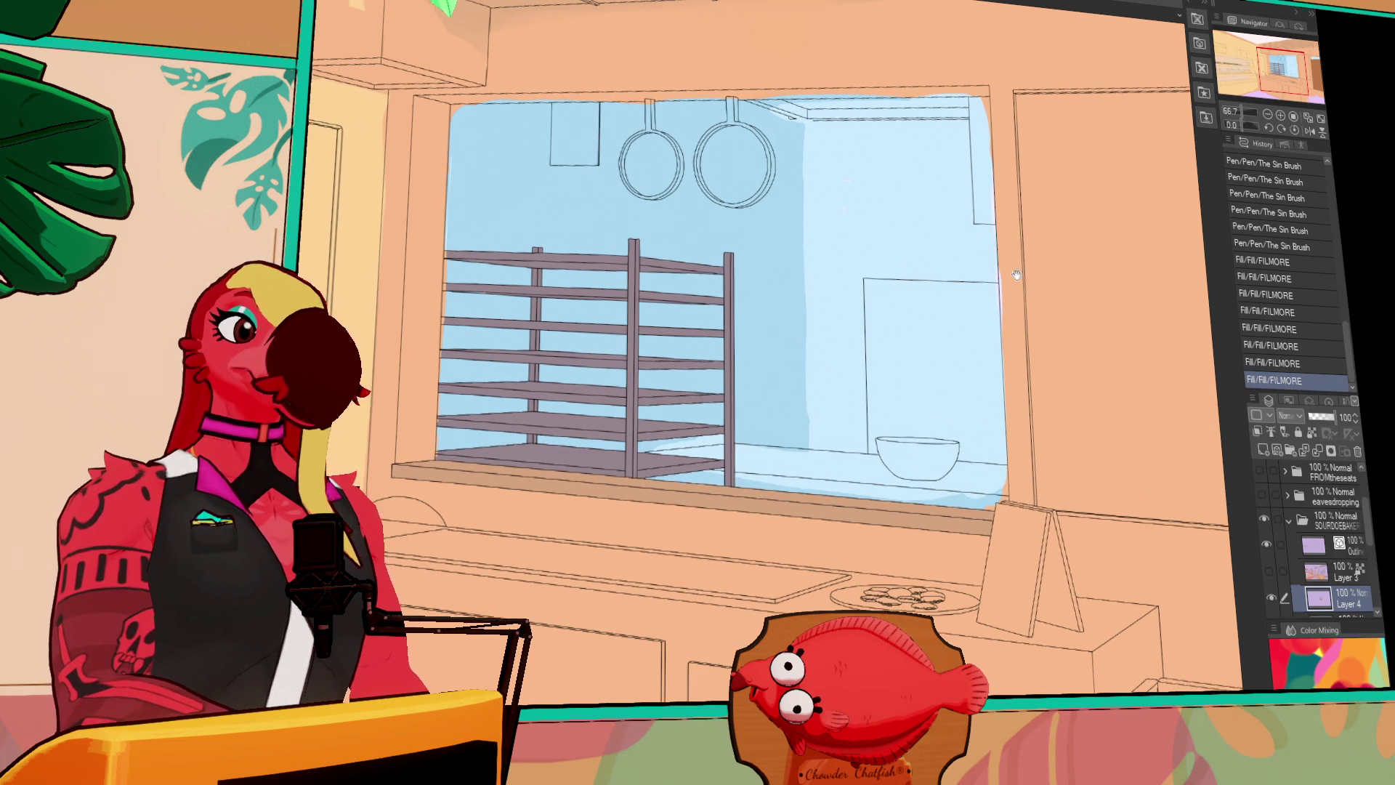
Darken the left window recess strip and the top frame strips with fills
left_click_drag(999, 270, 1000, 325)
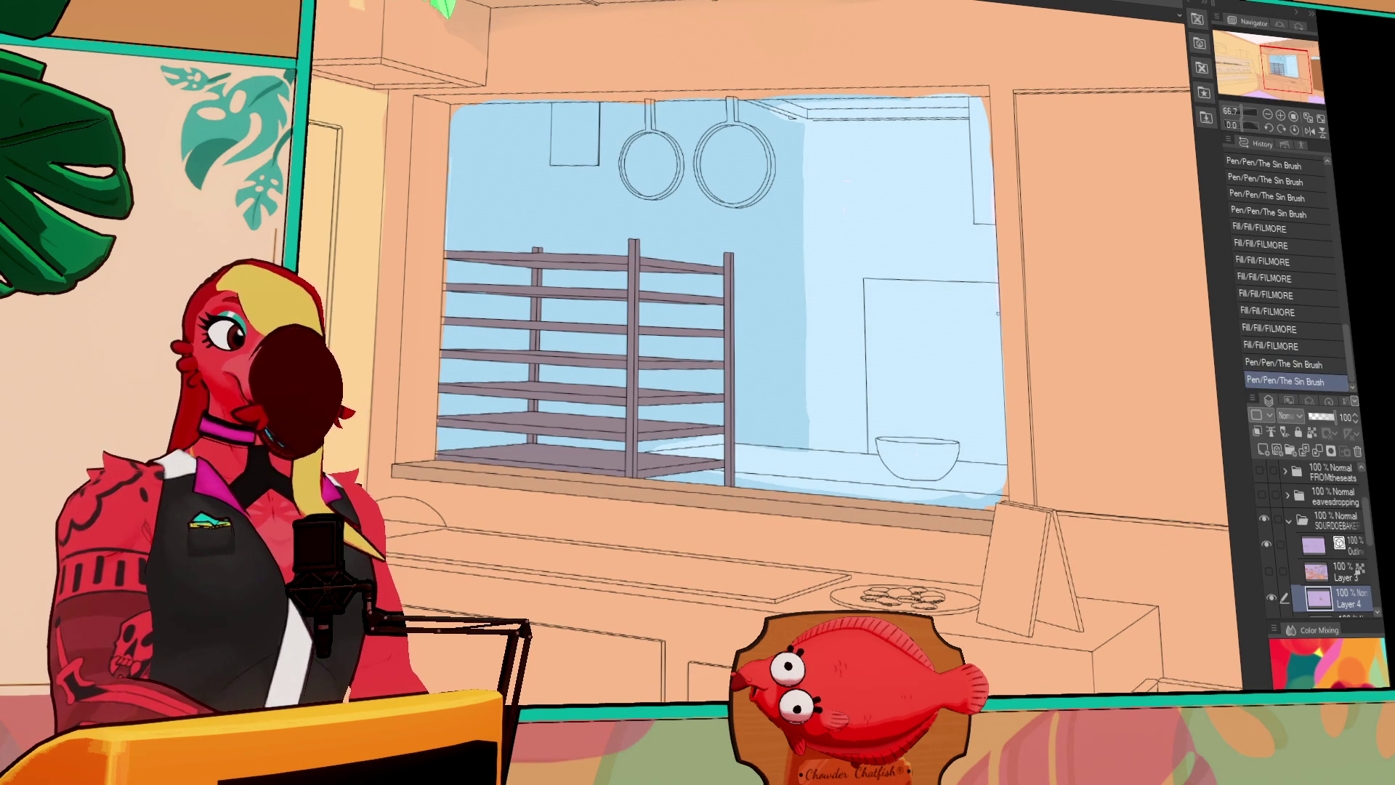
scroll(1010, 178, "up", 3)
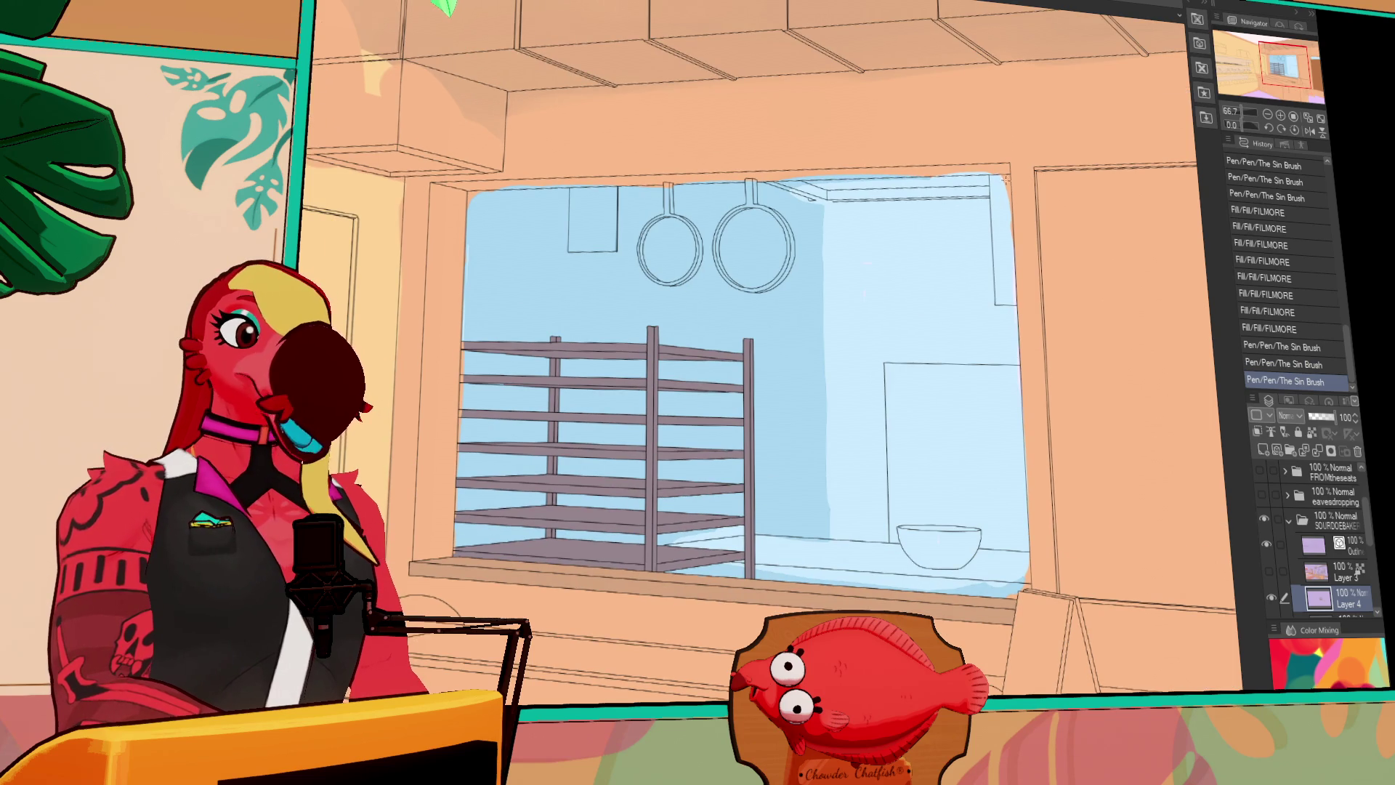
key("g")
left_click(1007, 187)
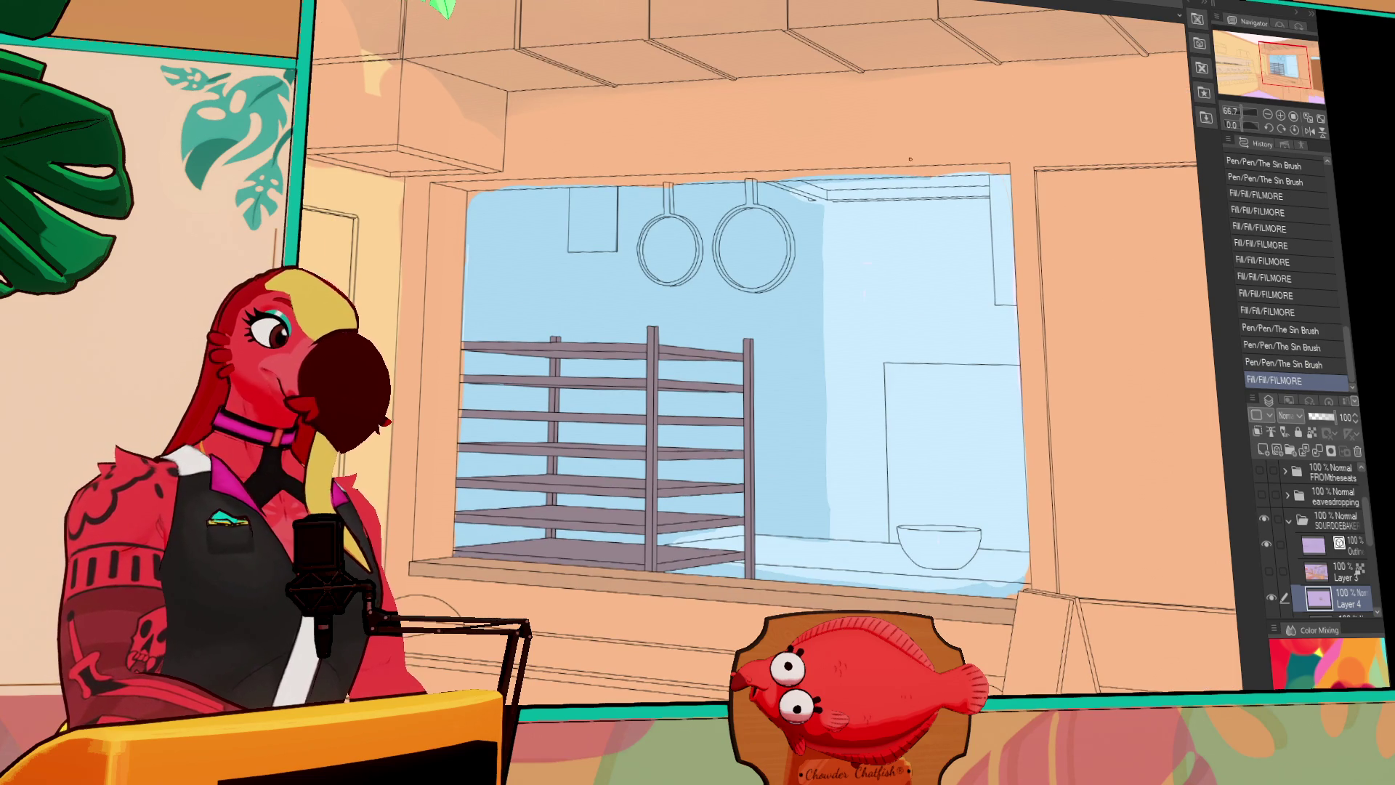
left_click(471, 558)
left_click(538, 201)
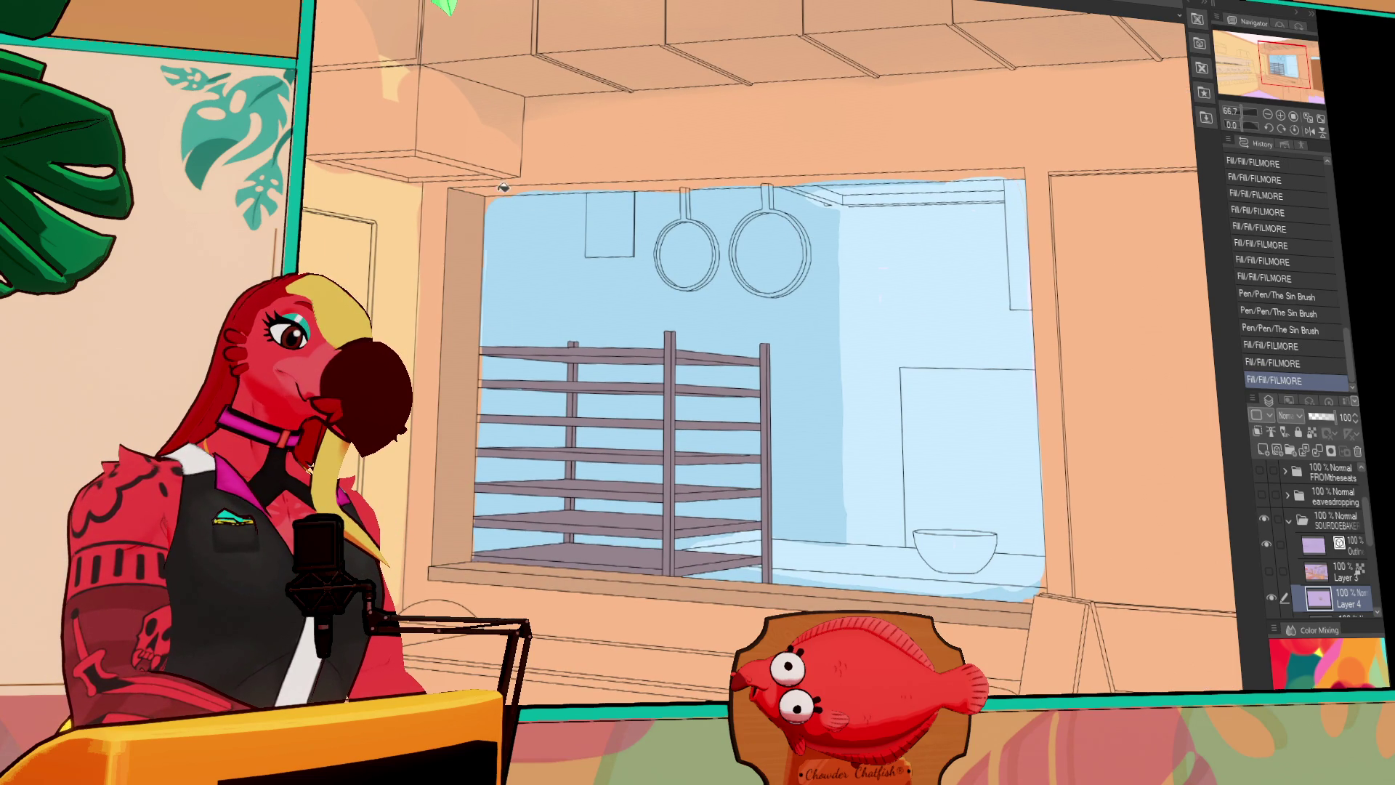
left_click(513, 183)
Paint darker shading along the window's top edge and dab small gaps closed
left_click_drag(508, 192, 1022, 177)
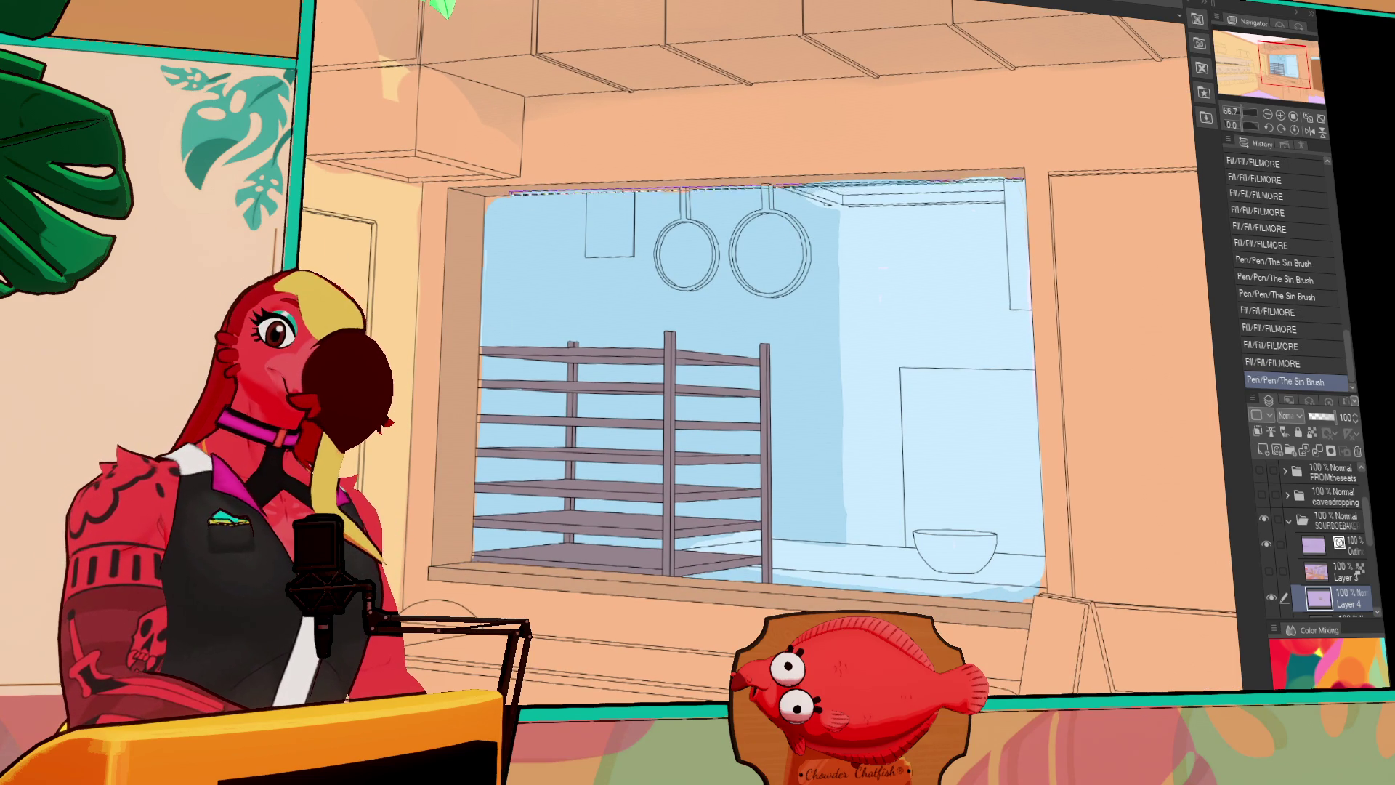
left_click_drag(508, 190, 1018, 178)
left_click_drag(510, 191, 994, 177)
left_click_drag(509, 191, 1017, 177)
mouse_move(670, 317)
left_mouse_down()
mouse_move(899, 319)
mouse_move(913, 361)
left_mouse_up()
left_click(744, 258)
left_click(744, 258)
left_click(743, 258)
Fill the bowl's body and rim inside the window dark grey
left_click_drag(744, 258, 1053, 378)
scroll(1053, 378, "down", 3)
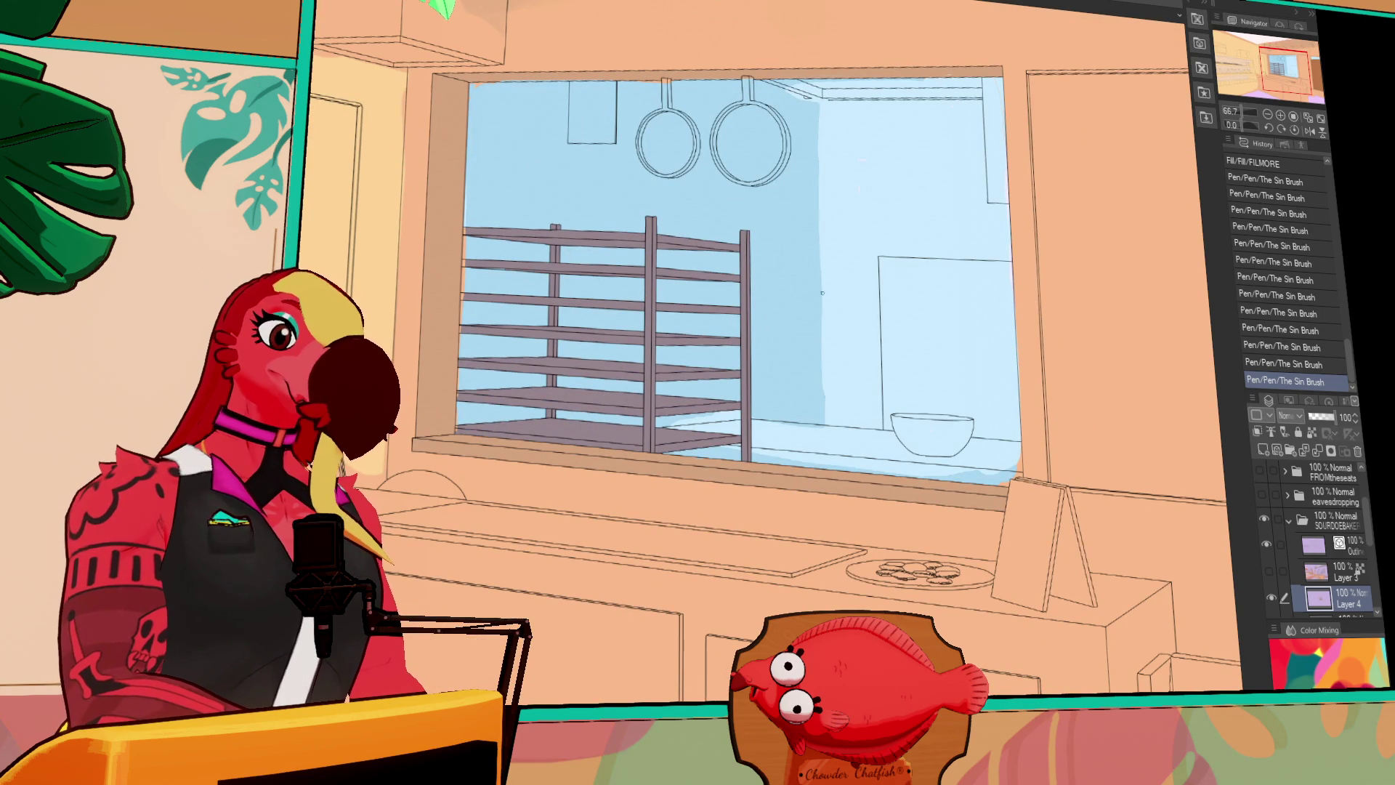
left_click(933, 436)
left_click(930, 415)
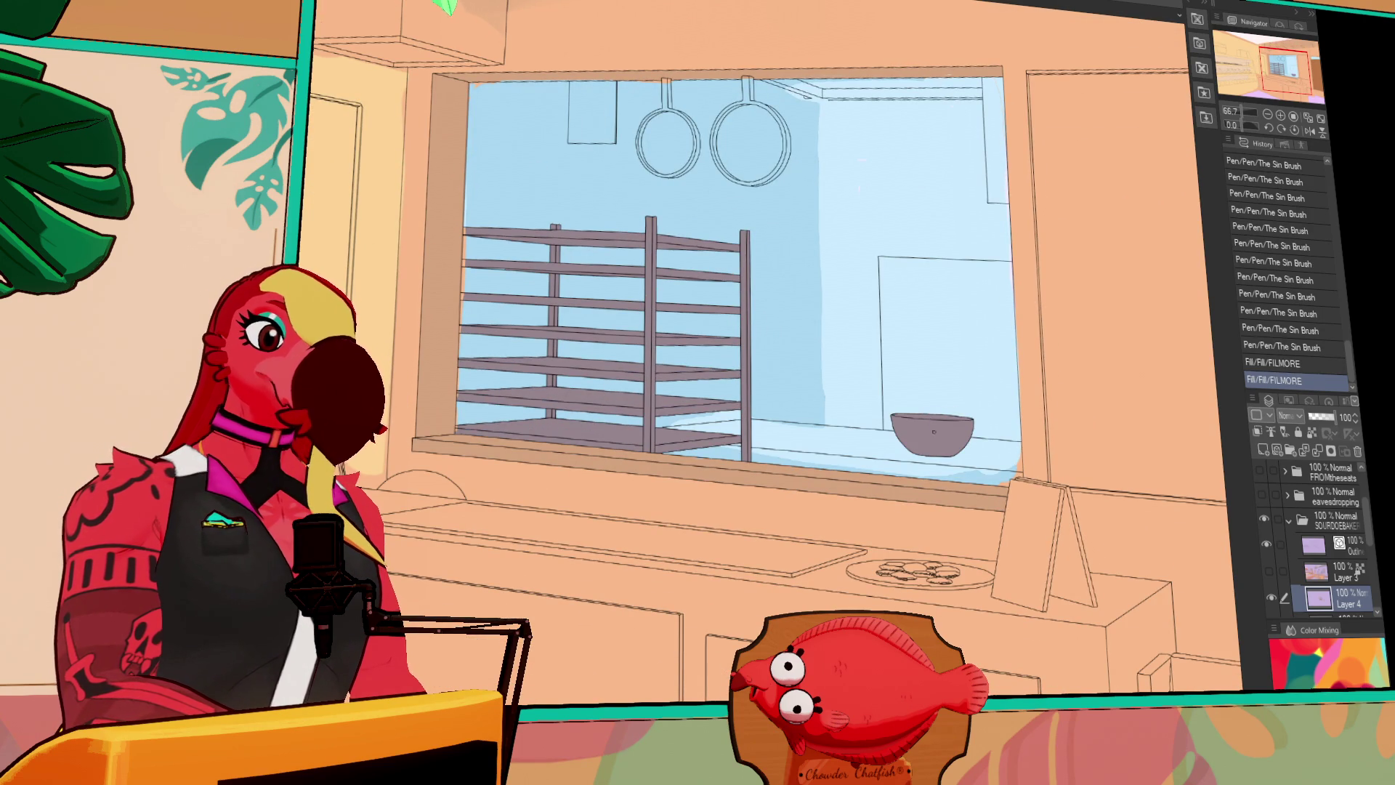
left_click(934, 432)
Darken the strip at the window-frame top with fills and pen dabs
scroll(941, 327, "up", 2)
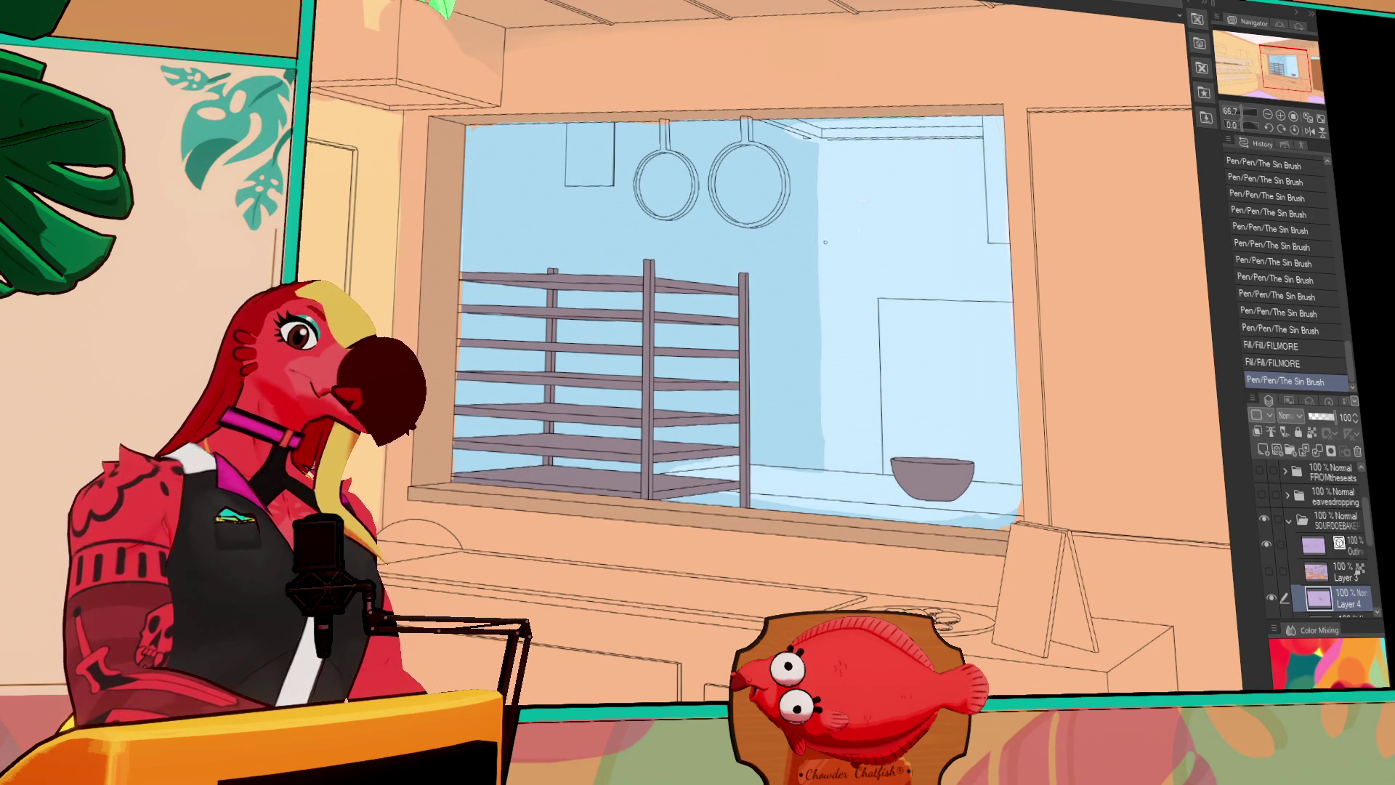
scroll(769, 244, "up", 3)
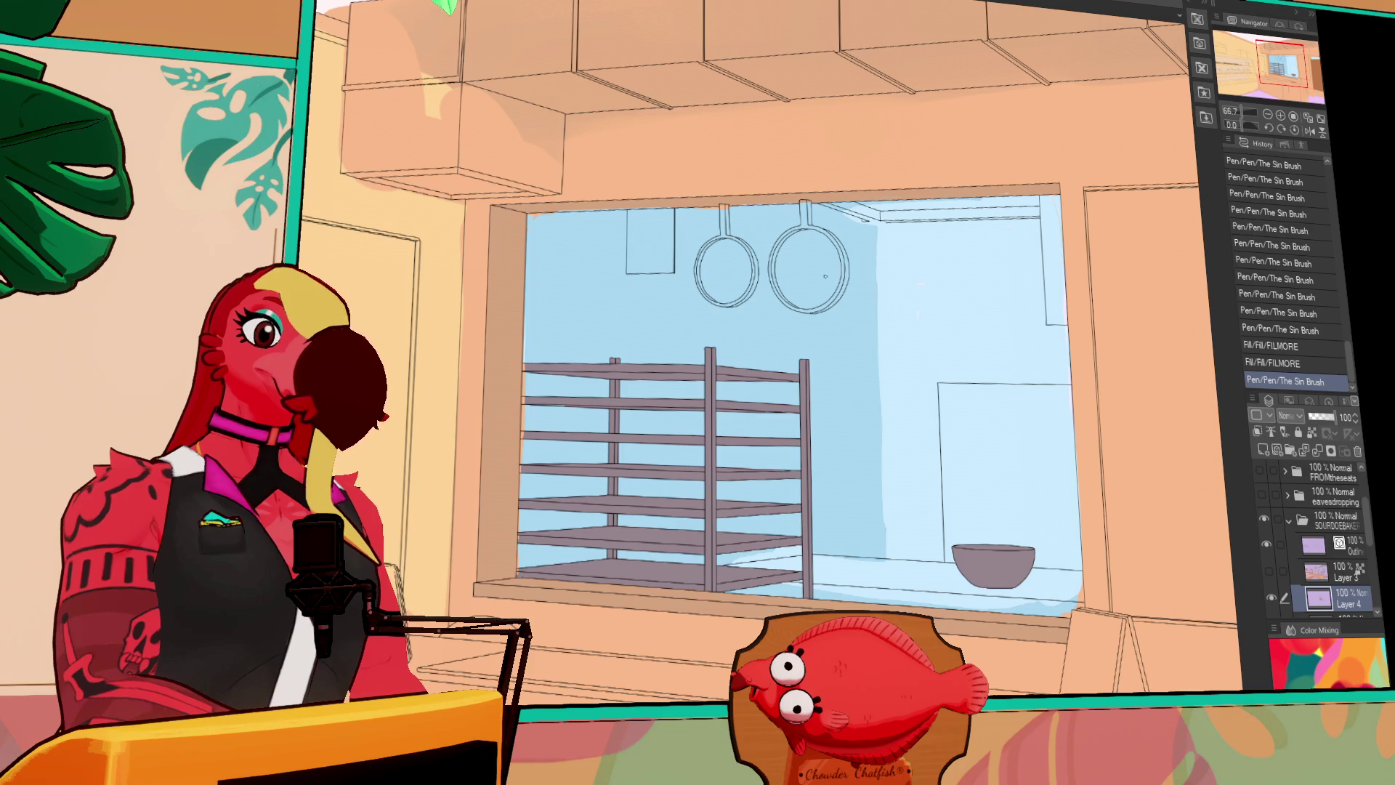
left_click(866, 211)
left_click(858, 213)
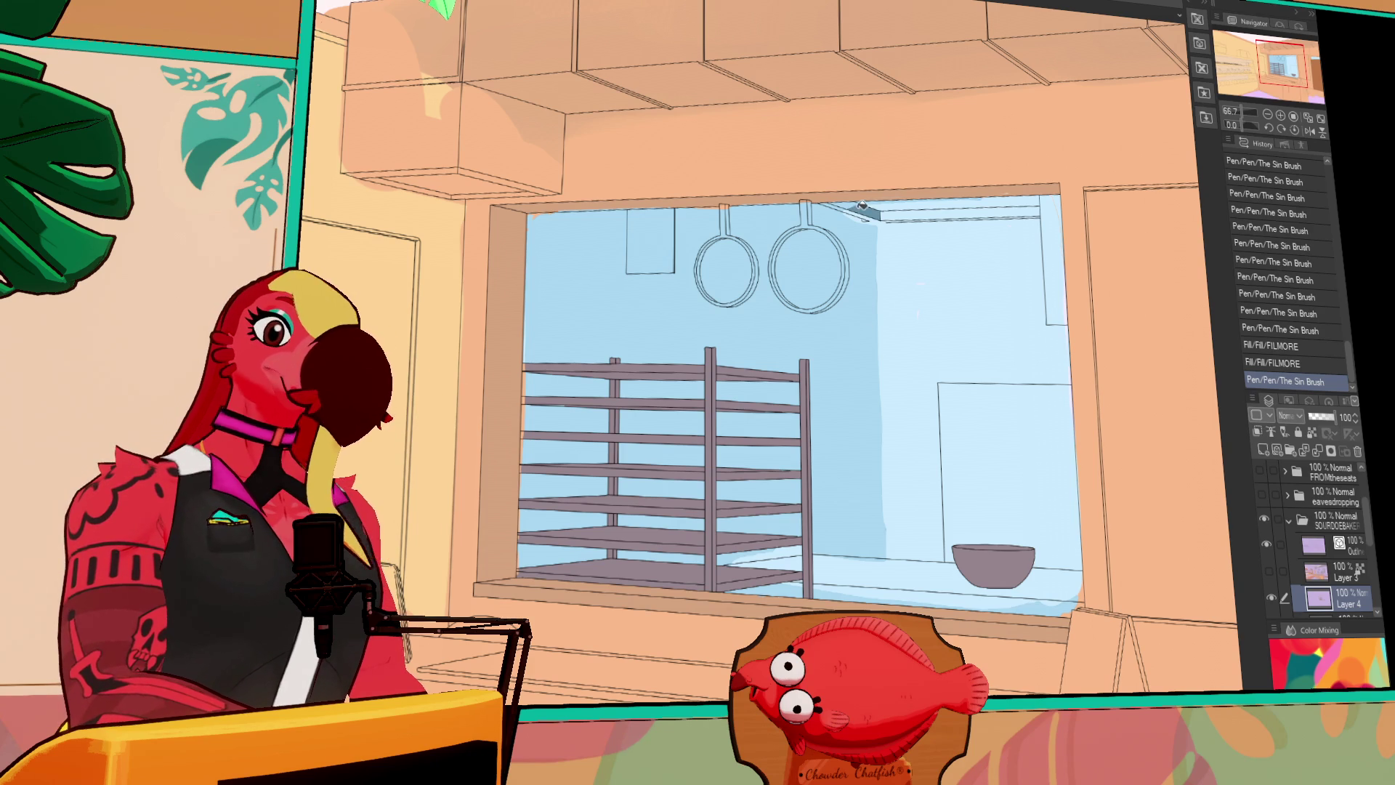
mouse_move(843, 204)
left_mouse_down()
mouse_move(825, 206)
mouse_move(861, 212)
left_mouse_up()
left_click(864, 213)
left_click(864, 214)
left_click(864, 215)
left_click(865, 216)
Fill the whole window-frame top strip dark blue-grey after undoing the drawn-line attempts
left_click(865, 216)
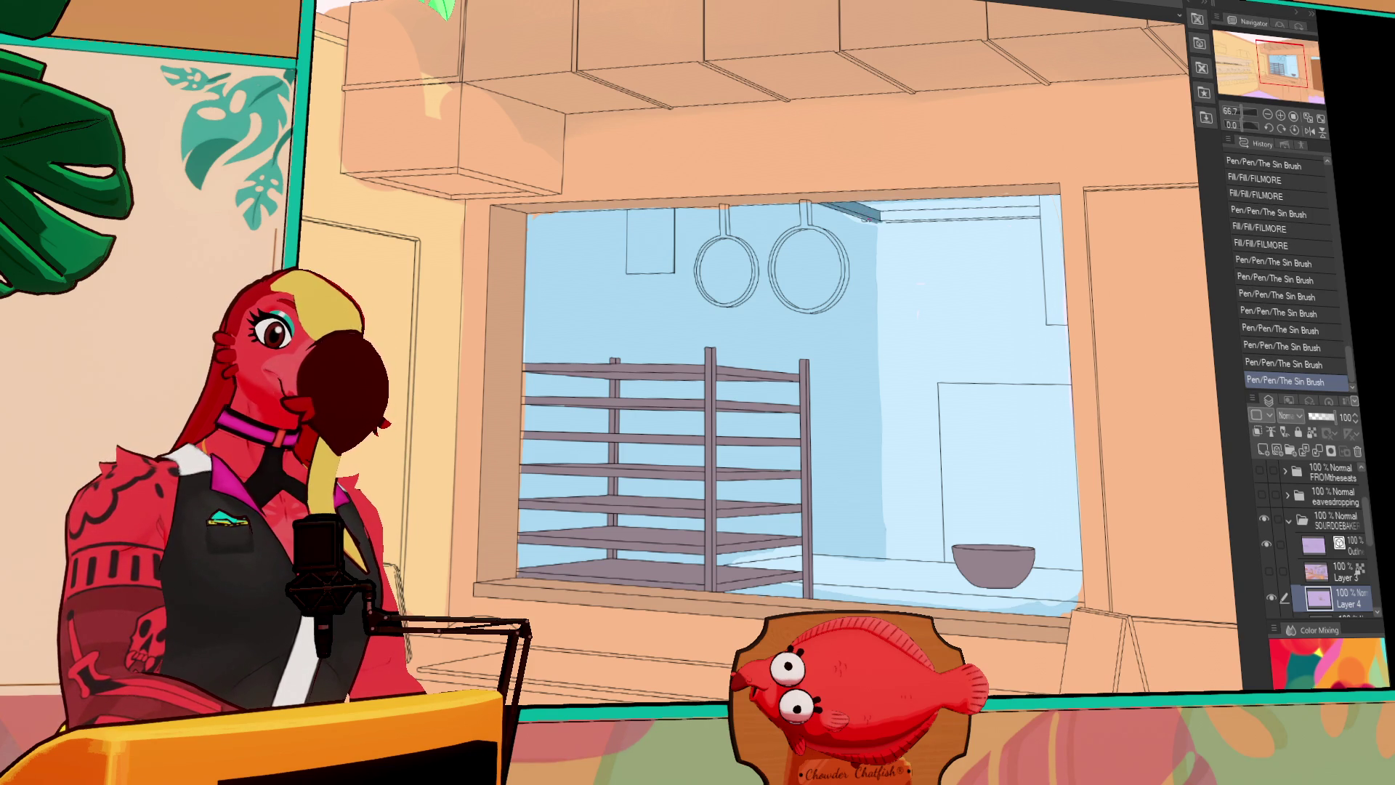
left_click(866, 216)
left_click_drag(883, 218, 1042, 216)
left_click_drag(883, 218, 1032, 216)
key("ctrl+z")
left_click_drag(889, 216, 1041, 216)
key("ctrl+z")
left_click(898, 211)
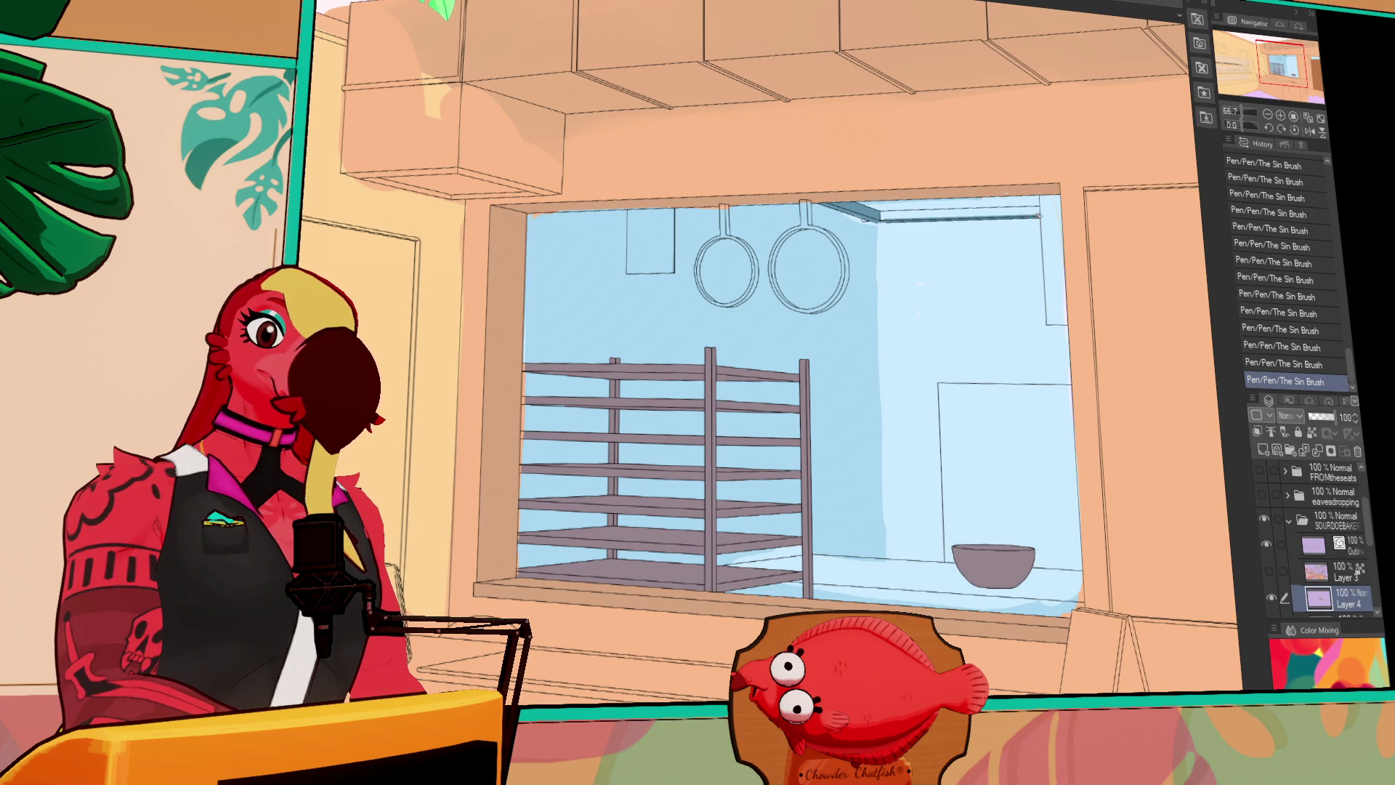
left_click(898, 211)
scroll(1054, 563, "left", 3)
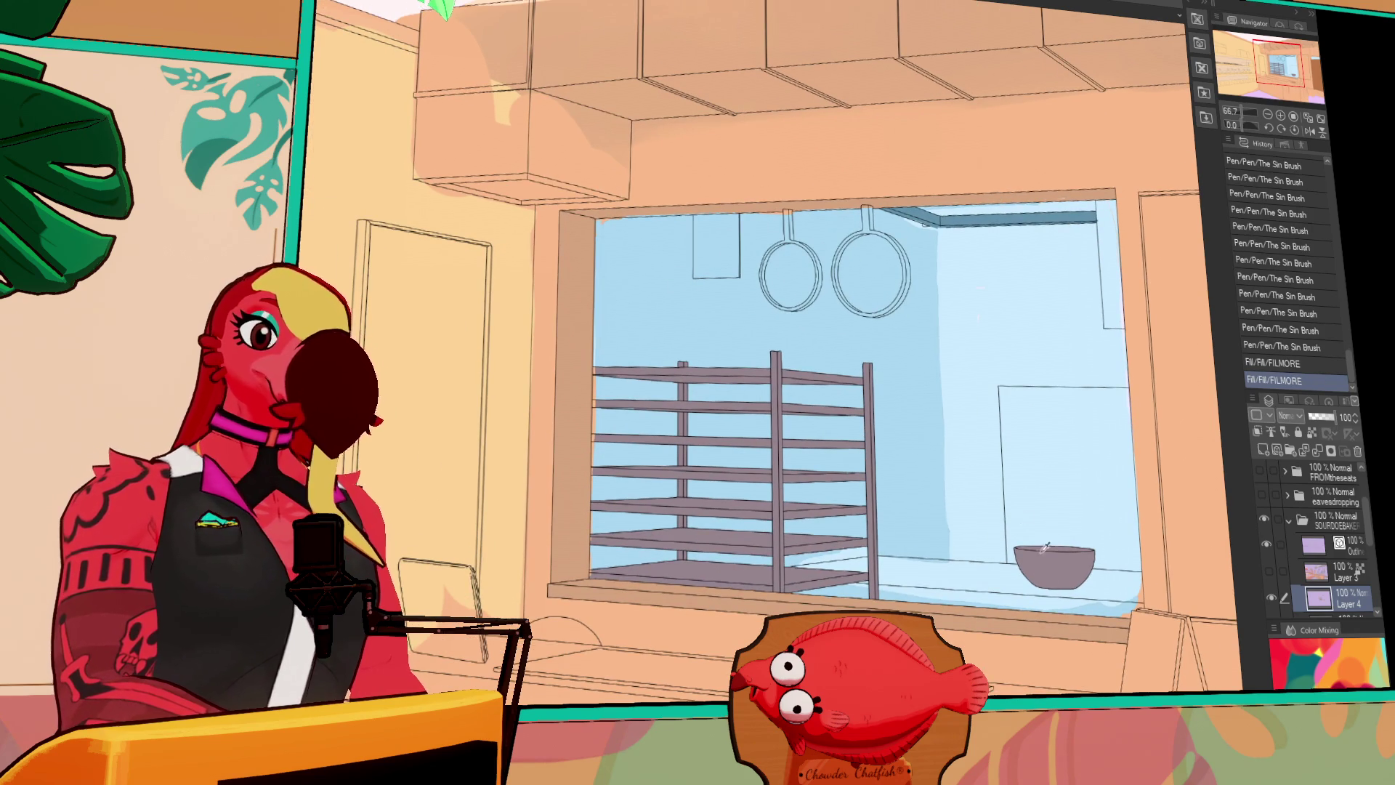
Fill the left hanging pan's body and handle dark brown, undoing the background overflow
left_click(792, 280)
left_click(798, 237)
left_click(768, 277)
key("ctrl+z")
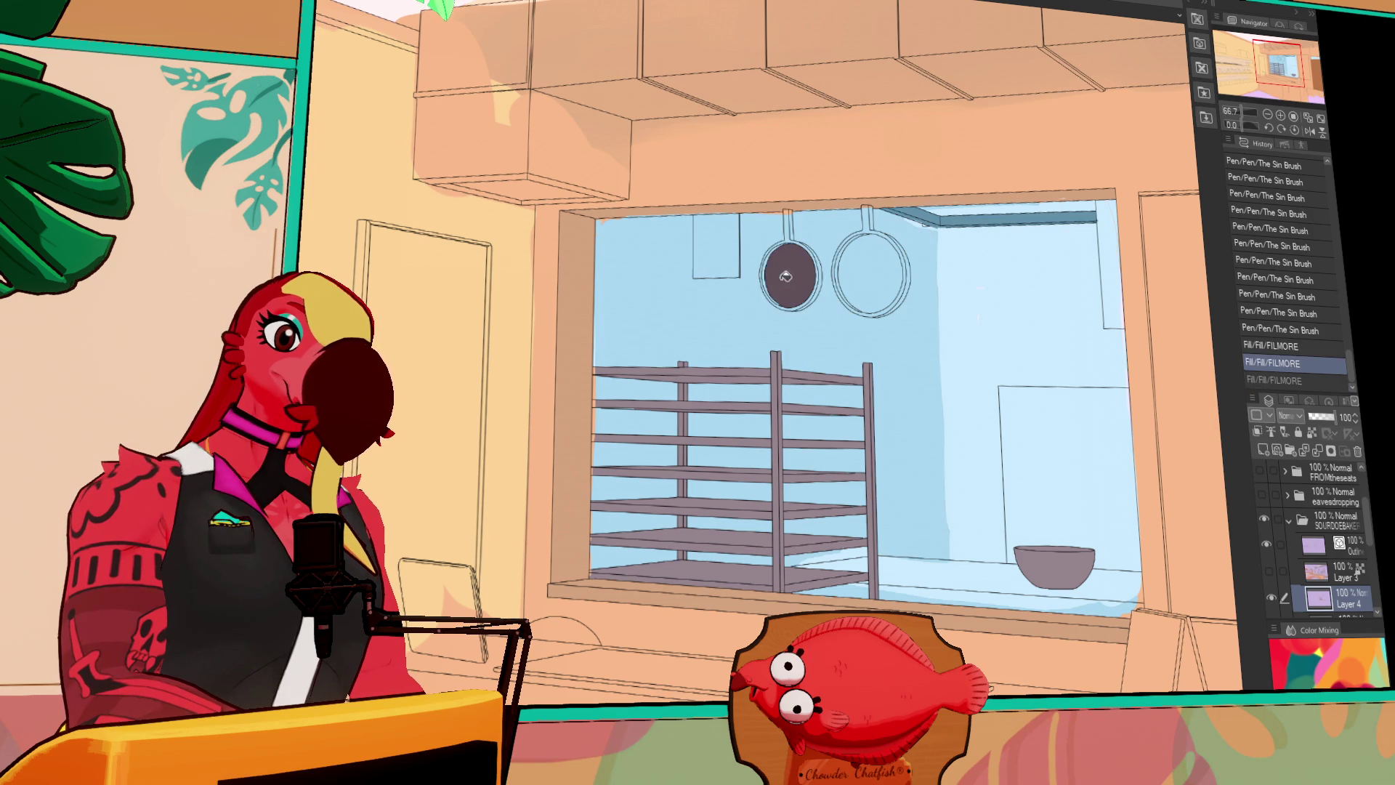
left_click(770, 278)
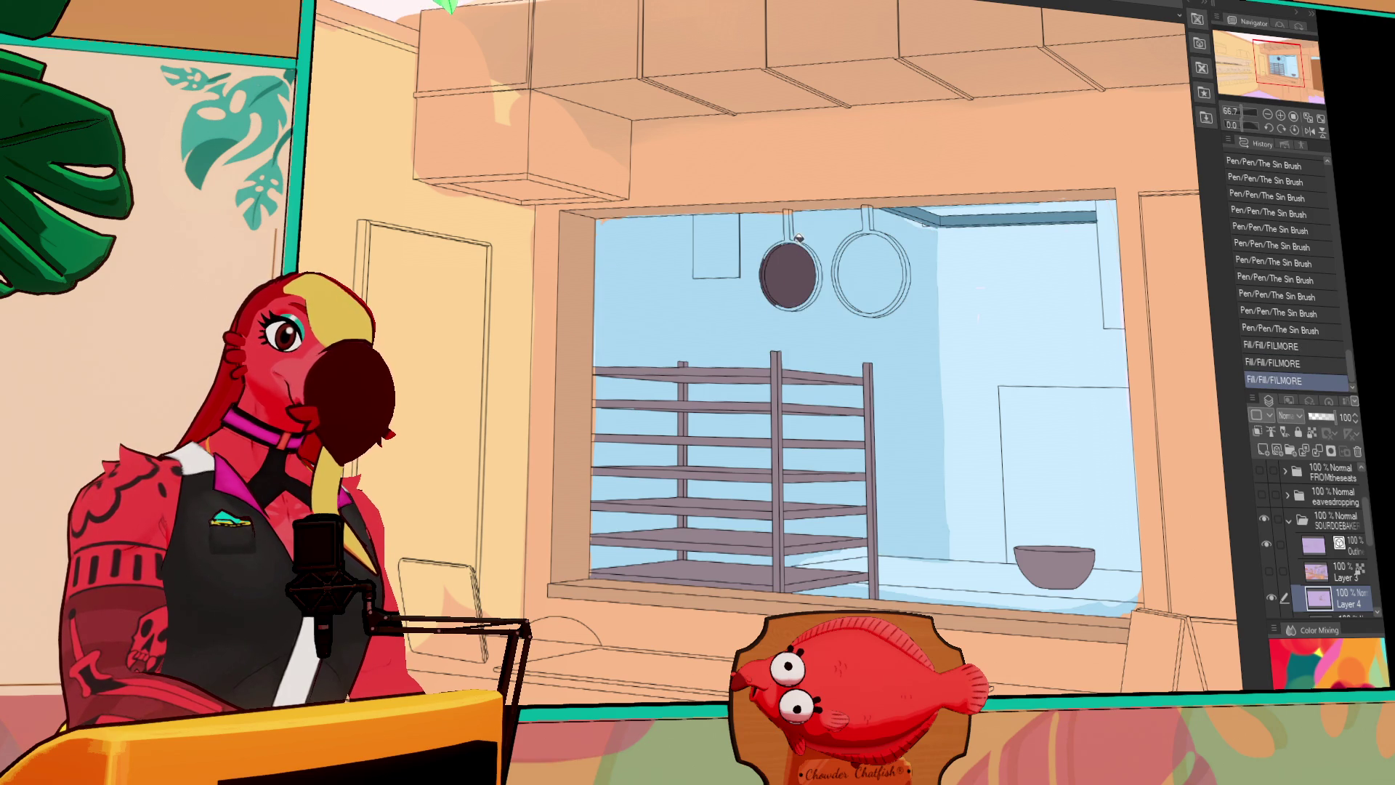
left_click(786, 244)
left_click(784, 243)
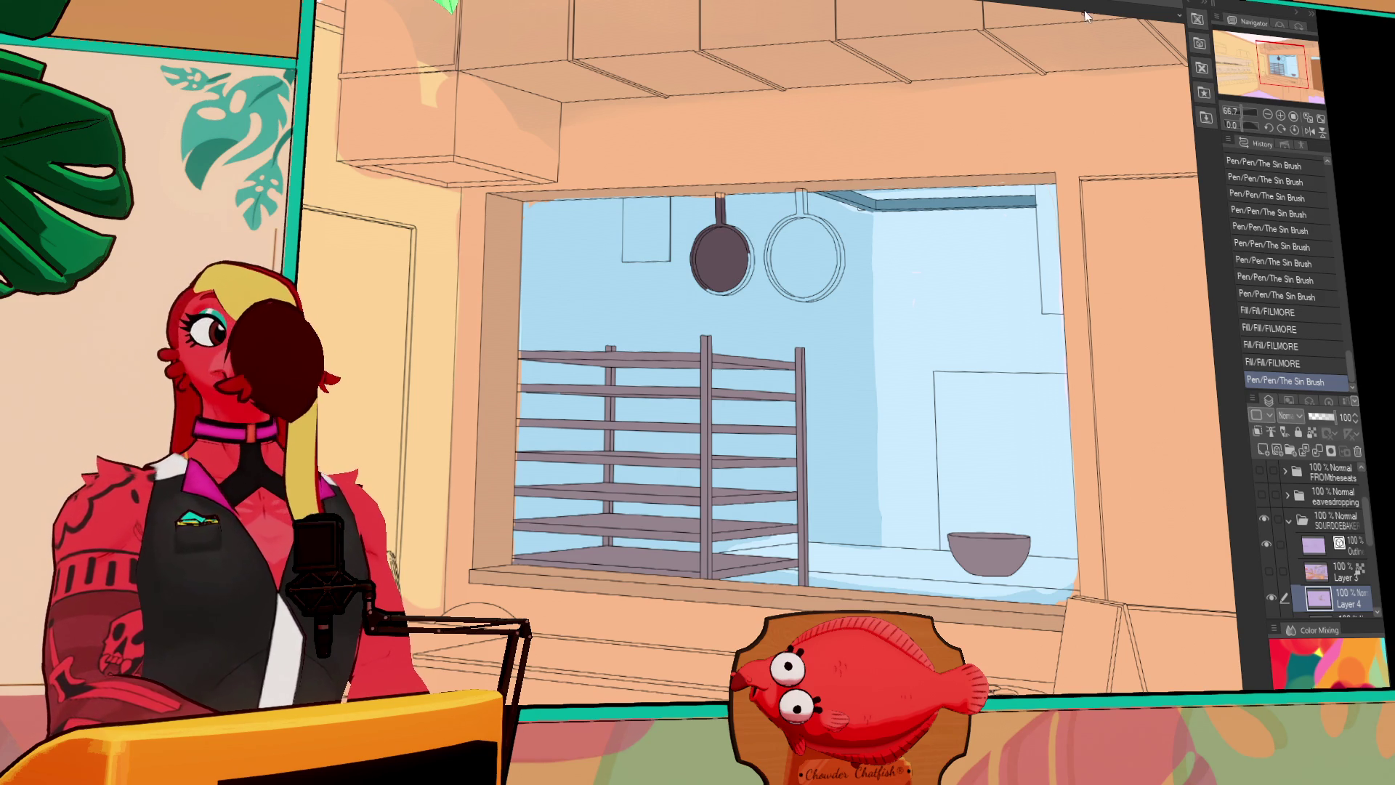
Fill the remaining gaps in the left pan and fill the right pan dark brown
left_click_drag(864, 359, 978, 382)
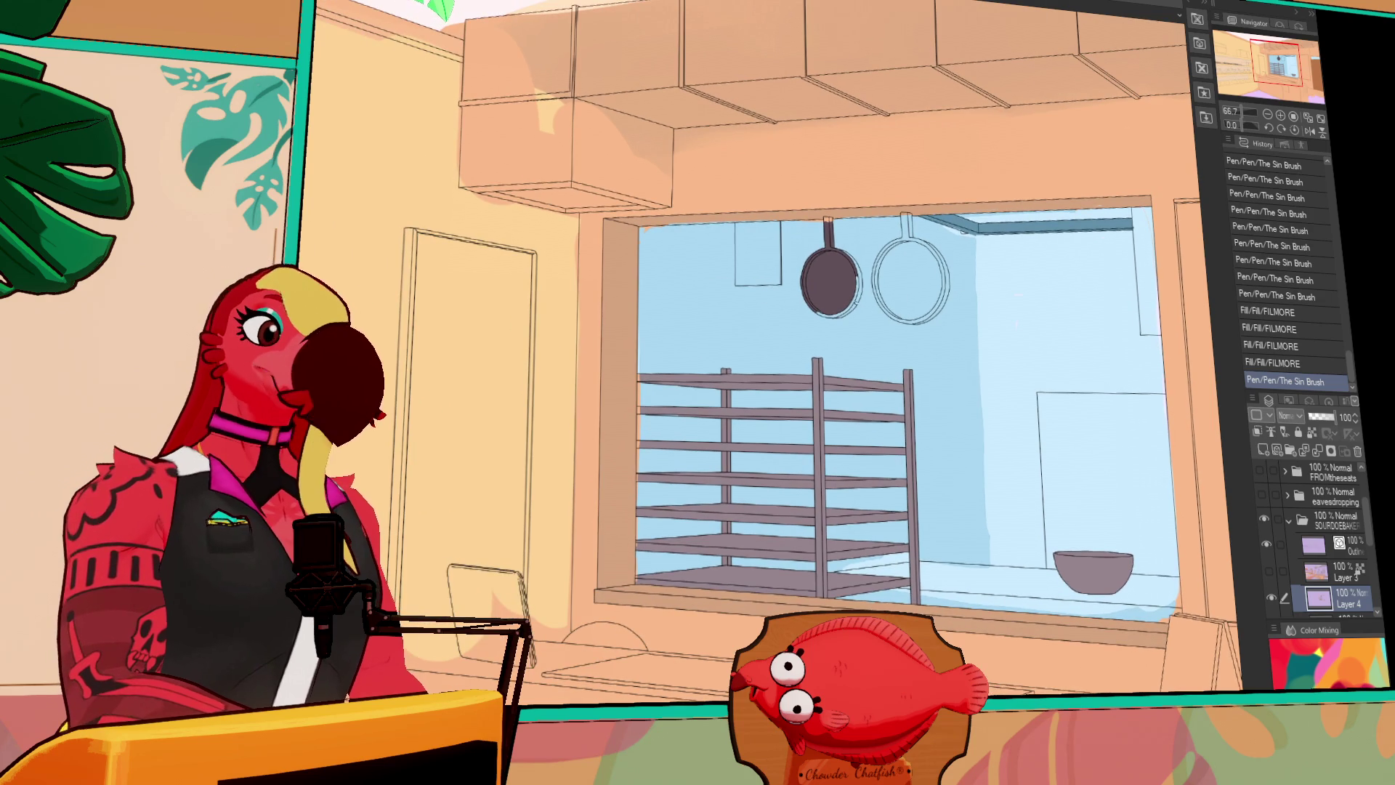
left_click(863, 298)
left_click(841, 312)
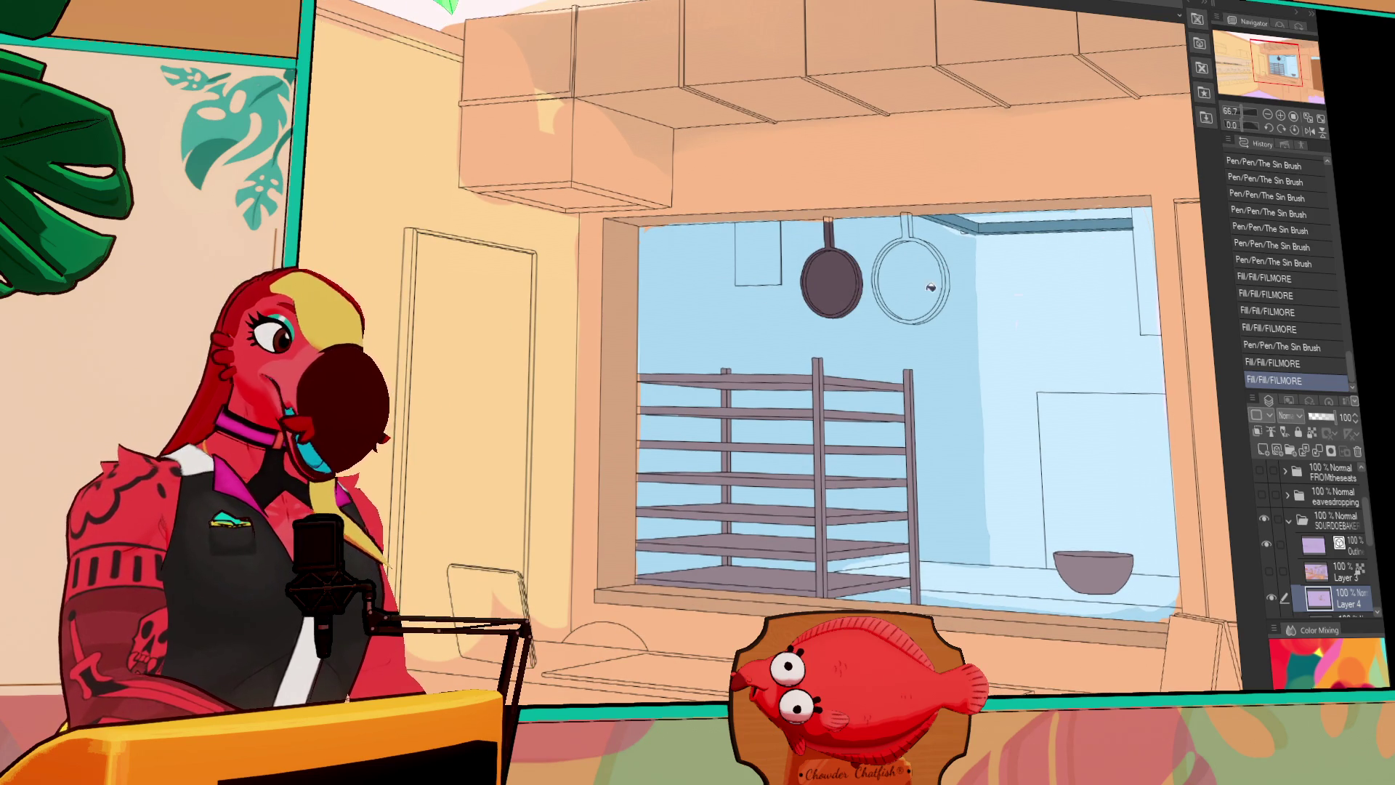
left_click(901, 283)
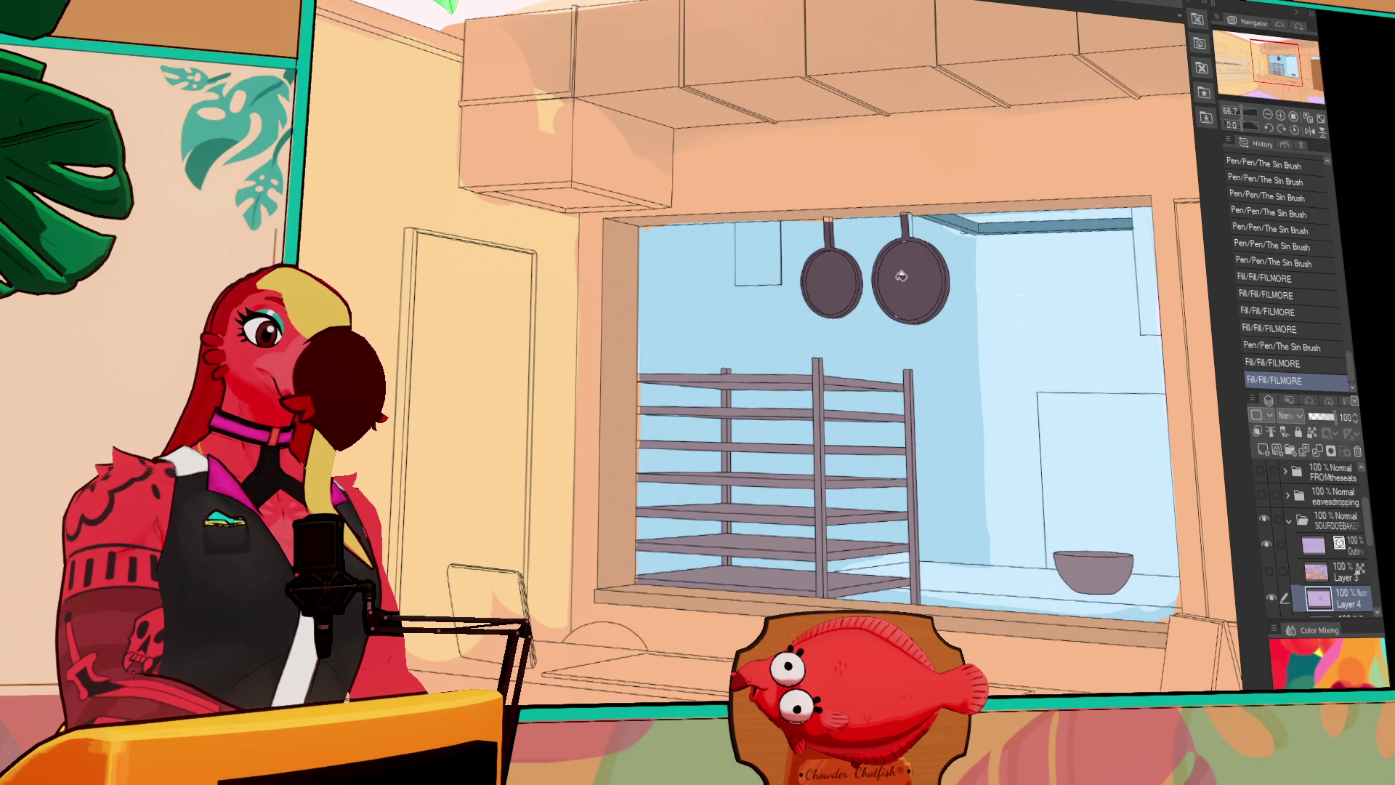
left_click(914, 221)
Draw pen lines closing the gaps in the right pan's handle and outline
left_click_drag(903, 243, 900, 309)
left_click(904, 317)
left_click_drag(945, 243, 978, 263)
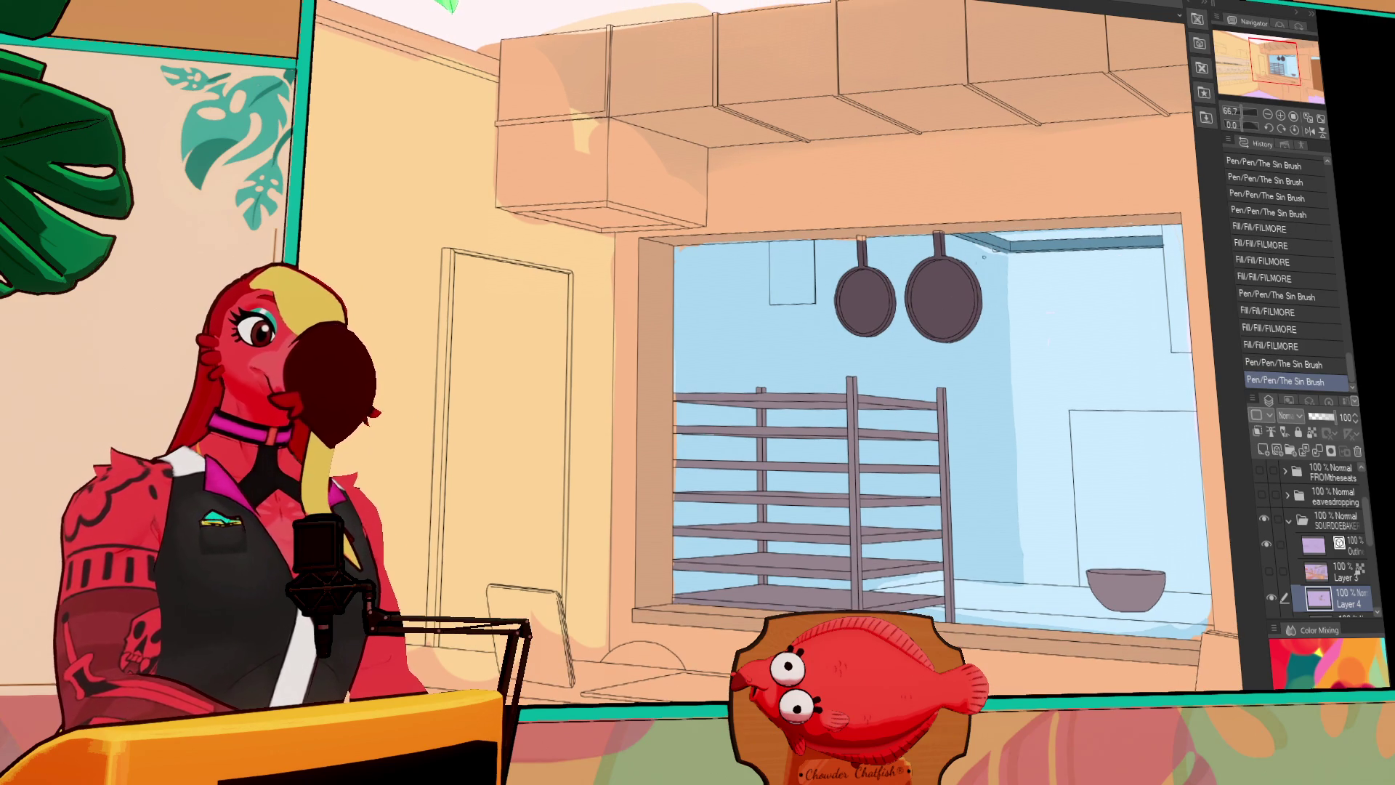
left_click(1041, 314)
left_click_drag(1040, 314, 885, 234)
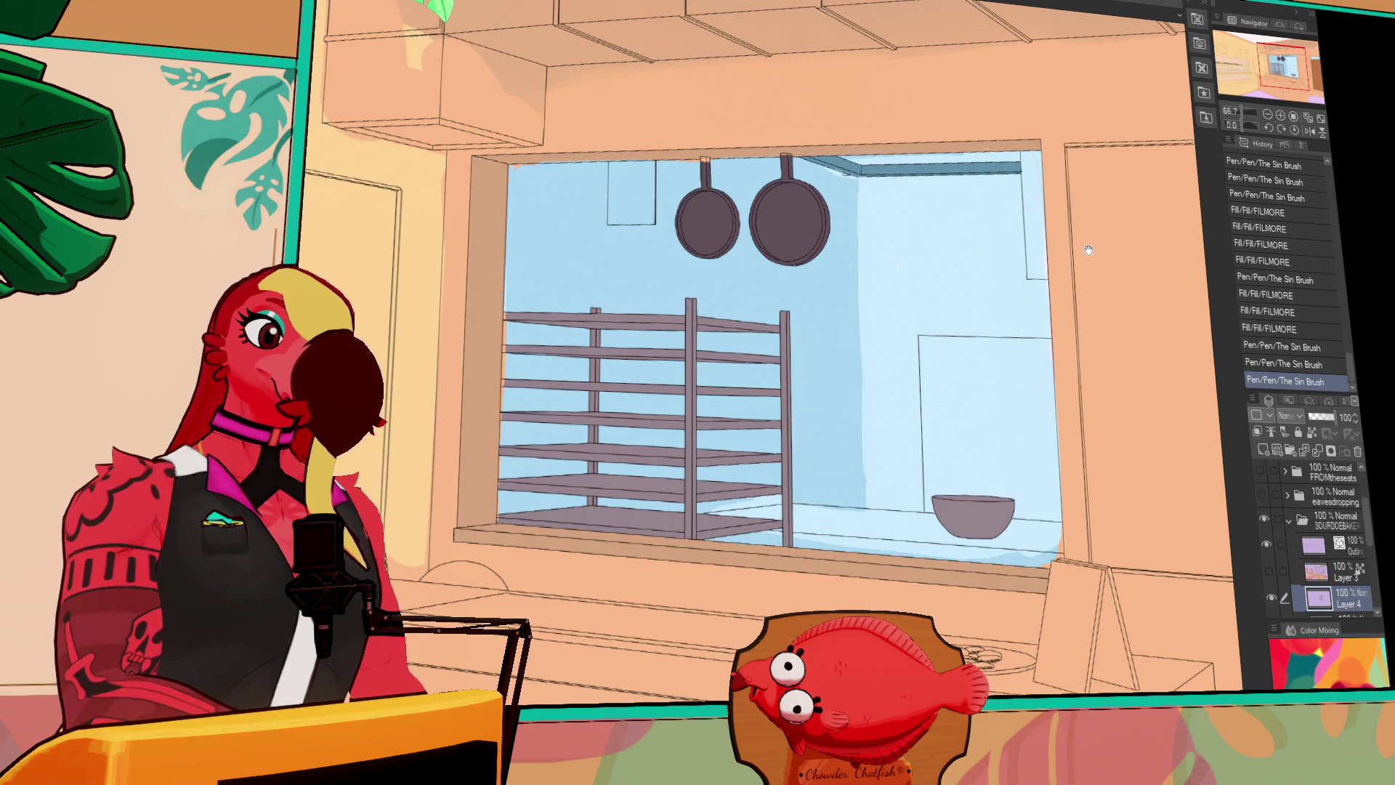
left_click_drag(1079, 246, 1217, 277)
left_click_drag(1011, 238, 1064, 269)
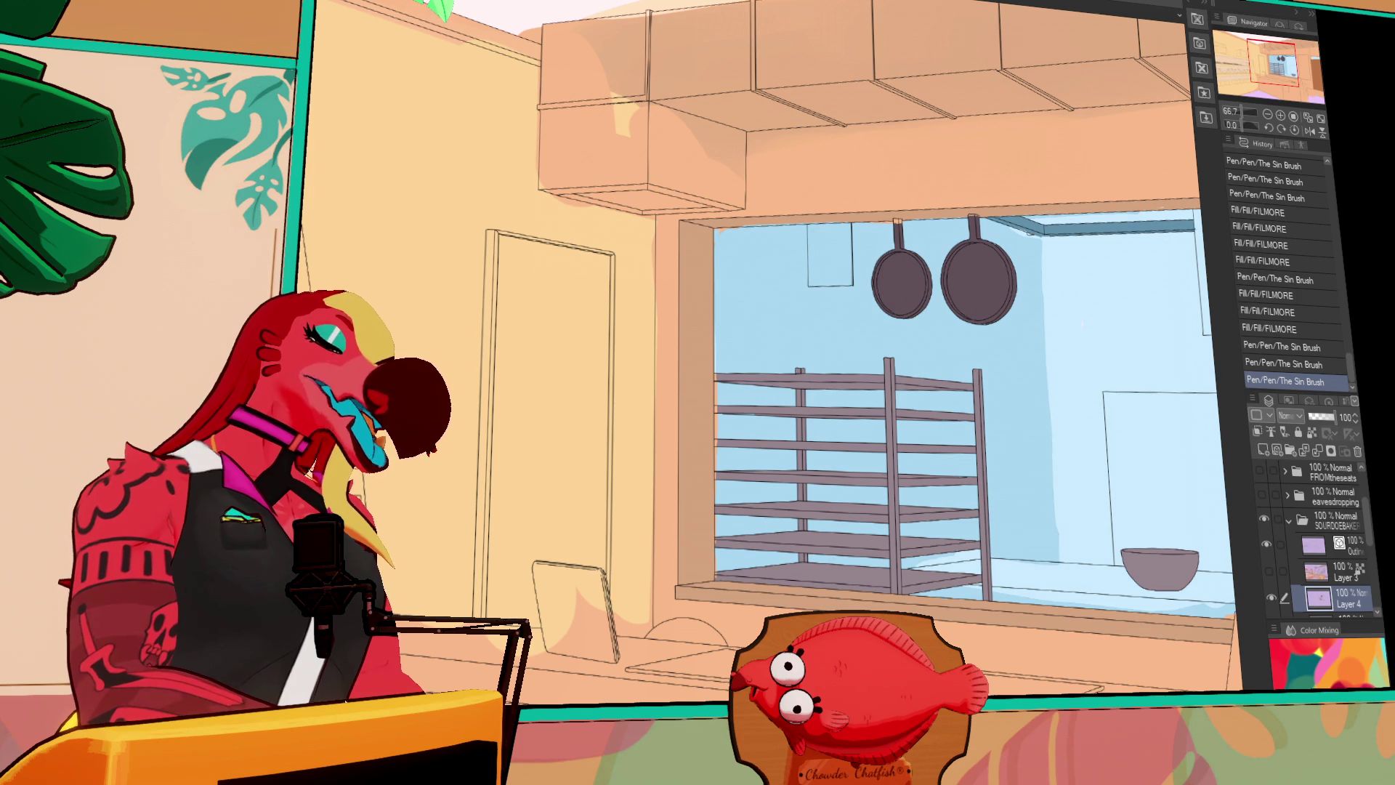
Fill the small wall rectangle beside the pans pale yellow
left_click(840, 244)
left_click_drag(989, 188, 1008, 214)
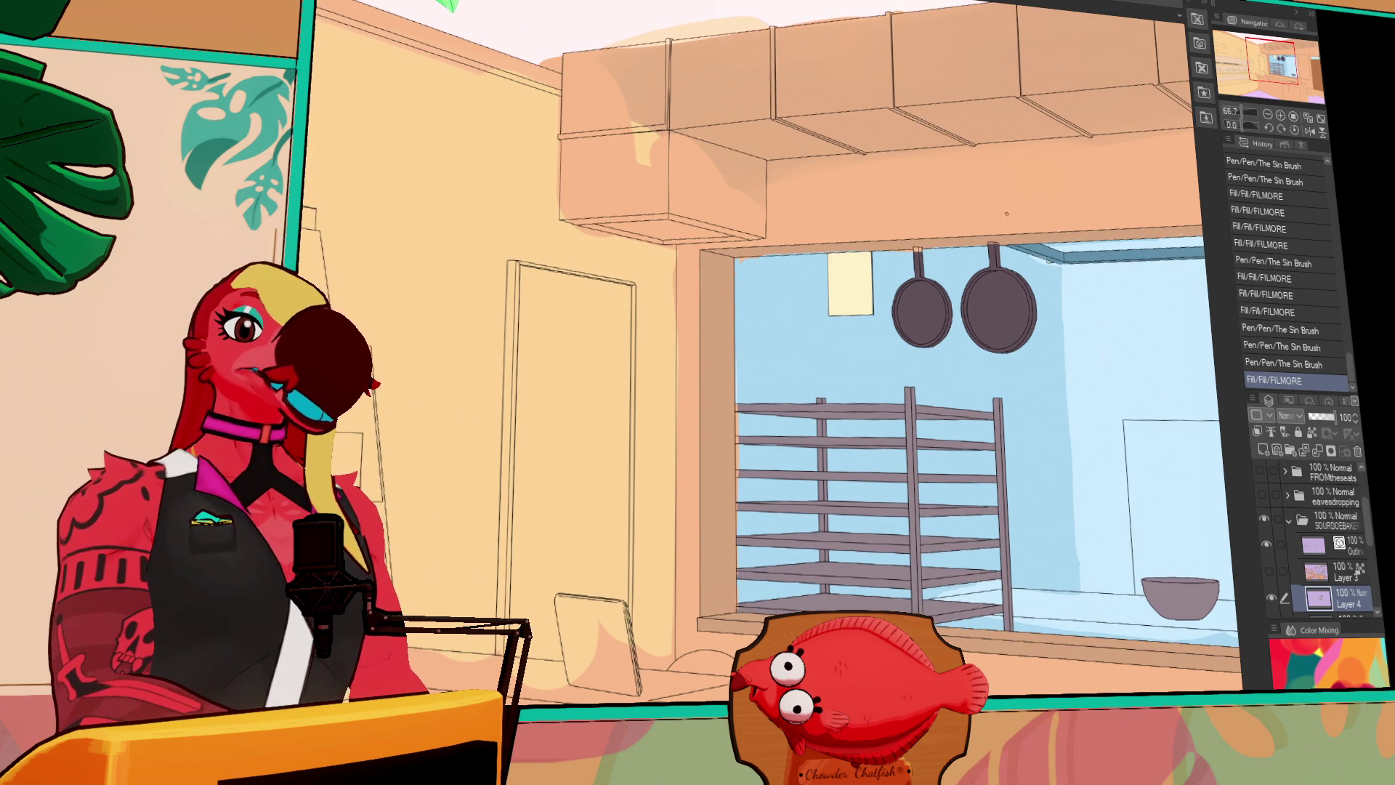
left_click_drag(990, 74, 836, 204)
left_click(553, 320)
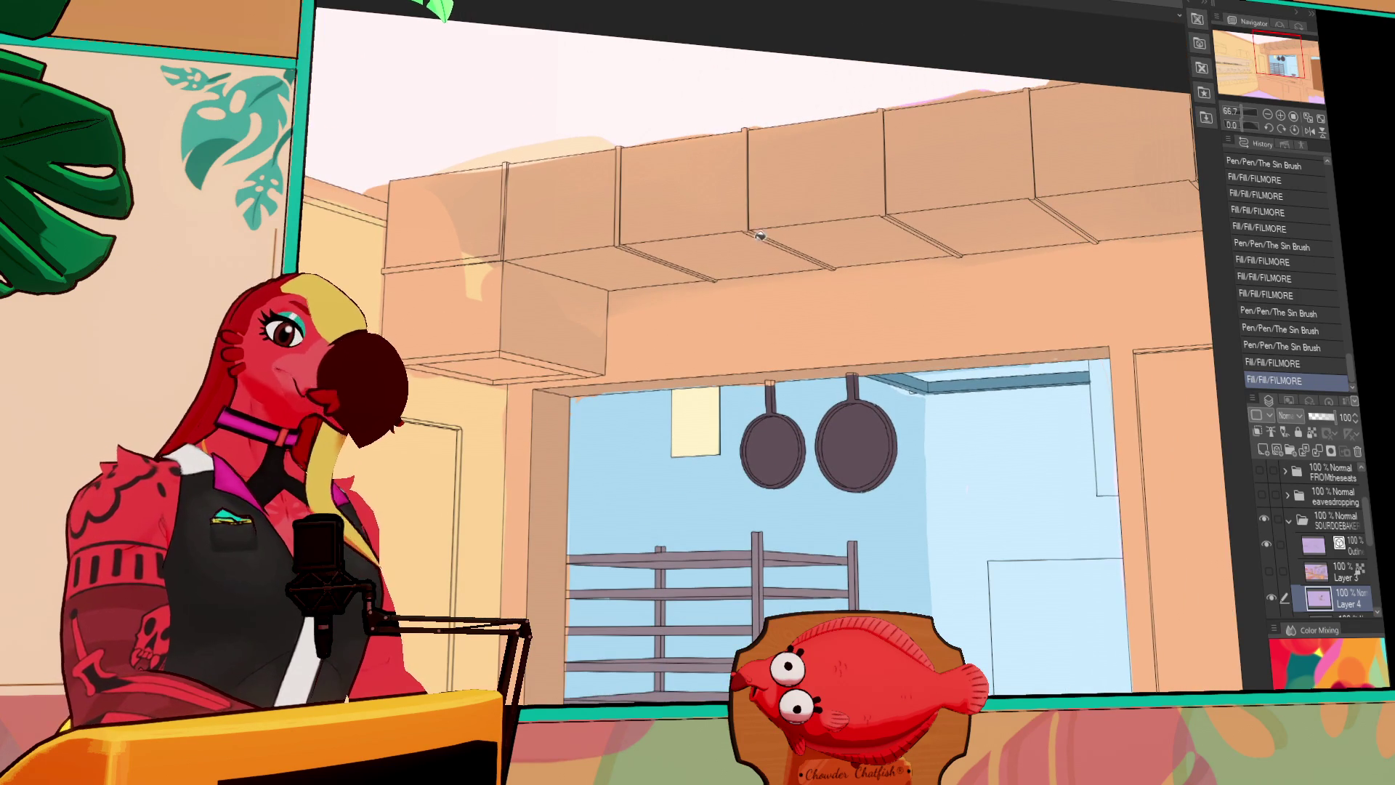
Hide Layer 2 and fill the corner cabinet box and upper wall cabinets orange-brown
key("ctrl+z")
scroll(1281, 607, "down", 2)
left_click(1269, 573)
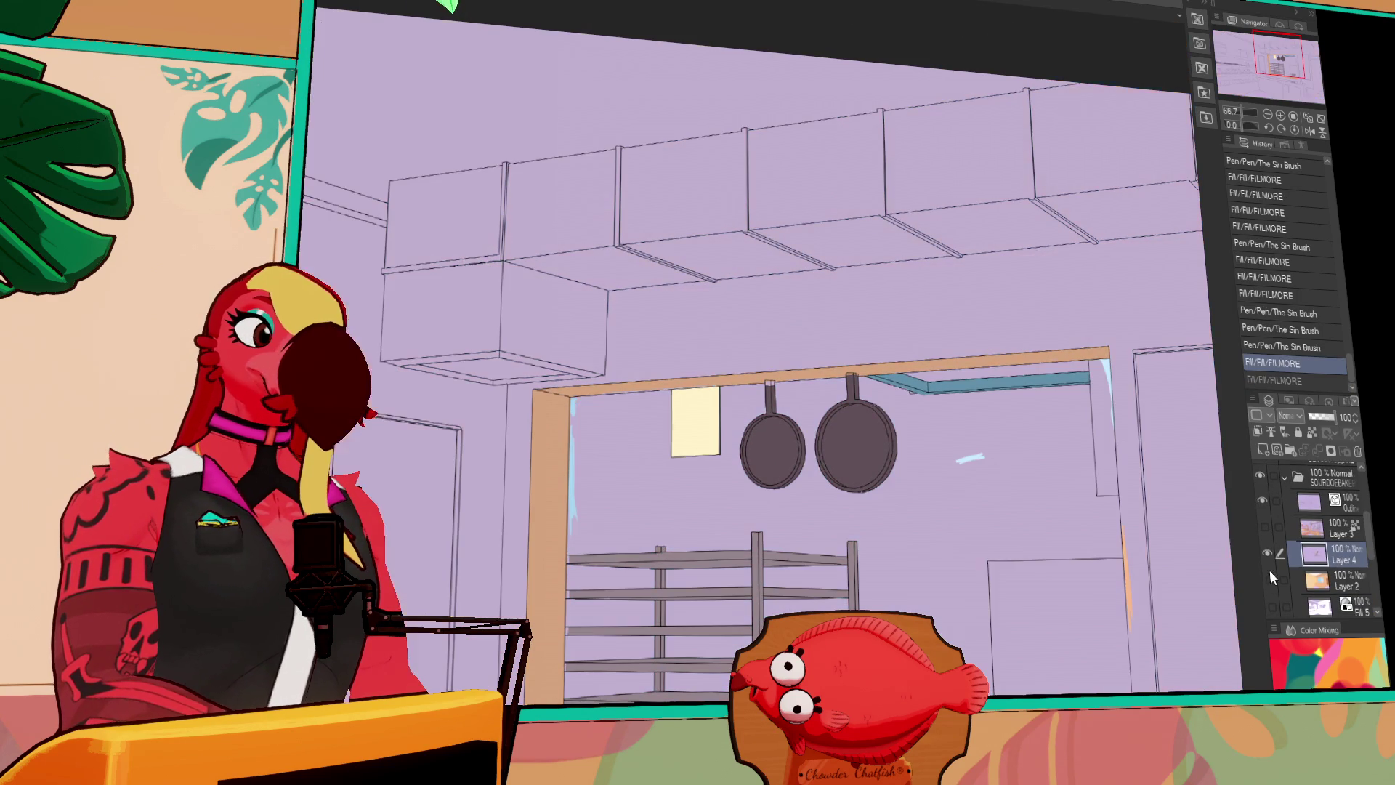
left_click(544, 323)
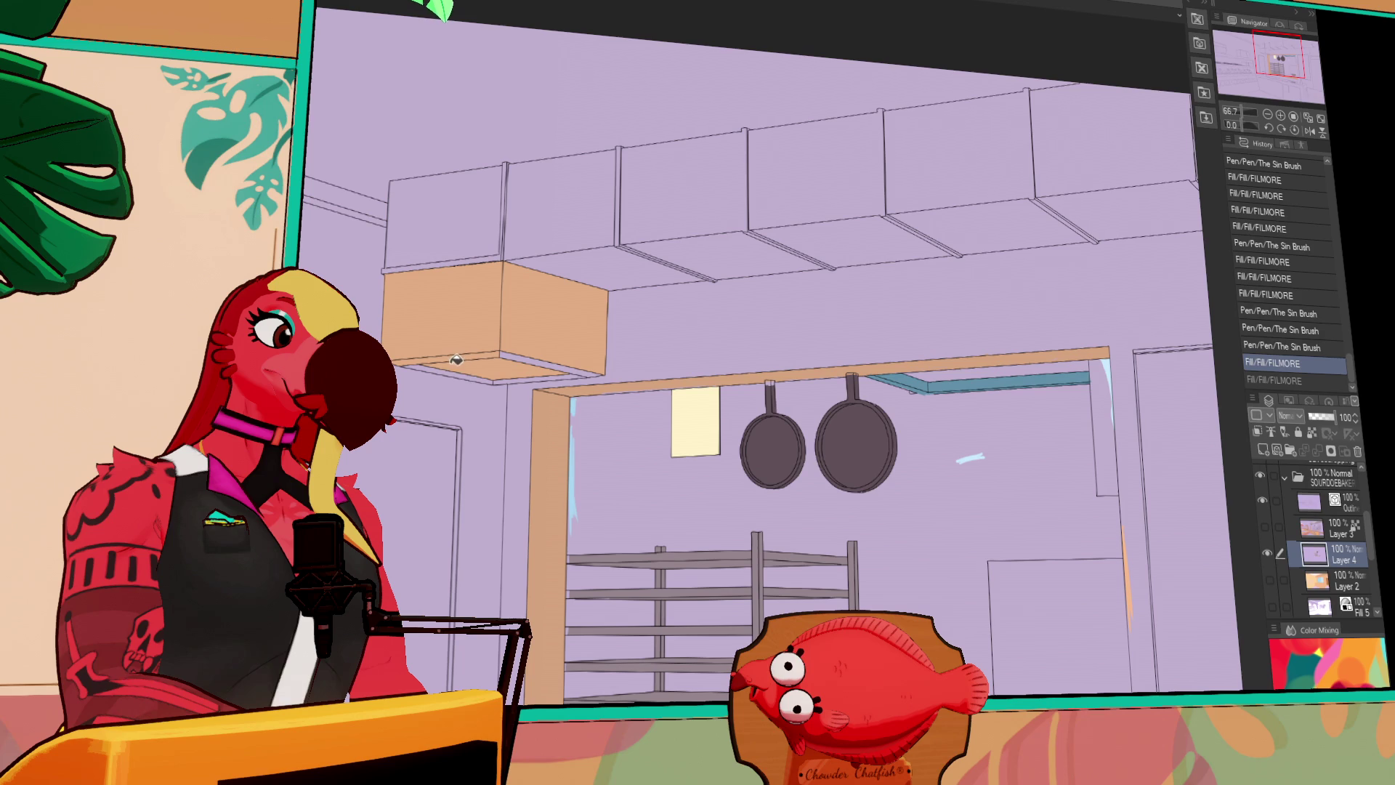
left_click(466, 244)
left_click(504, 225)
Fill the right-hand cabinet face orange-brown and close gaps in the cabinet edge lines
left_click_drag(1112, 224, 981, 242)
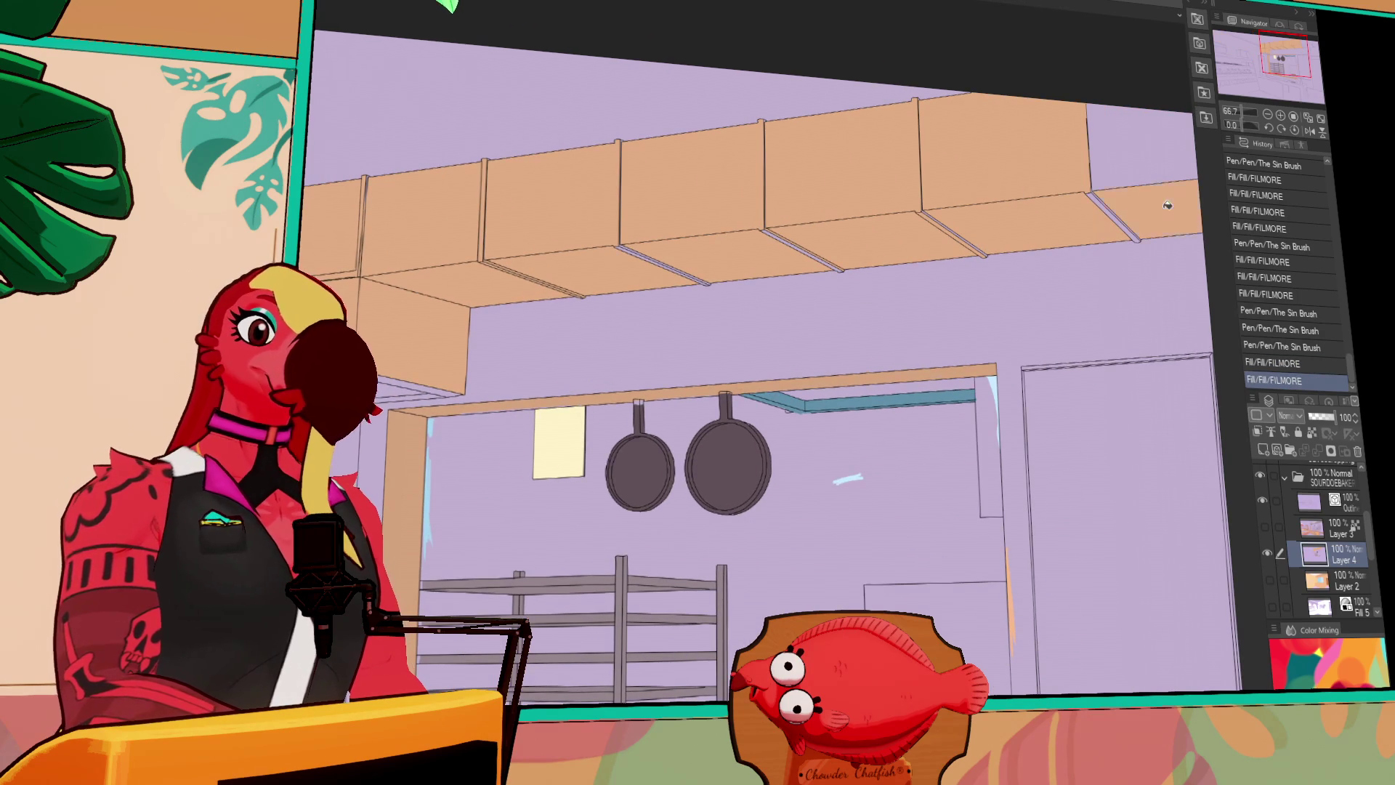
left_click(947, 216)
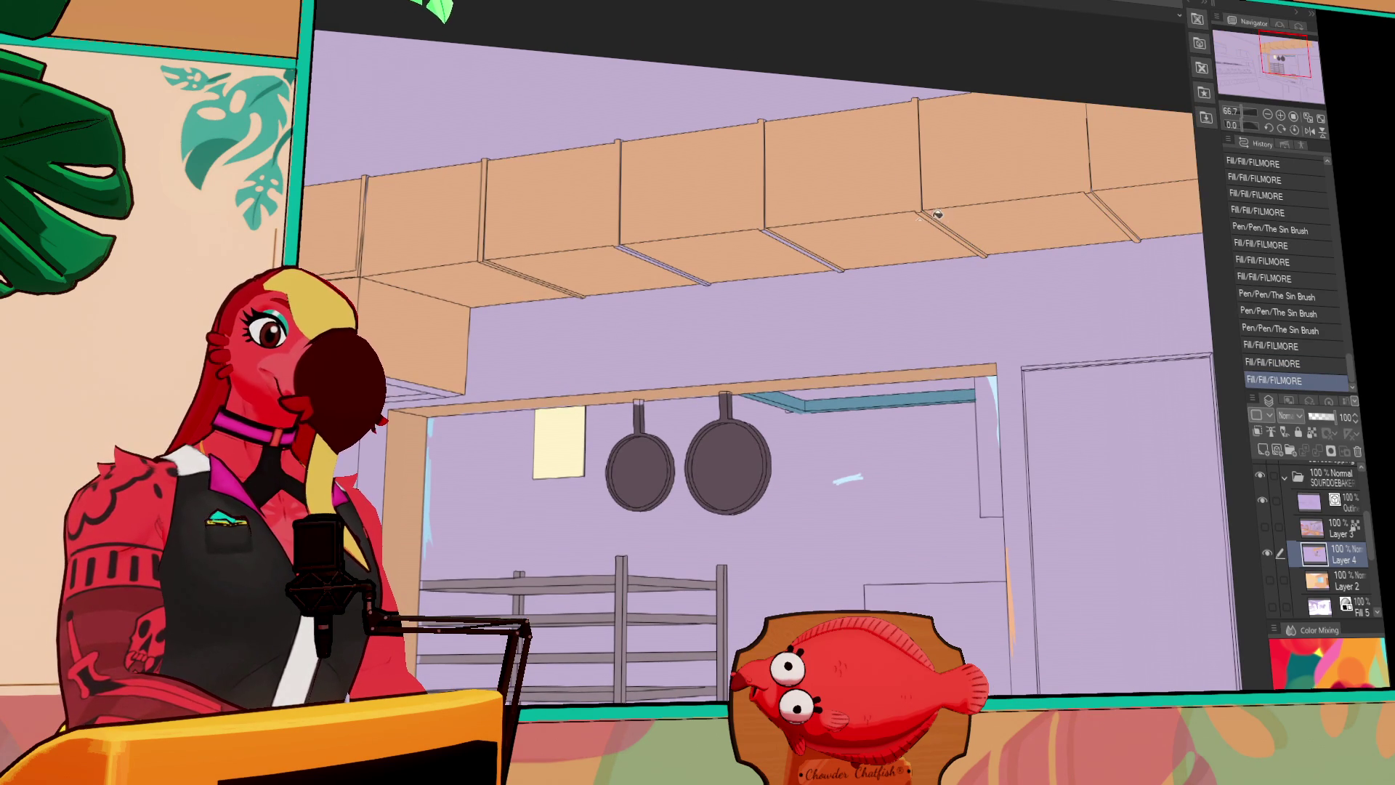
left_click(791, 241)
key("ctrl+z")
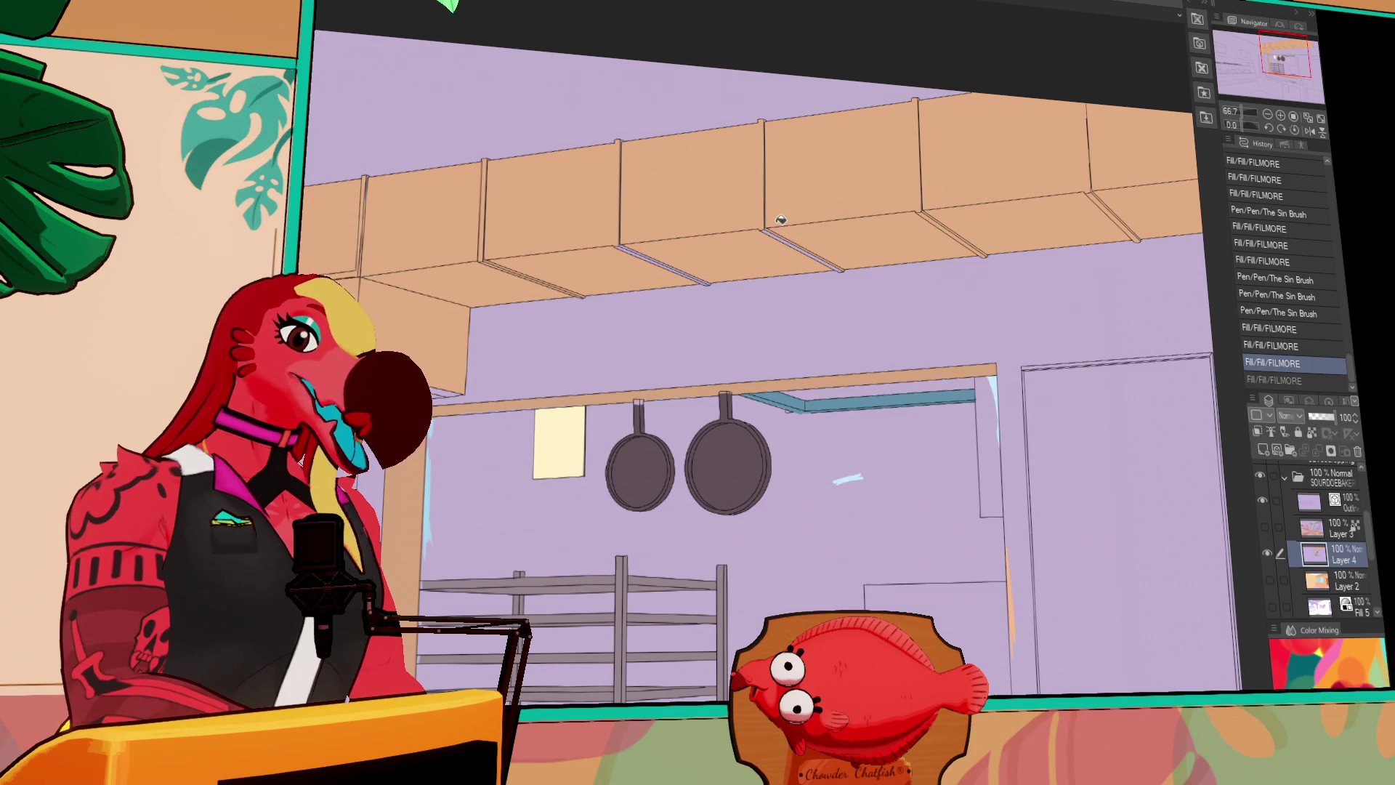
left_click_drag(765, 226, 843, 266)
left_click_drag(798, 239, 843, 262)
left_click_drag(840, 260, 1157, 236)
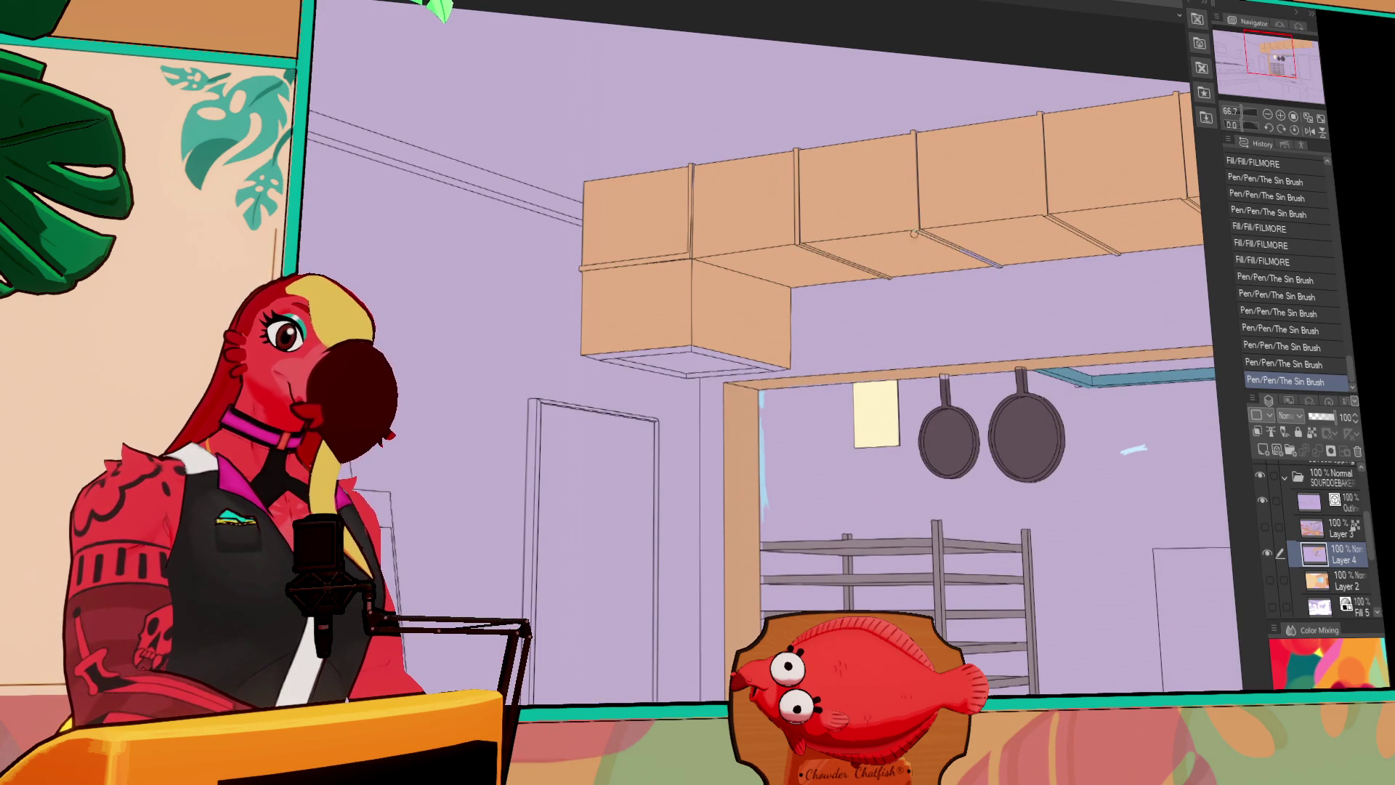
Give the corner cabinet a dark underside, zoom out to 33.3%, and show the layer again
left_click_drag(703, 338, 754, 319)
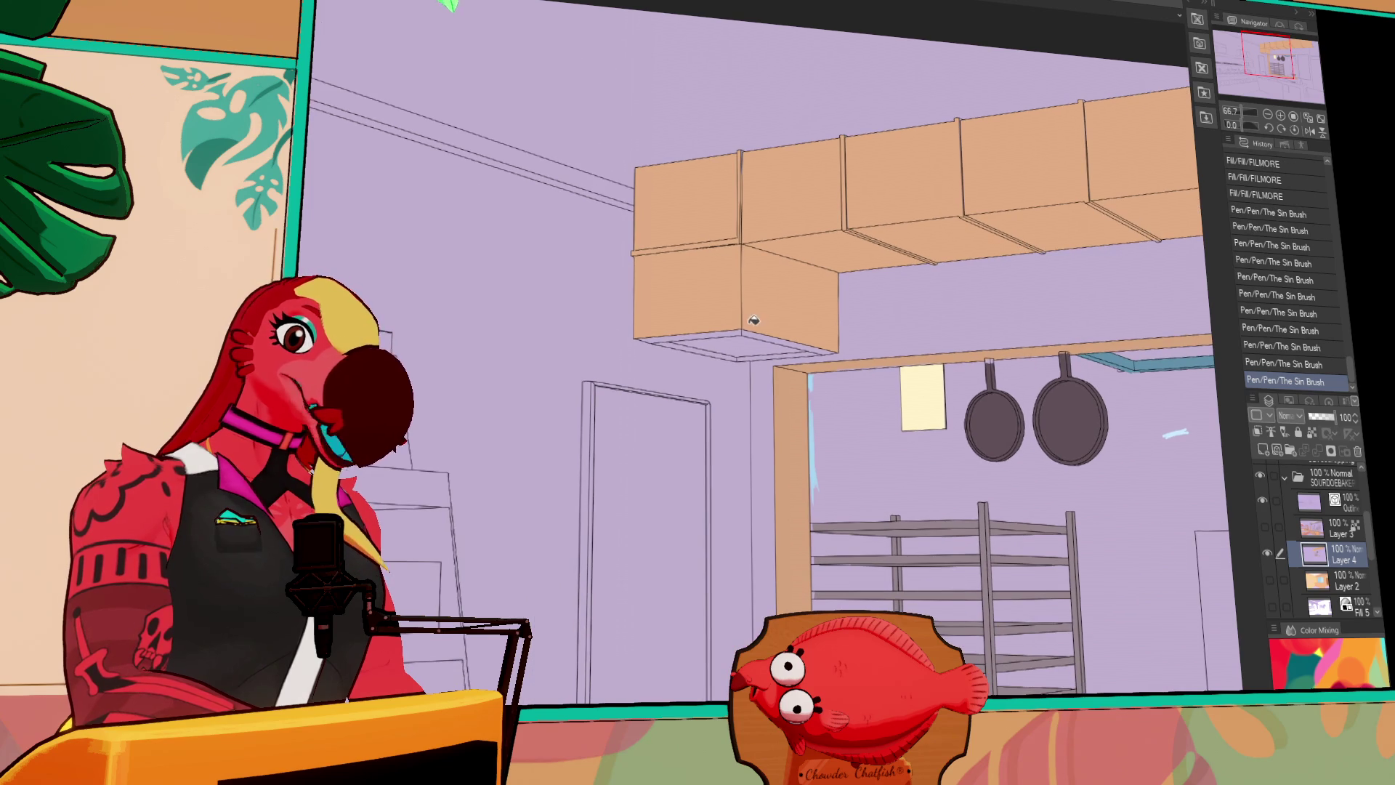
left_click(738, 329)
left_click(740, 354)
left_click(747, 353)
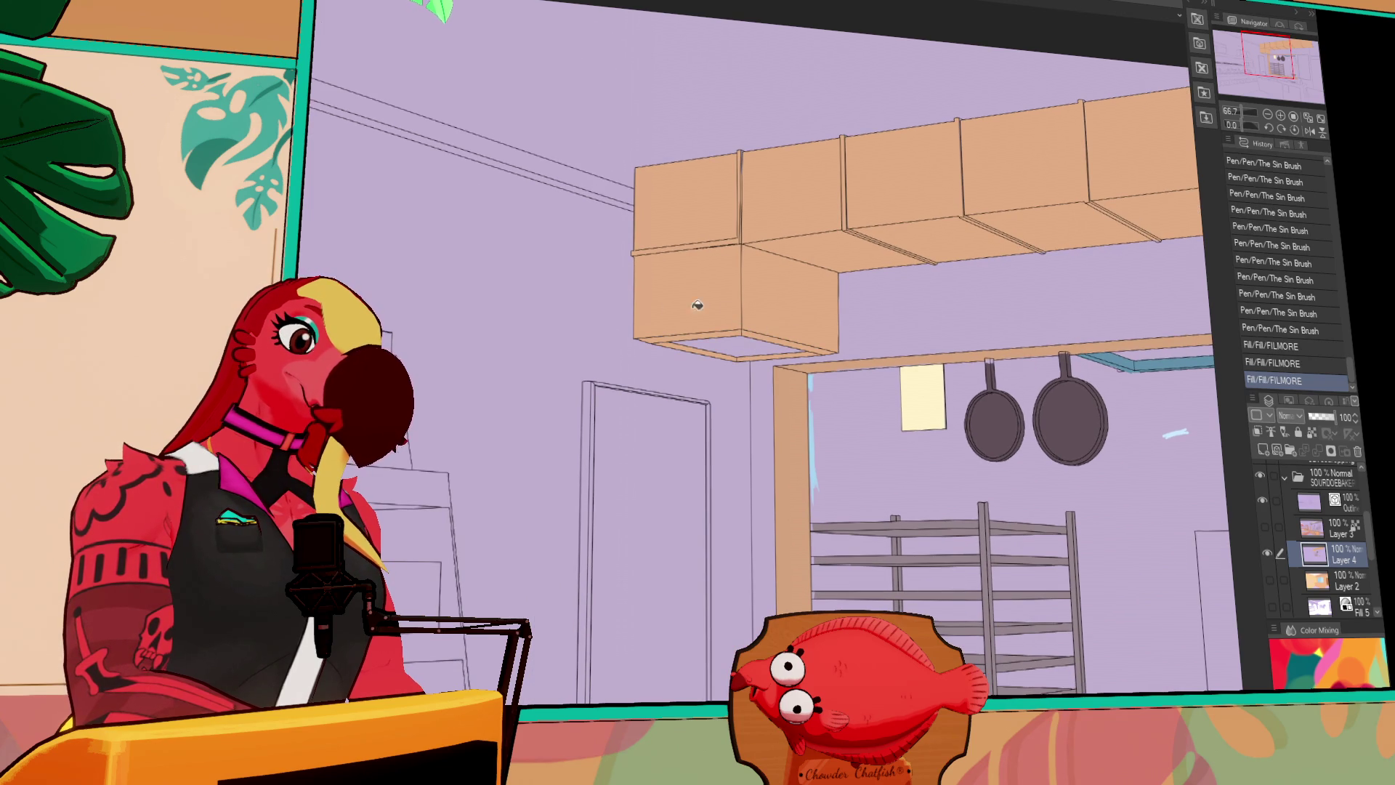
left_click(740, 342)
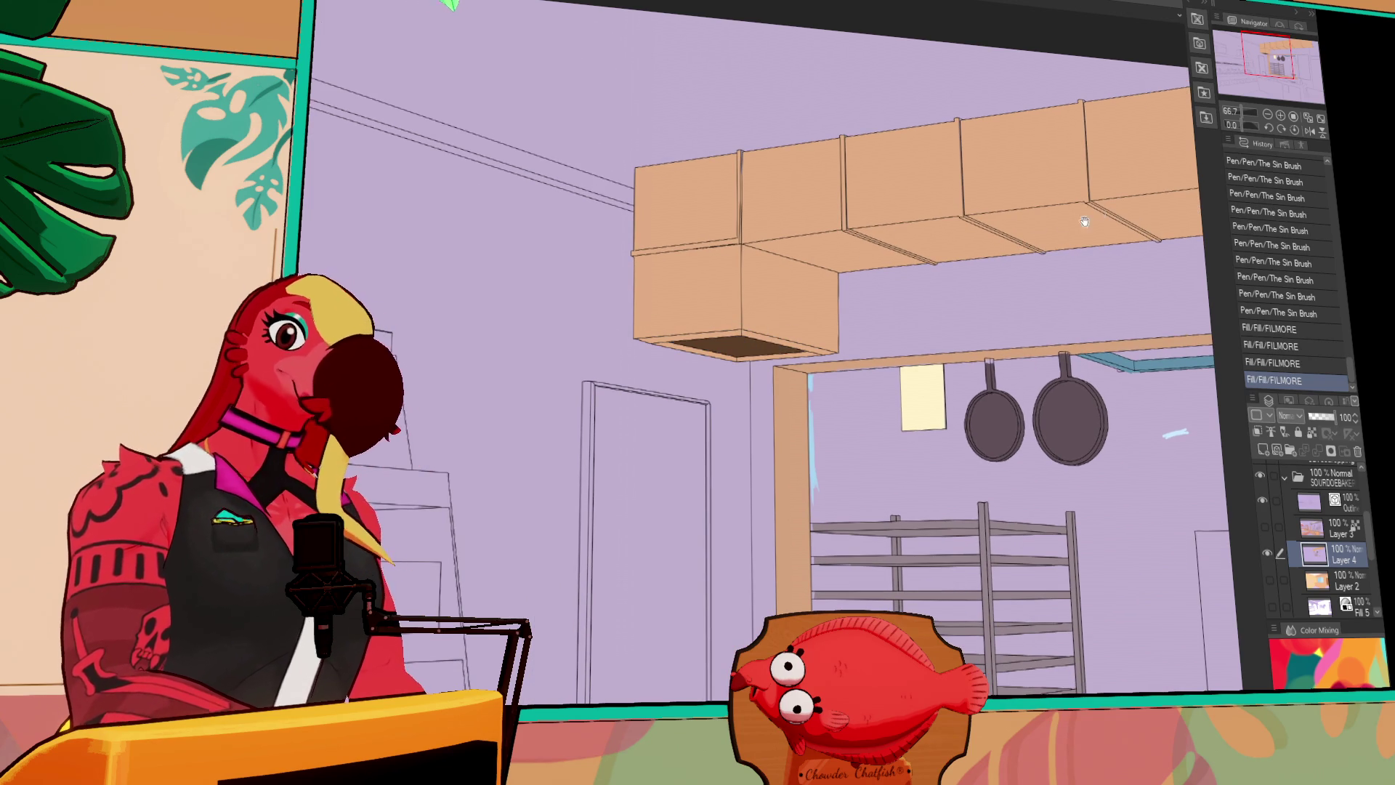
left_click(1267, 115)
left_click(1267, 115)
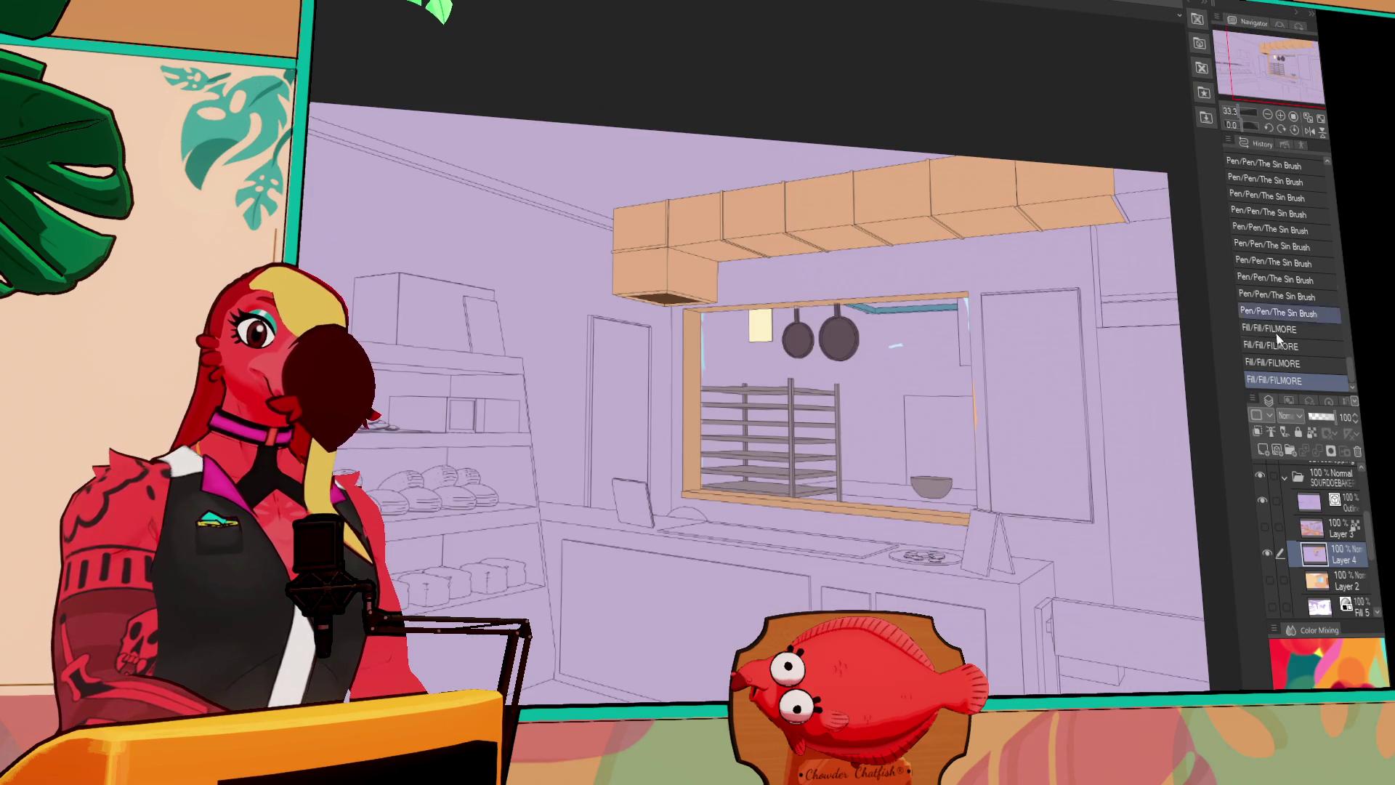
left_click(1269, 582)
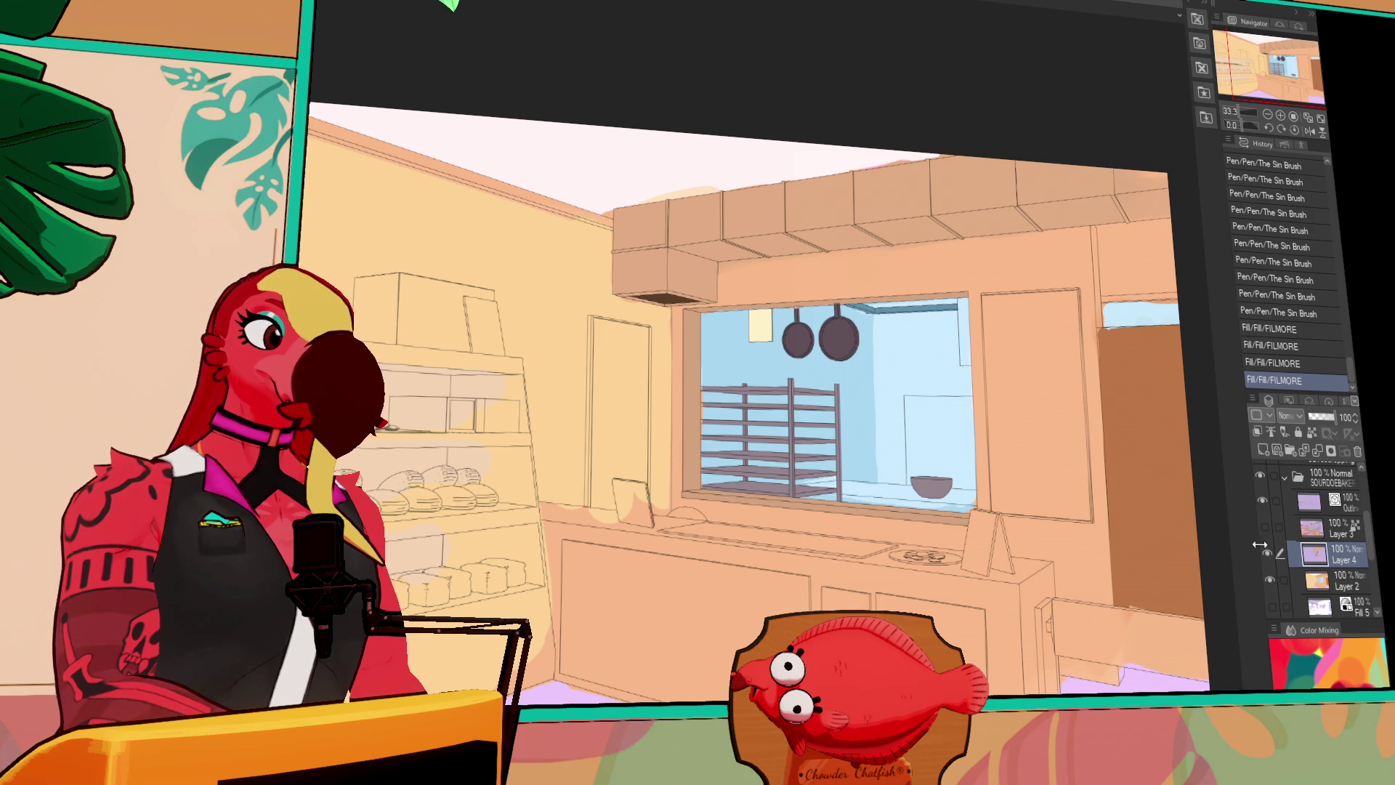
Discard a stray pen stroke and bucket-fill the floor areas with colour
left_click_drag(649, 195, 707, 195)
key("ctrl+z")
key("ctrl+z")
left_click(680, 190)
left_click(612, 208)
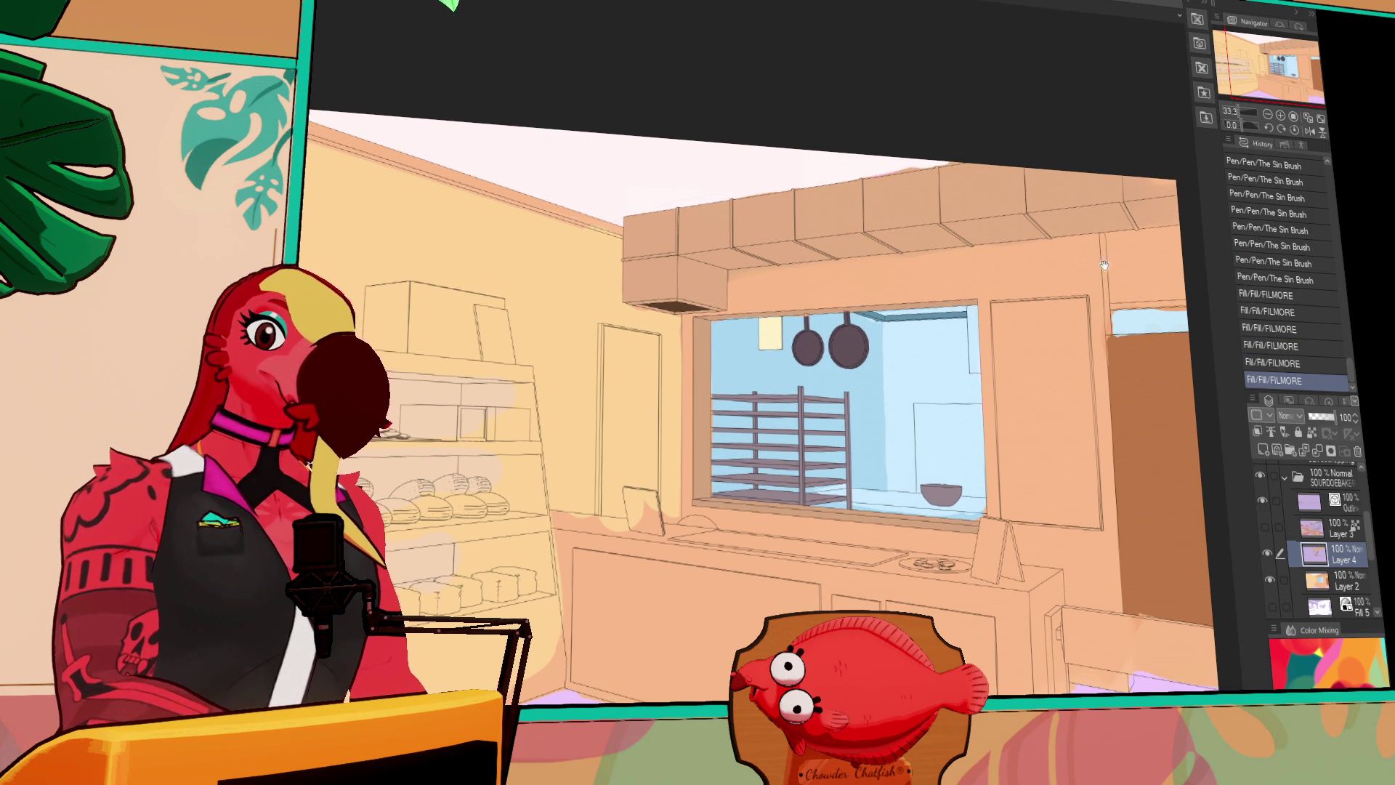
left_click_drag(1095, 271, 1042, 117)
left_click(534, 553)
left_click(1065, 545)
Fill all the bread shelf areas in warm orange
mouse_move(803, 66)
left_mouse_down()
mouse_move(985, 175)
mouse_move(1085, 153)
left_mouse_up()
left_click_drag(1107, 339, 1093, 333)
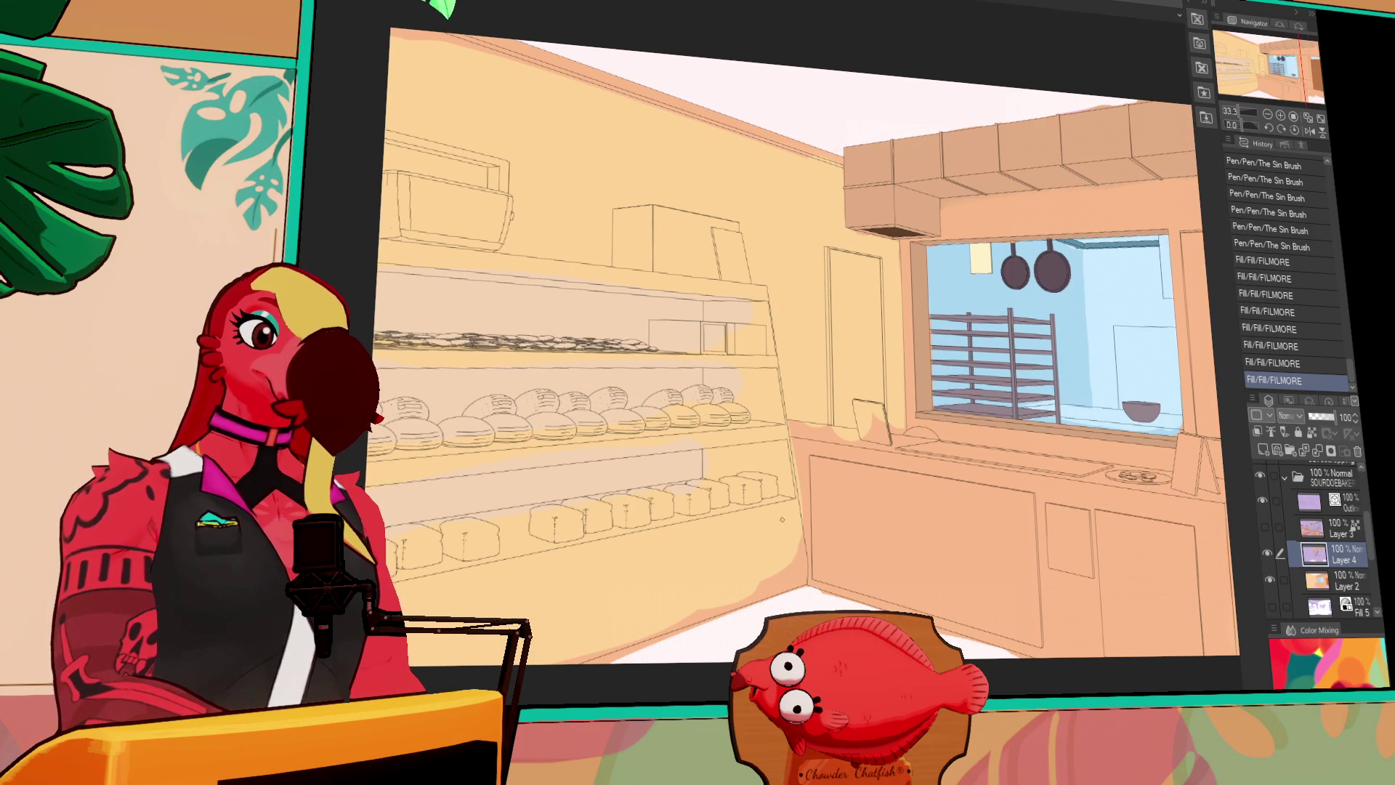
left_click(805, 561)
left_click(809, 488)
left_click_drag(746, 523, 932, 543)
left_click(921, 313)
left_click(883, 309)
left_click(901, 393)
Fill the counter front and top darker orange and close line gaps at the wall-counter corner
mouse_move(1342, 297)
left_mouse_down()
mouse_move(1161, 239)
mouse_move(891, 240)
mouse_move(986, 240)
left_mouse_up()
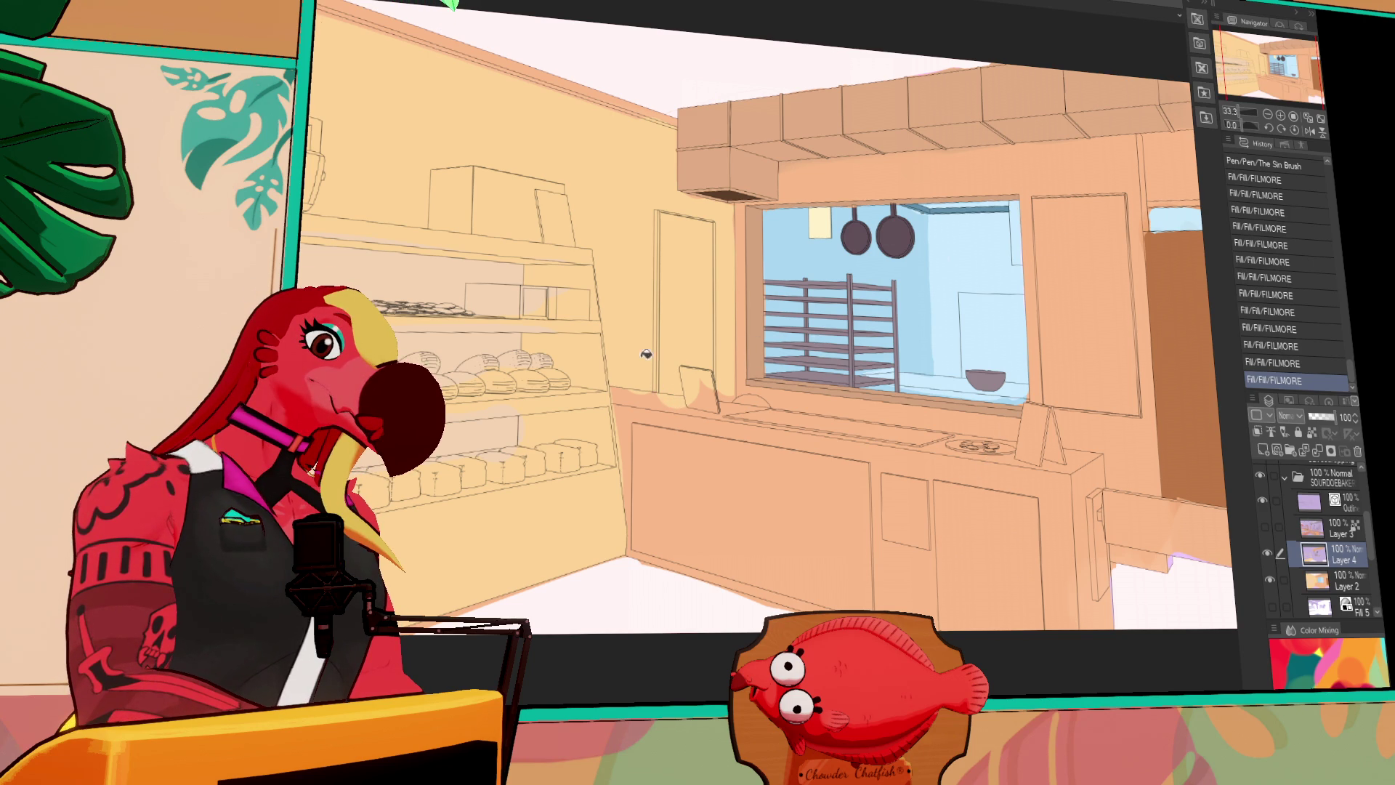
left_click(722, 424)
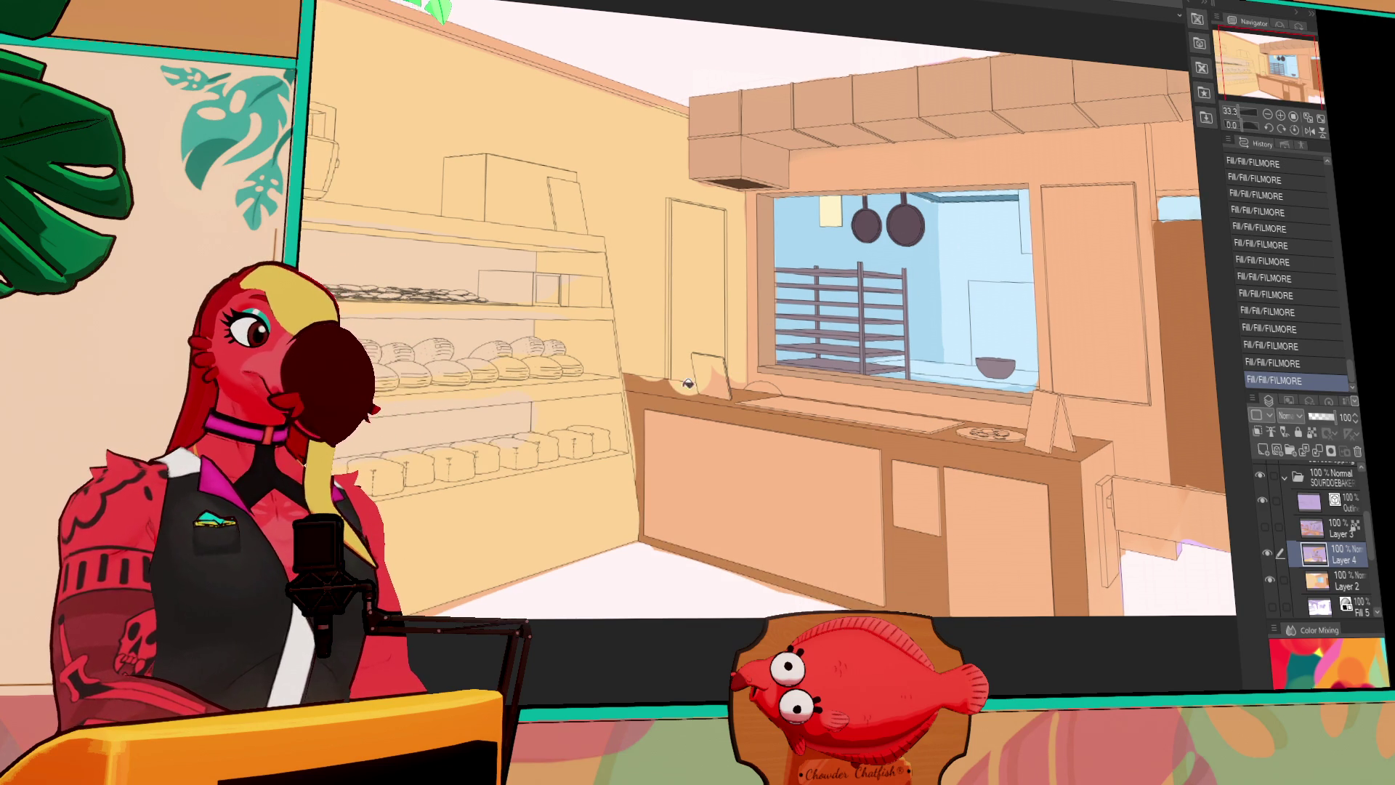
left_click_drag(633, 429, 632, 444)
mouse_move(628, 393)
left_mouse_down()
mouse_move(623, 374)
mouse_move(627, 411)
left_mouse_up()
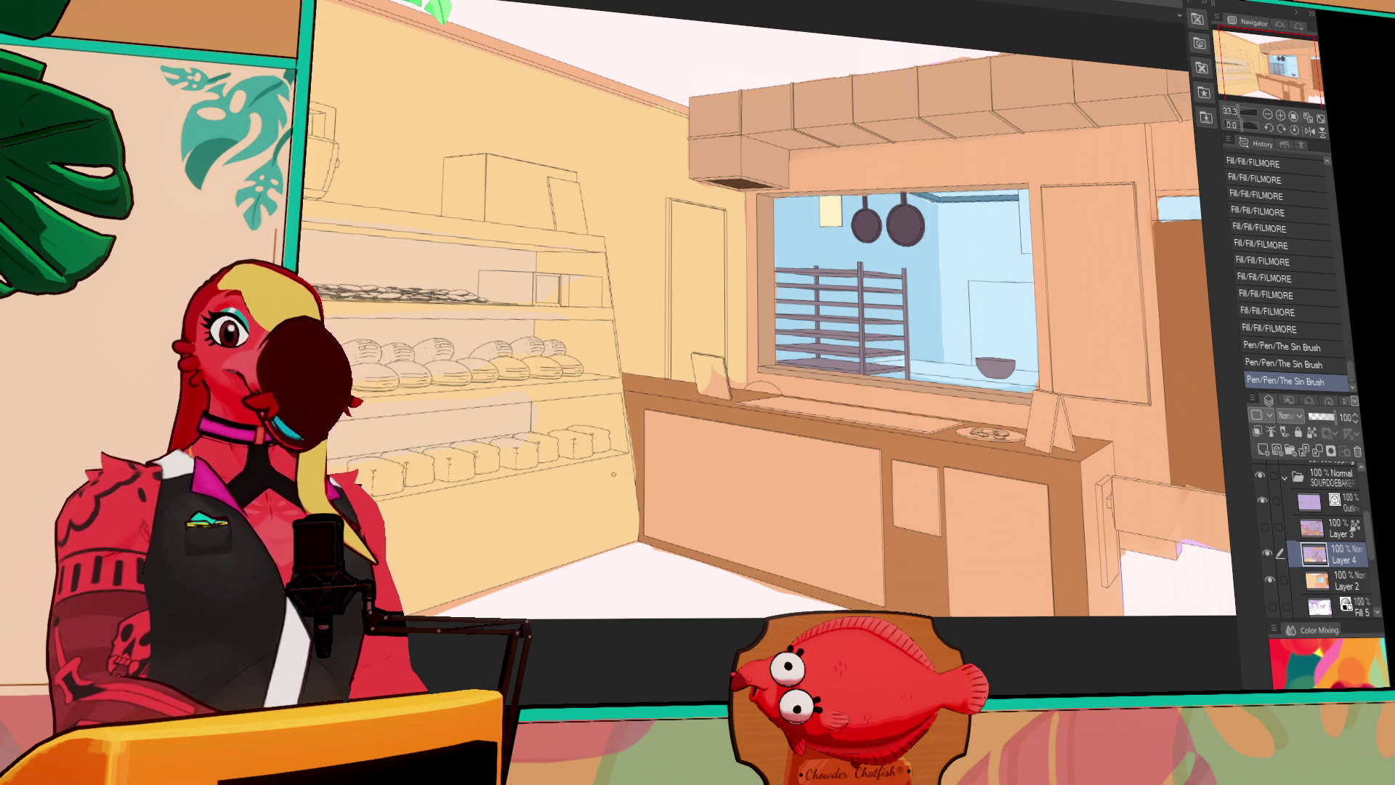
scroll(785, 355, "up", 2)
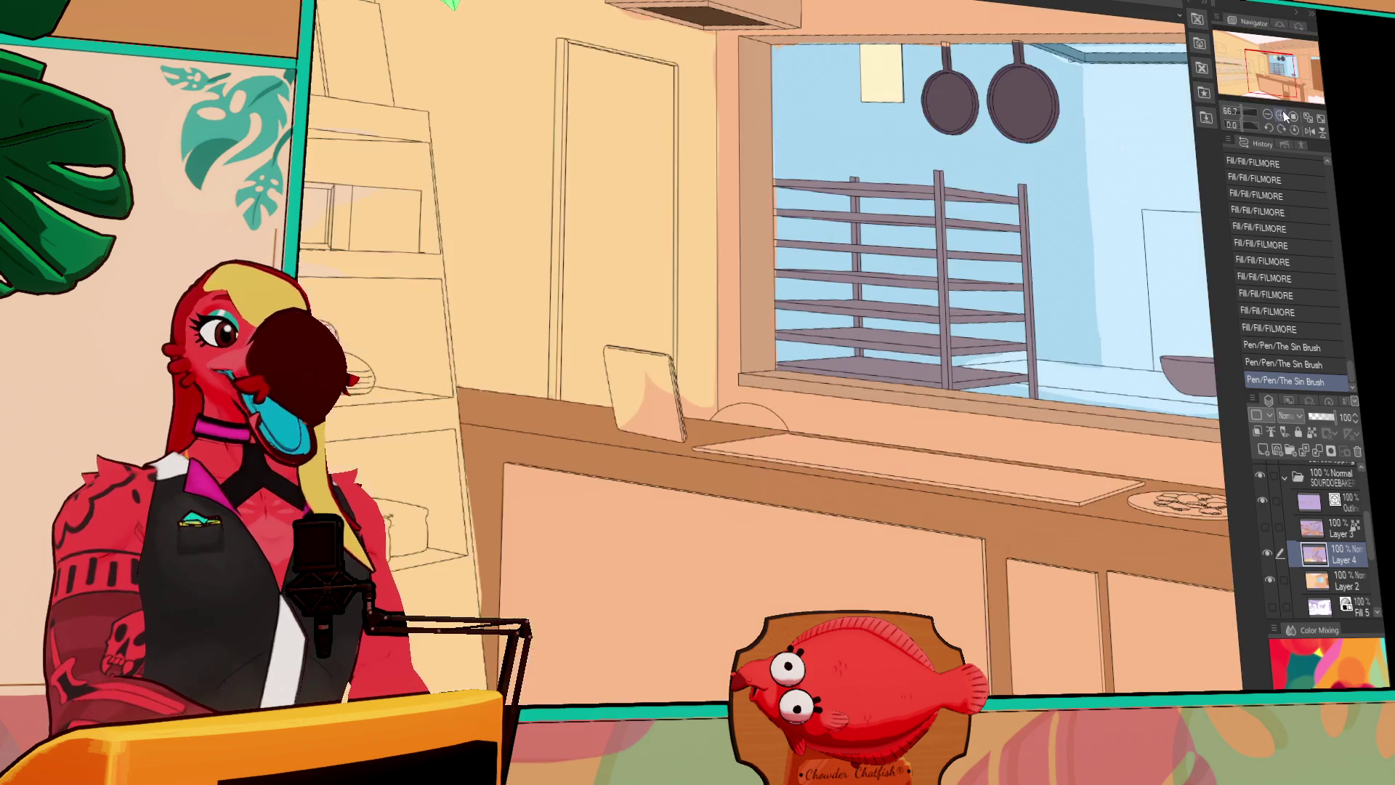
Draw a clean line along the wall-counter edge with The Sin Brush pen
left_click_drag(646, 365, 885, 234)
left_click_drag(739, 307, 760, 477)
key("ctrl+z")
key("ctrl+z")
left_click_drag(743, 317, 757, 444)
left_click_drag(748, 382, 773, 489)
key("ctrl+z")
Flat-fill the plate sitting on the counter
left_click_drag(932, 460, 663, 285)
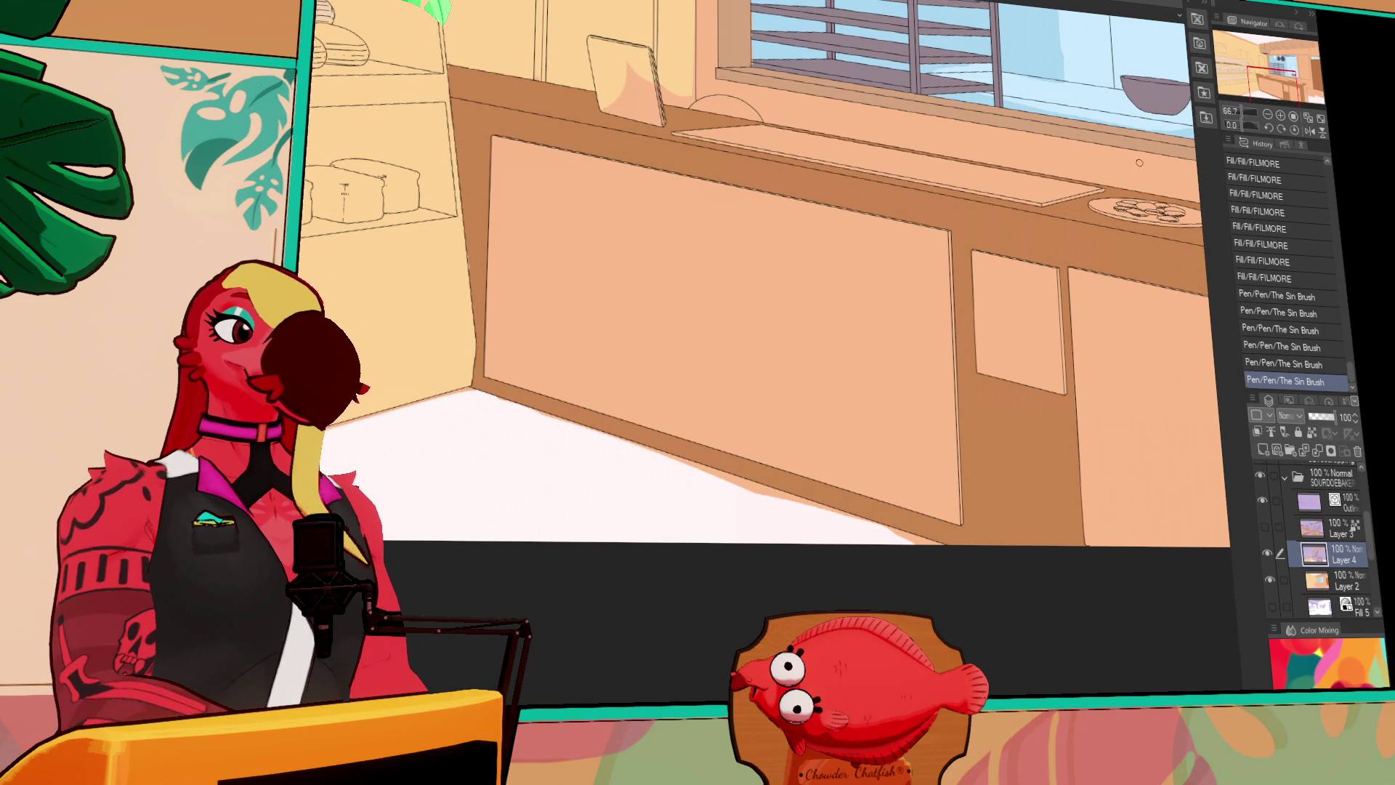
left_click_drag(1083, 263, 1080, 253)
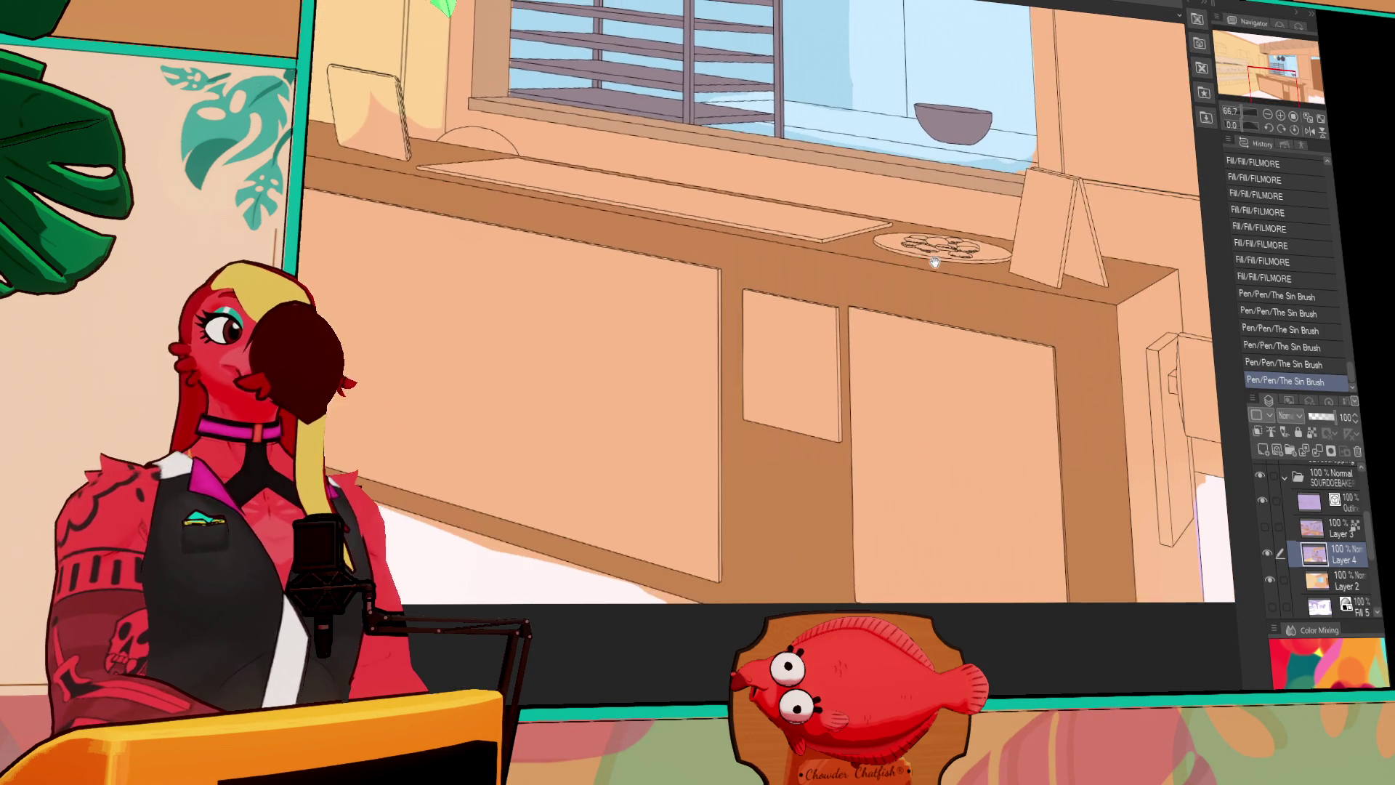
left_click_drag(1061, 206, 851, 249)
left_click_drag(1030, 211, 1030, 257)
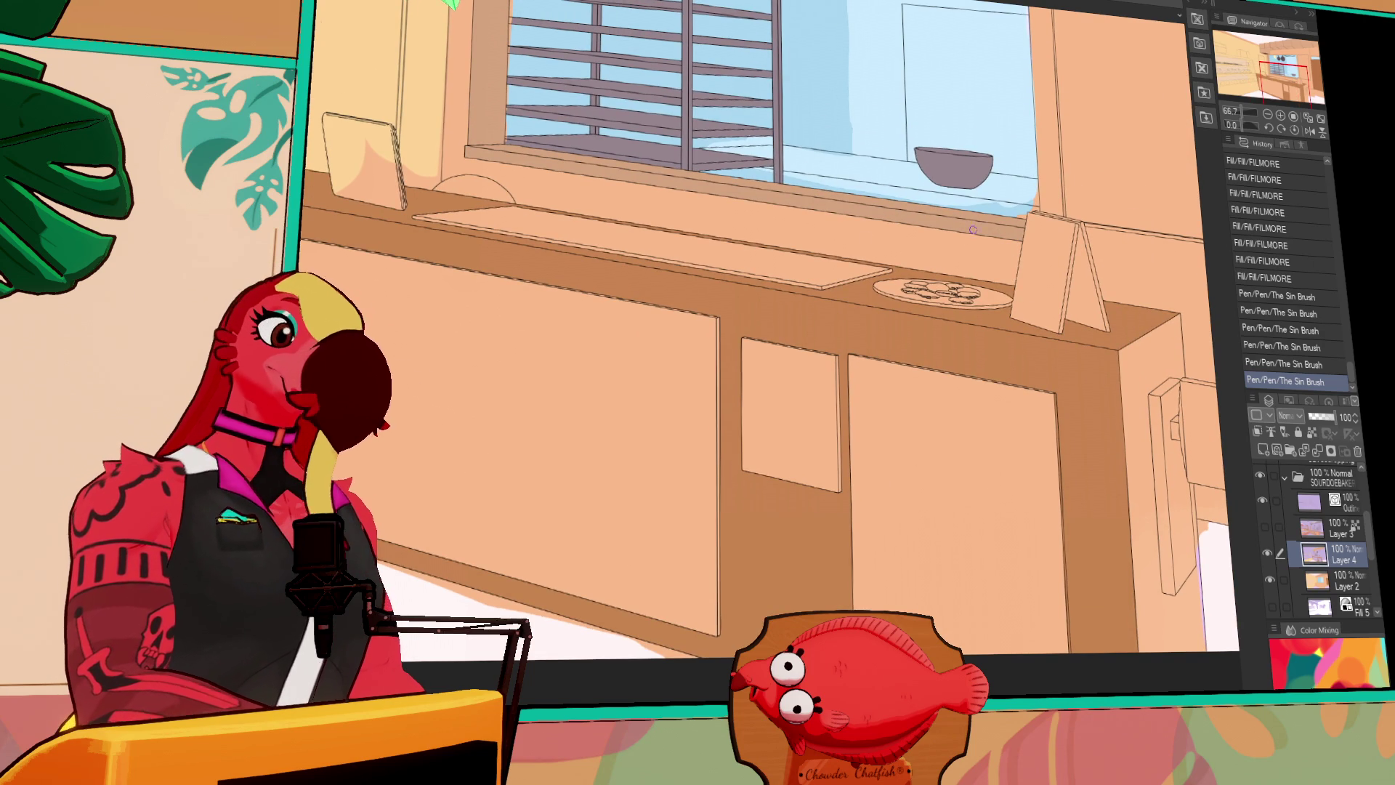
left_click(917, 292)
left_click(972, 297)
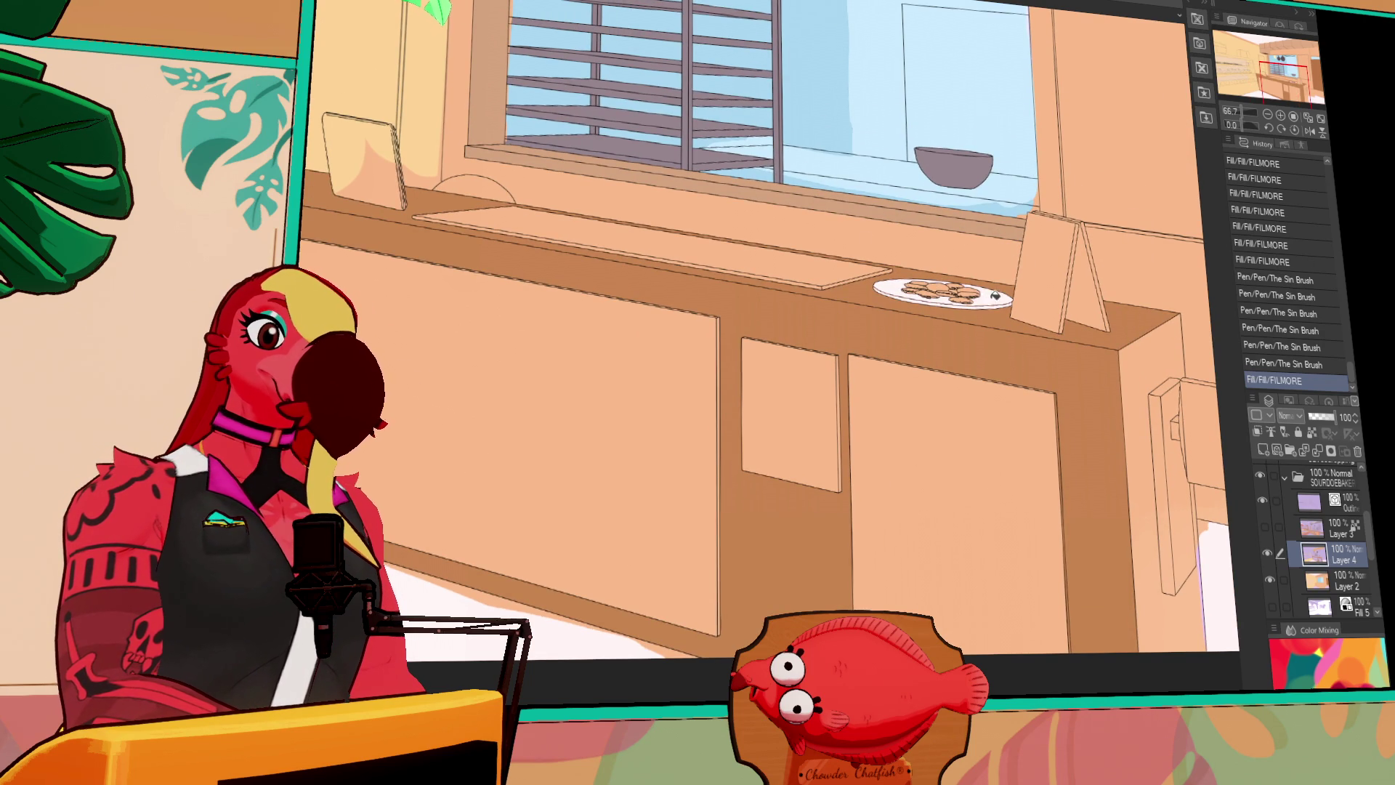
Fill both sides of the standing card and the cabinet door in darker orange
mouse_move(974, 276)
left_mouse_down()
mouse_move(950, 367)
mouse_move(872, 384)
left_mouse_up()
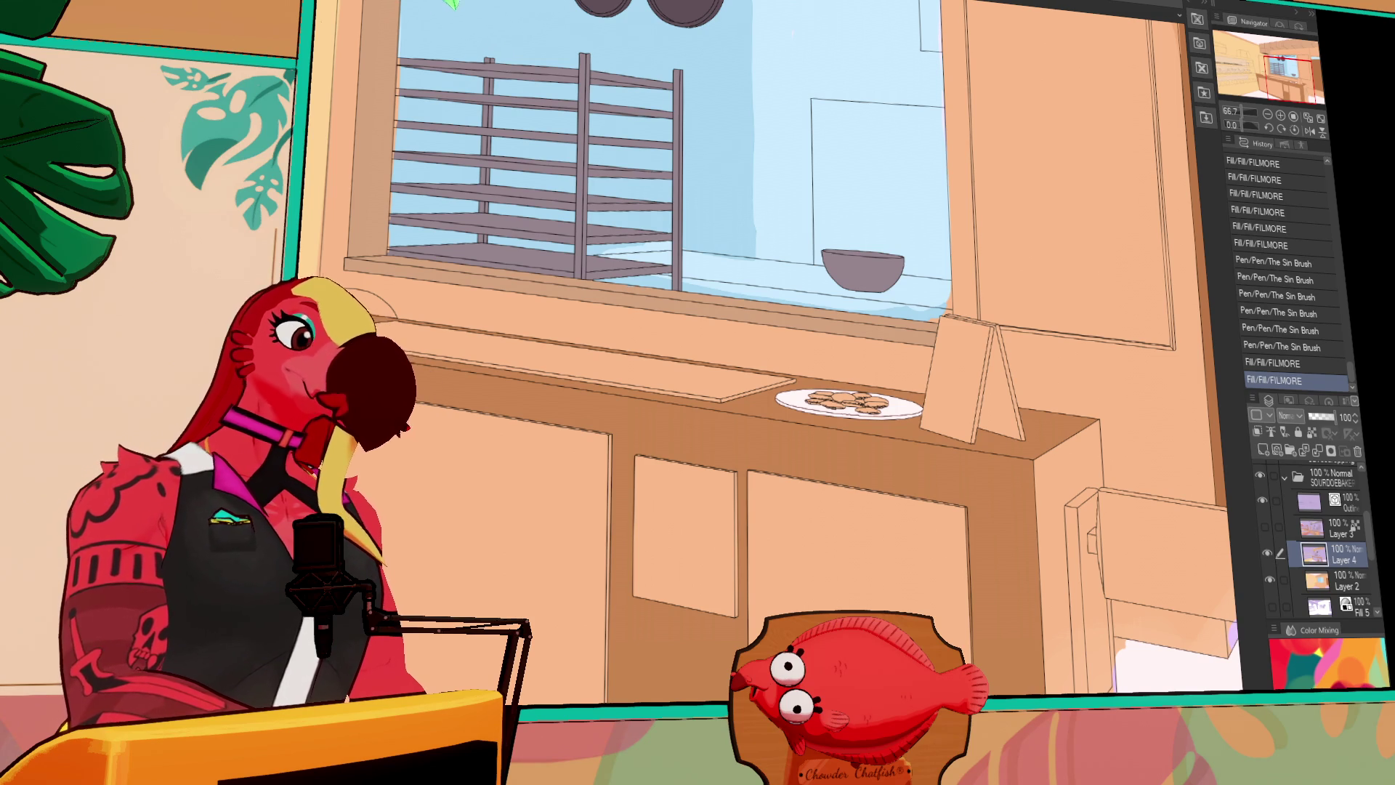
left_click(964, 382)
left_click(1006, 367)
left_click(987, 318)
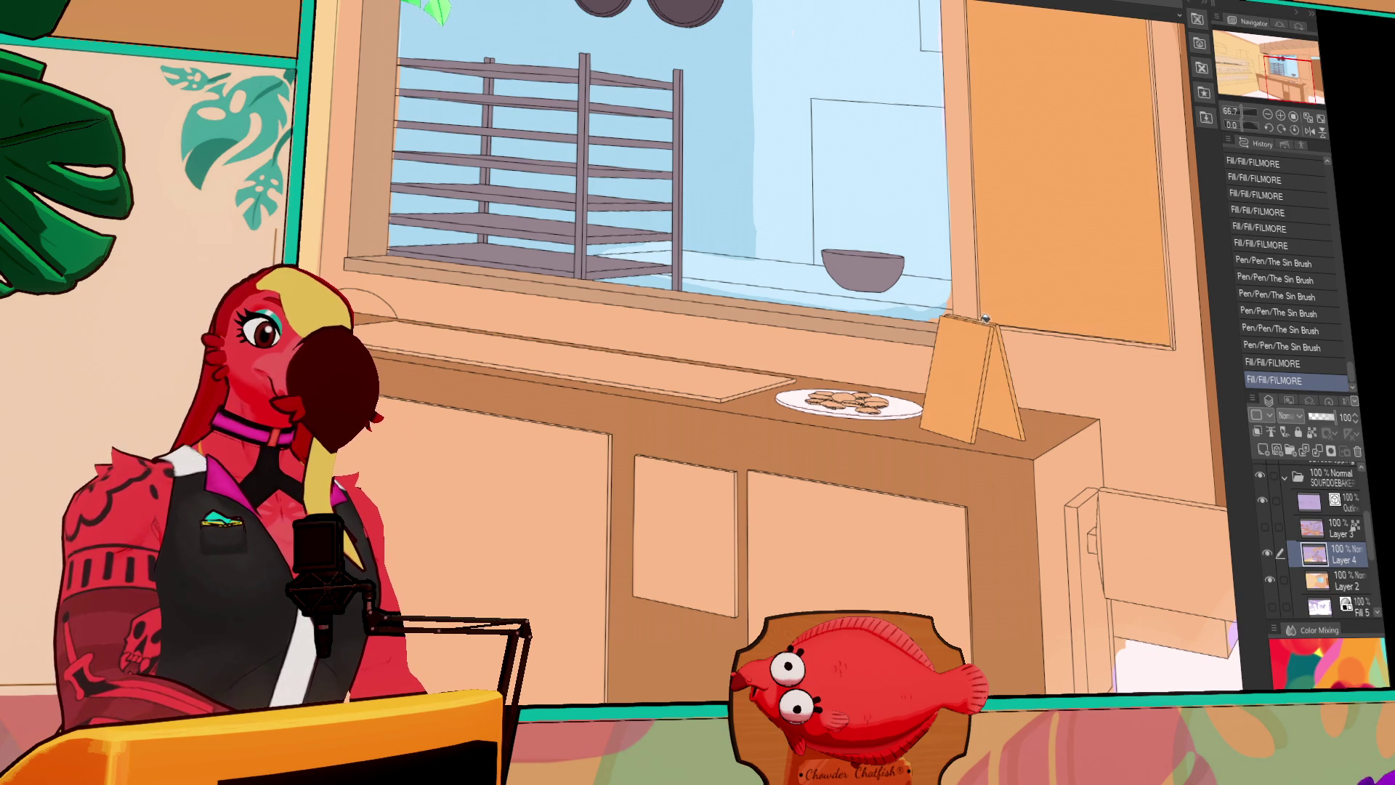
key("ctrl+z")
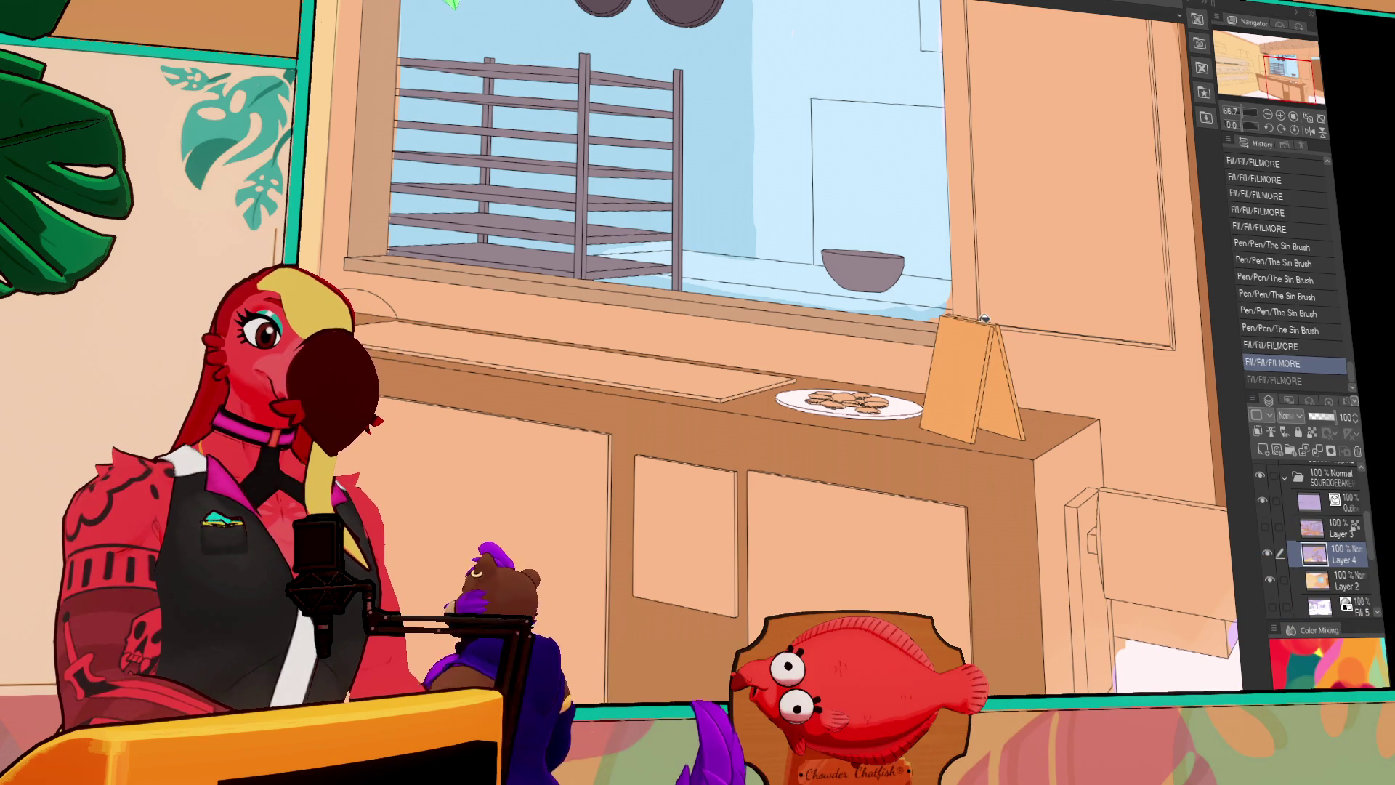
key("ctrl+y")
Fill the door dark brown and draw brown edge lines along the cabinet's left side and top
mouse_move(984, 318)
left_mouse_down()
mouse_move(1069, 409)
mouse_move(1064, 372)
left_mouse_up()
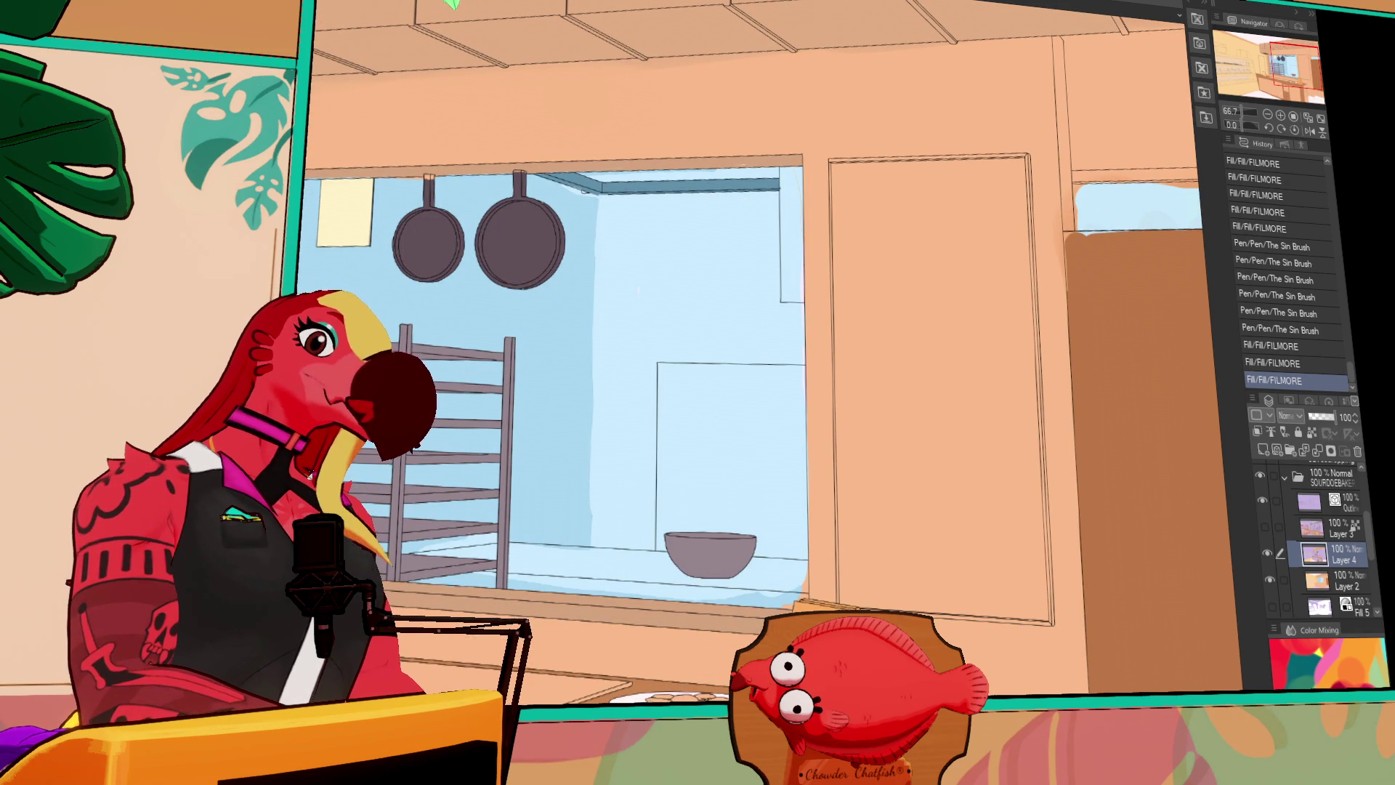
left_click(851, 277)
left_click_drag(1054, 314, 986, 268)
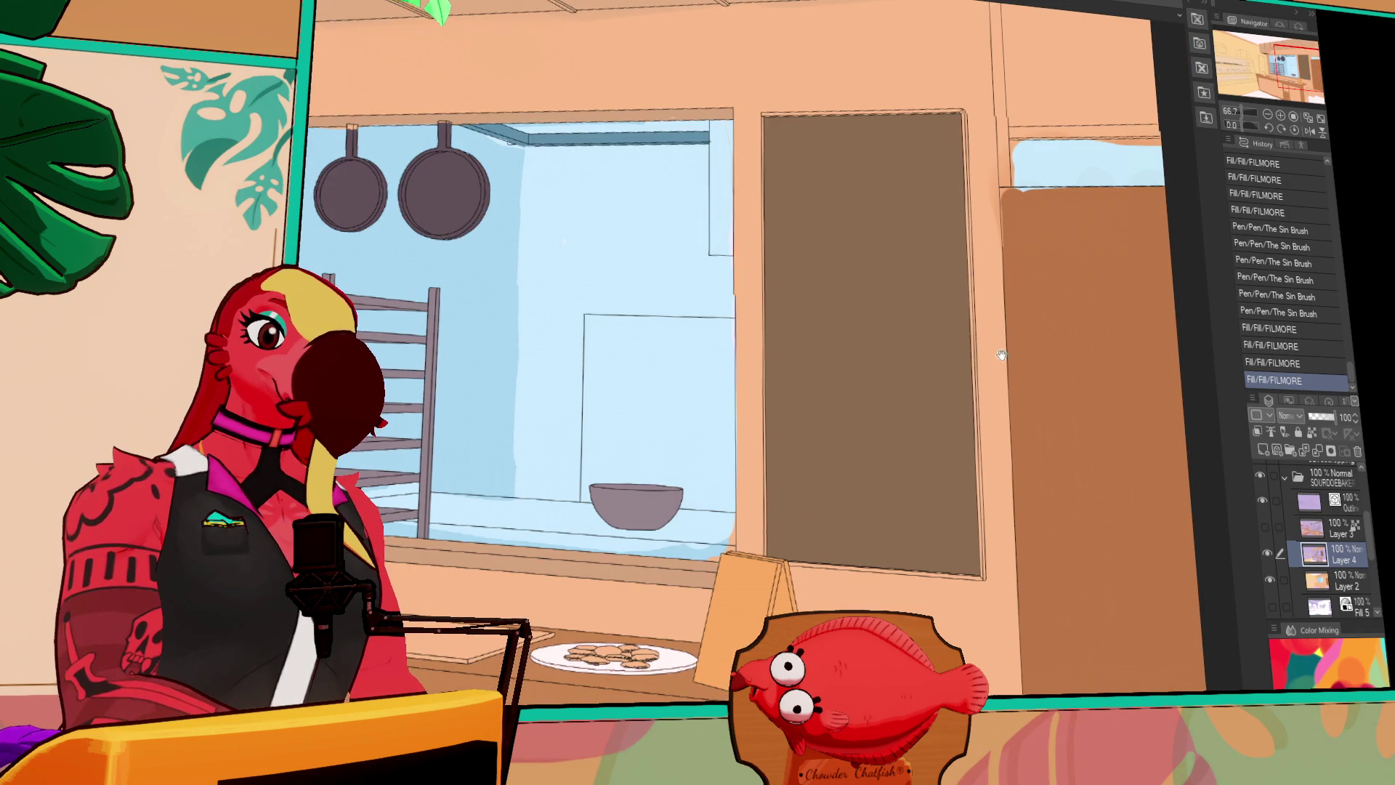
left_click_drag(1005, 352, 973, 319)
mouse_move(940, 256)
left_mouse_down()
mouse_move(936, 199)
mouse_move(1051, 195)
left_mouse_up()
left_click_drag(955, 194, 1051, 195)
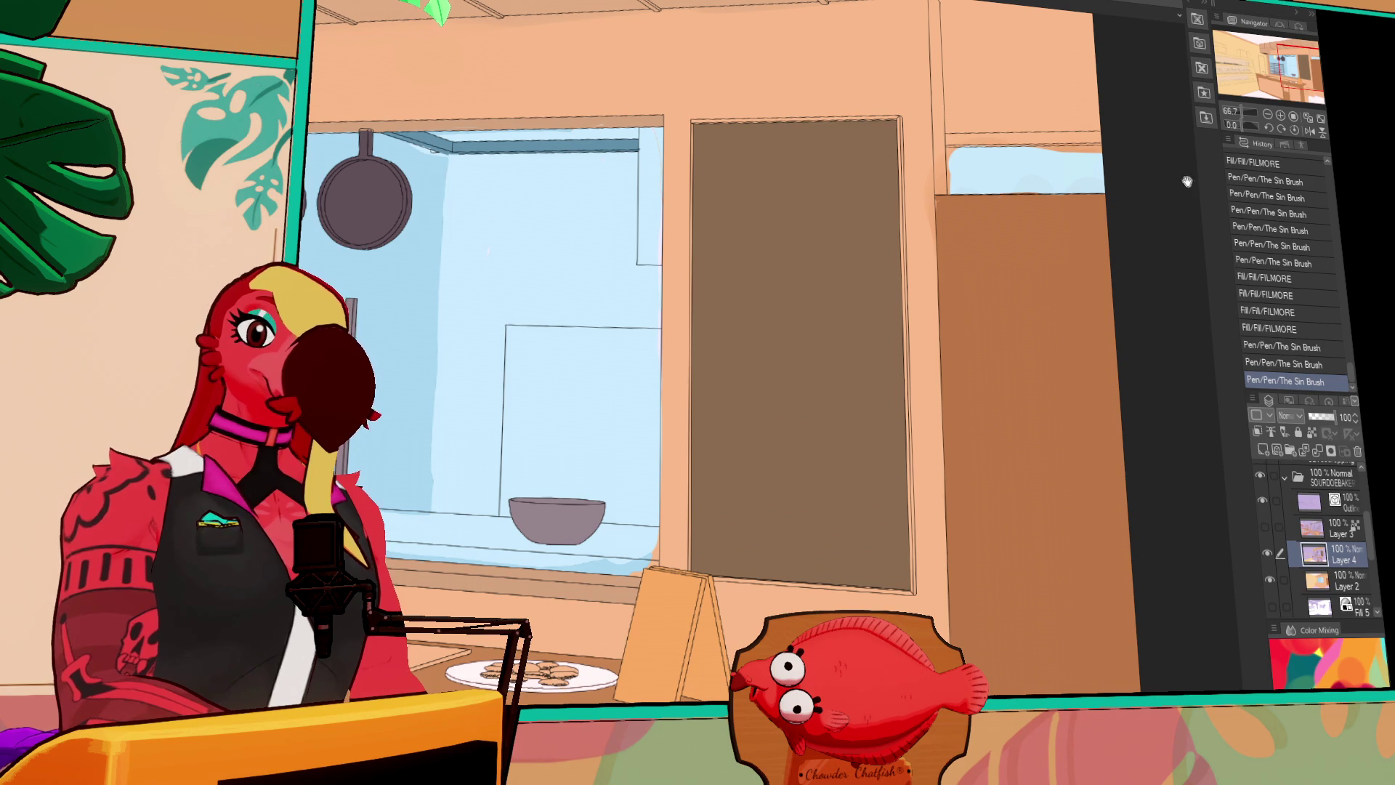
left_click_drag(1197, 298, 1122, 211)
Fill the upper-right window gap light blue and the remaining gaps on the right wall
key("g")
left_click(883, 125)
left_click(924, 91)
left_click(1006, 109)
left_click(907, 120)
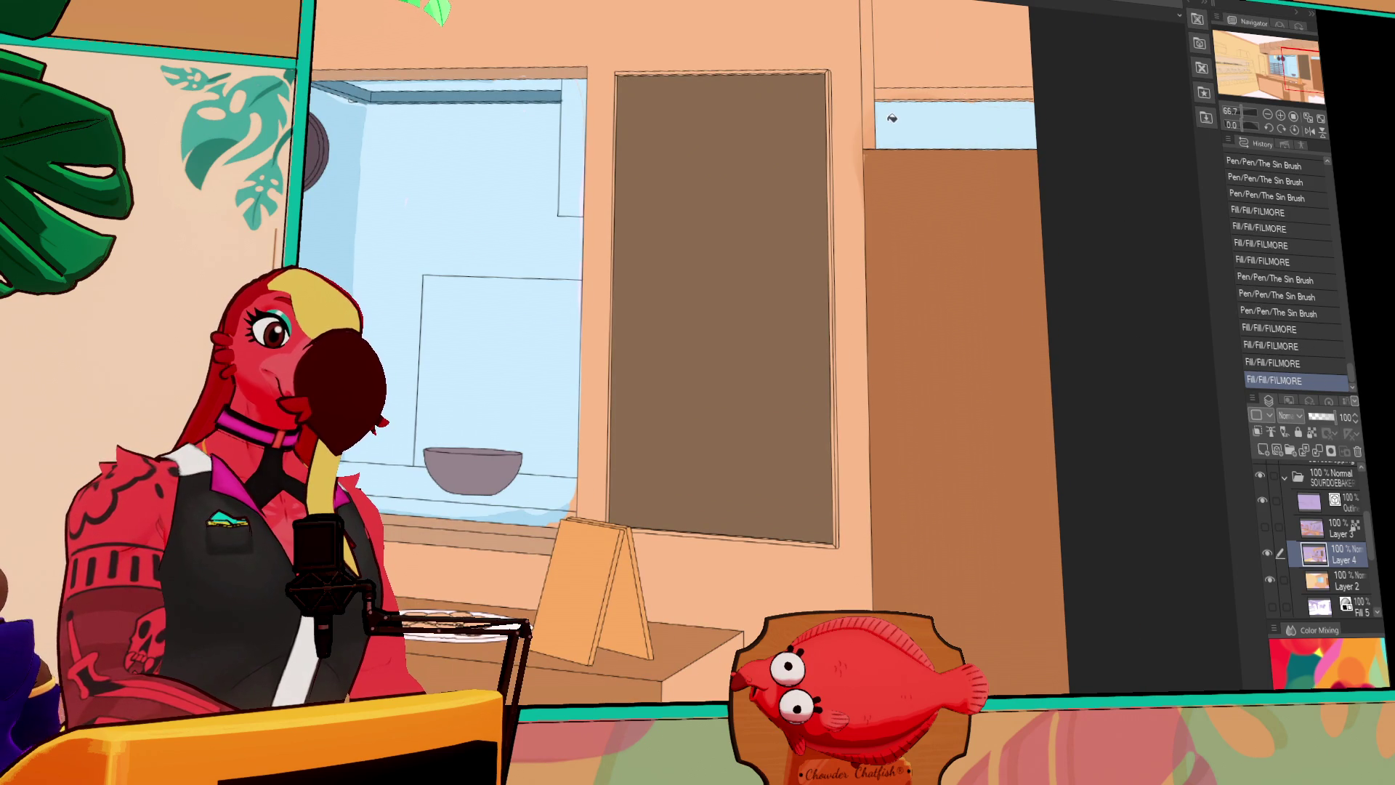
Fill the three wall strips beside the door dark brown and line the right strip's top edge
left_click_drag(890, 117, 858, 231)
left_click(847, 250)
left_click(876, 205)
left_click(842, 218)
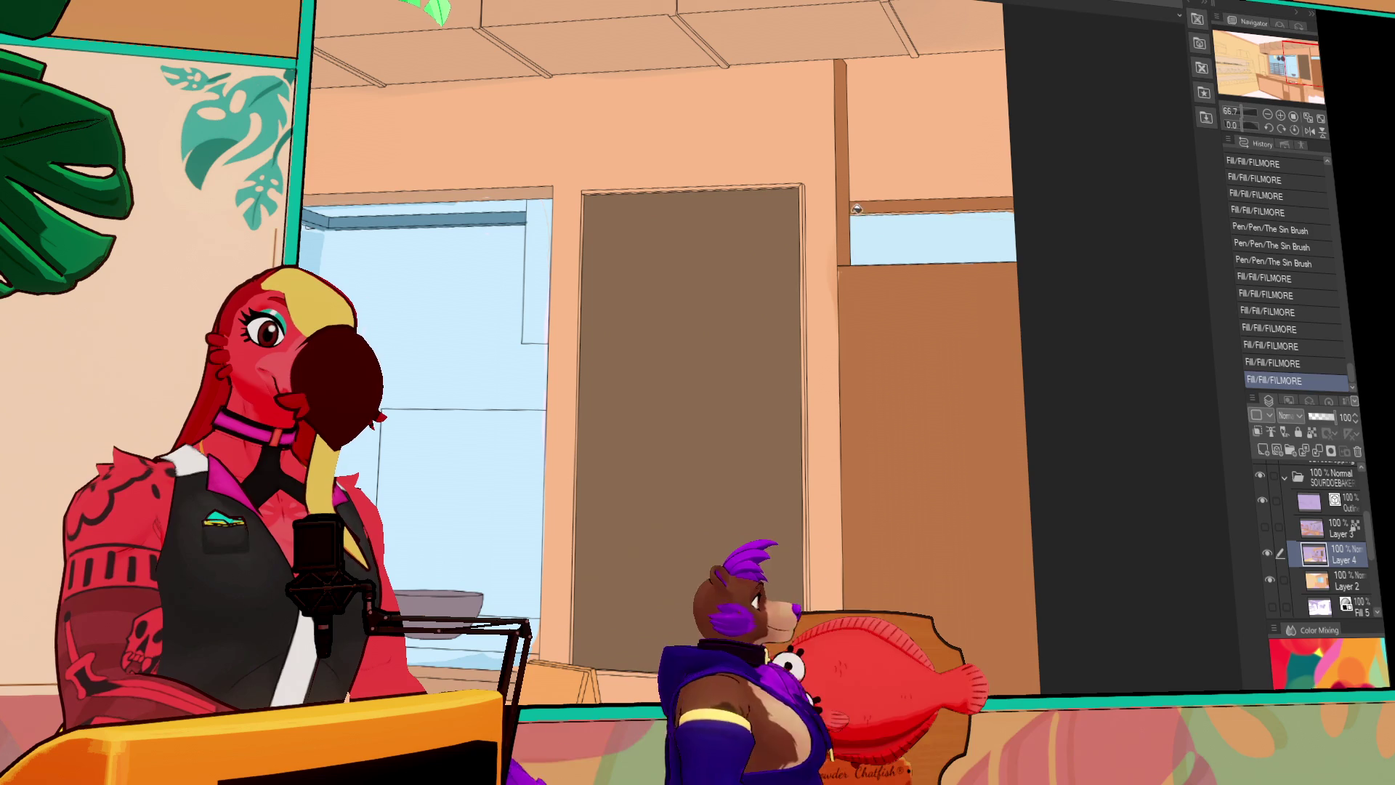
key("p")
left_click_drag(851, 207, 1047, 204)
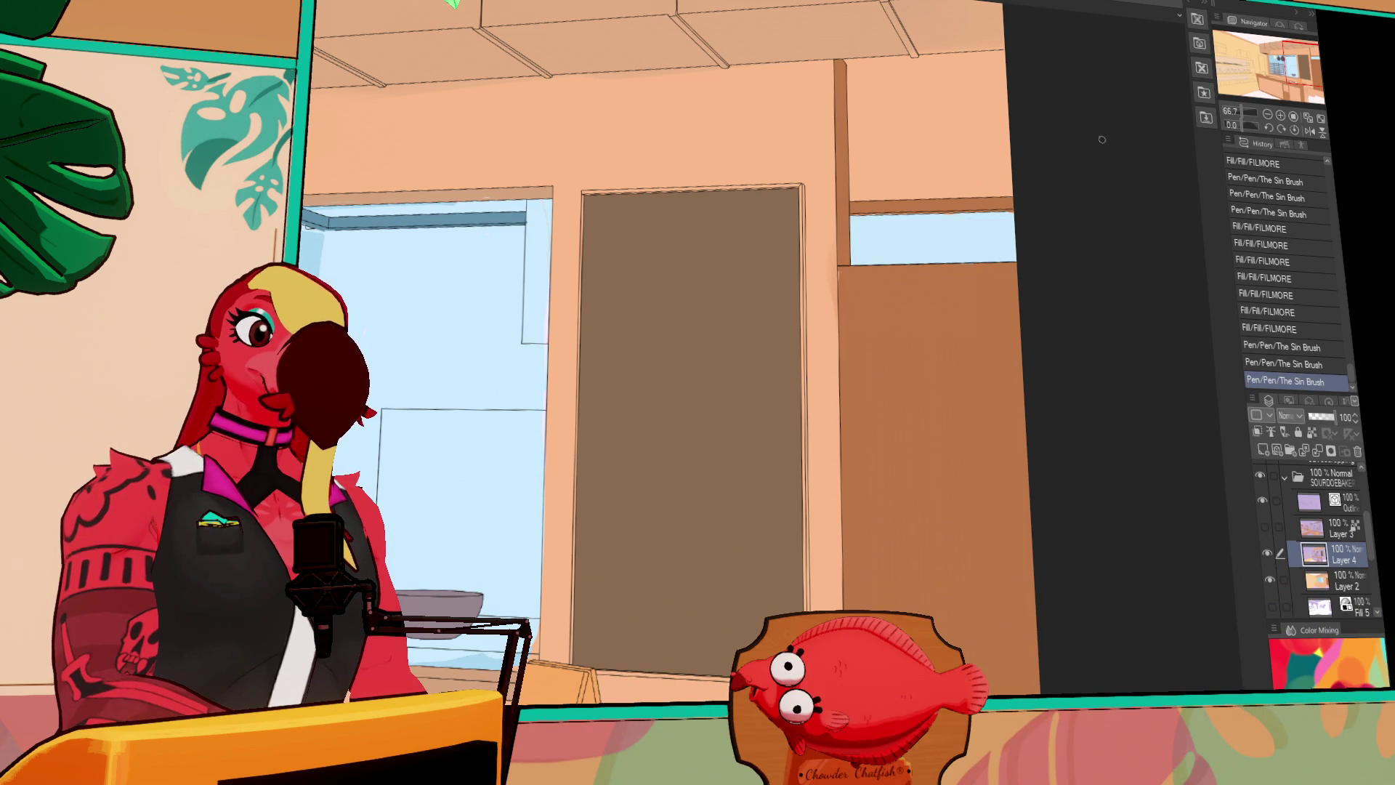
scroll(1006, 259, "down", 3)
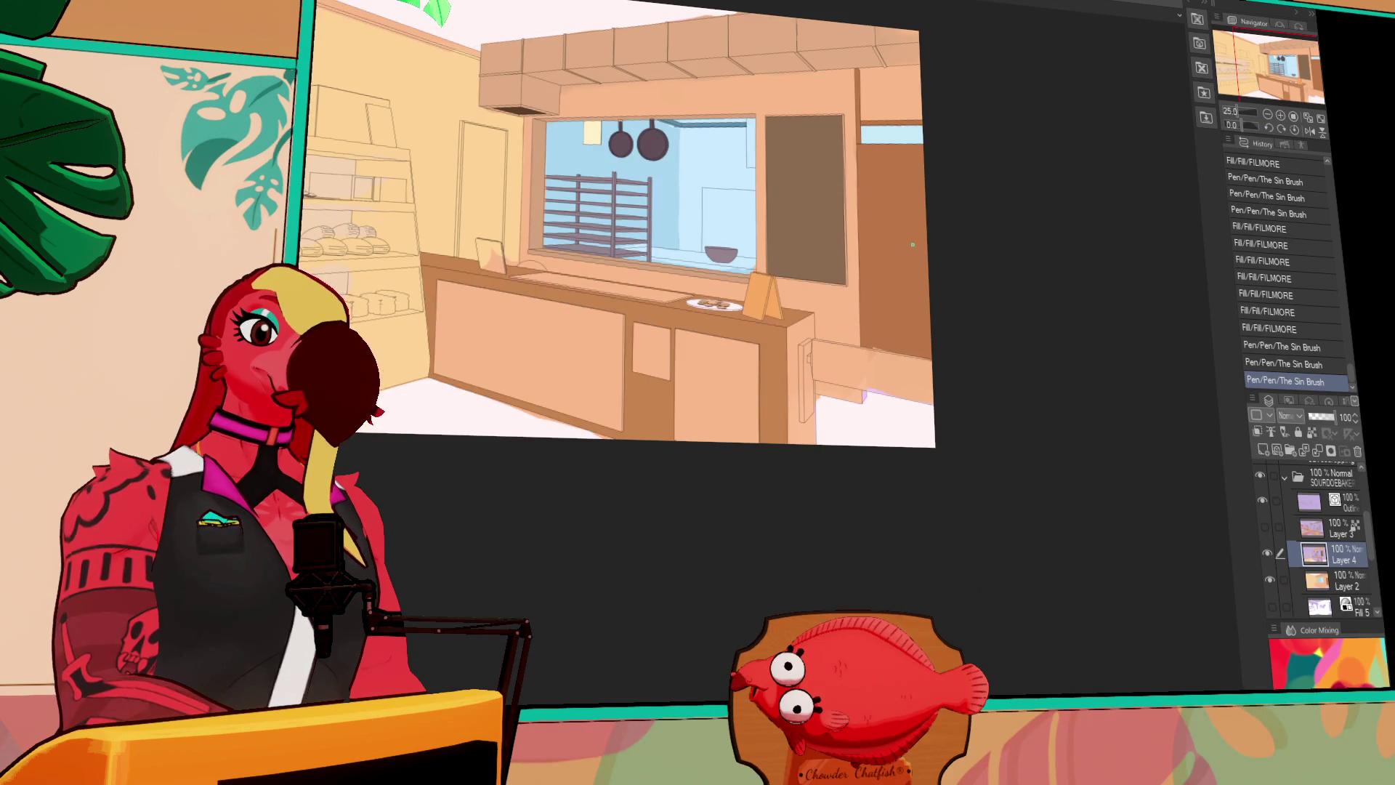
Fill the four regions at the counter's right end in darker brown
left_click(800, 363)
left_click(803, 429)
left_click(815, 399)
left_click(803, 420)
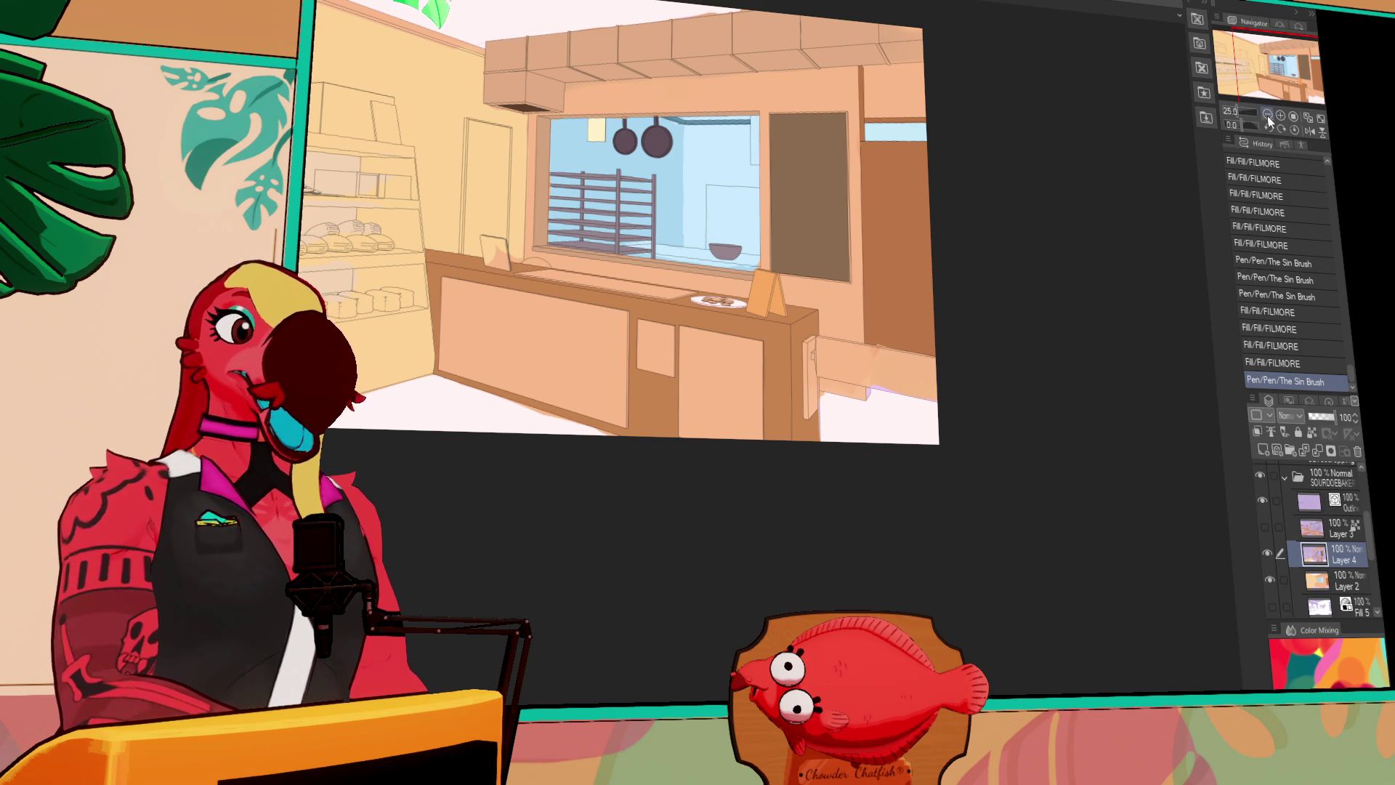
scroll(878, 211, "up", 2)
Fill the front and lower counter panels darker orange, touching up a panel edge line
left_click_drag(945, 210, 1004, 221)
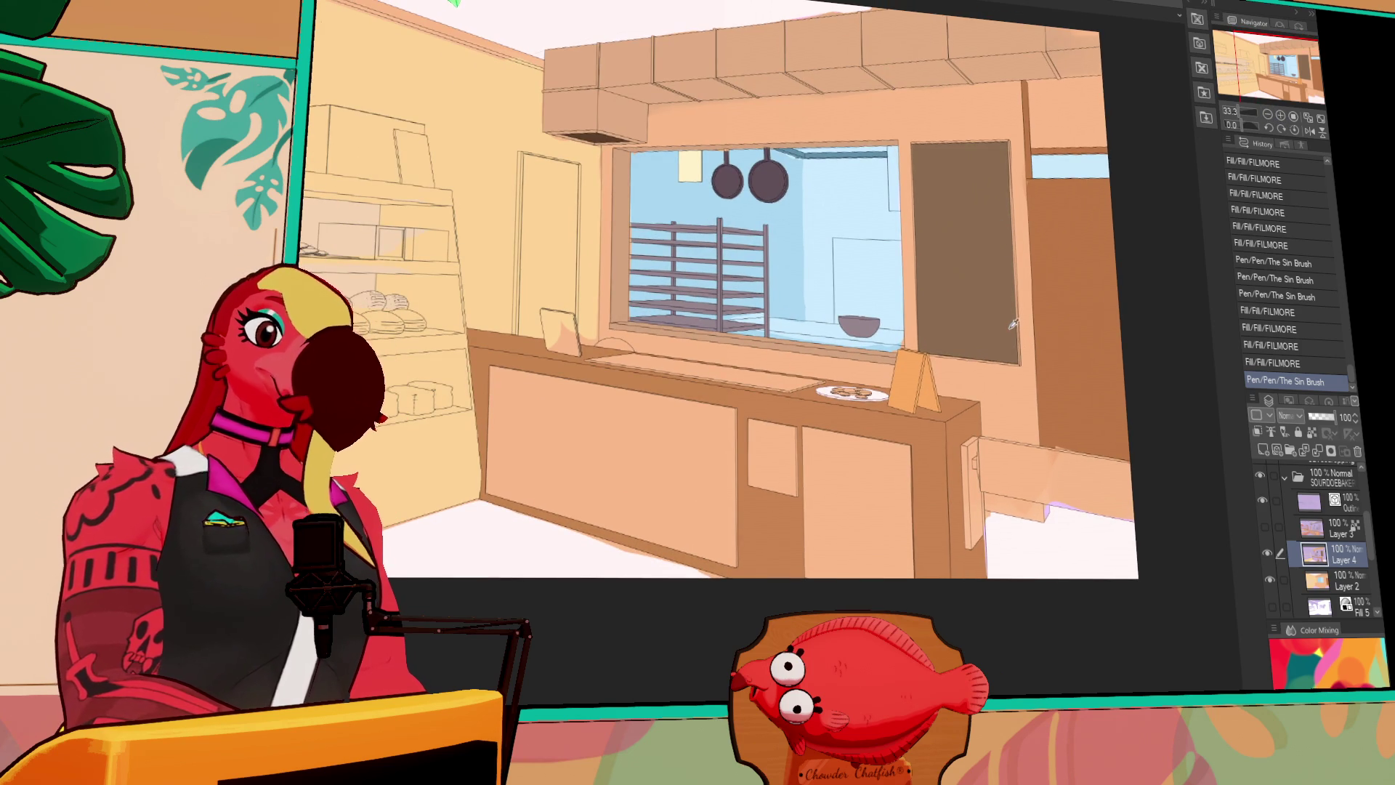
left_click_drag(837, 293, 965, 282)
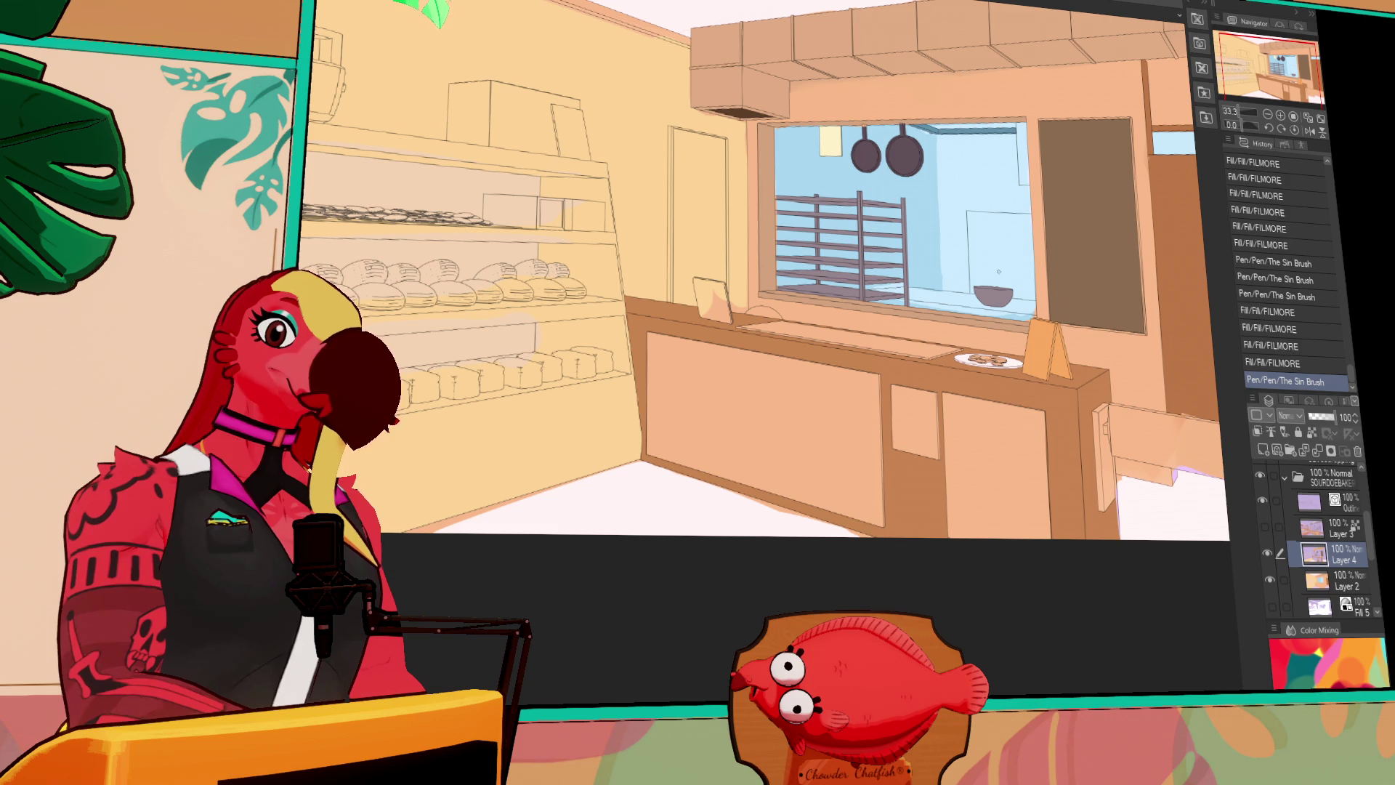
left_click(830, 408)
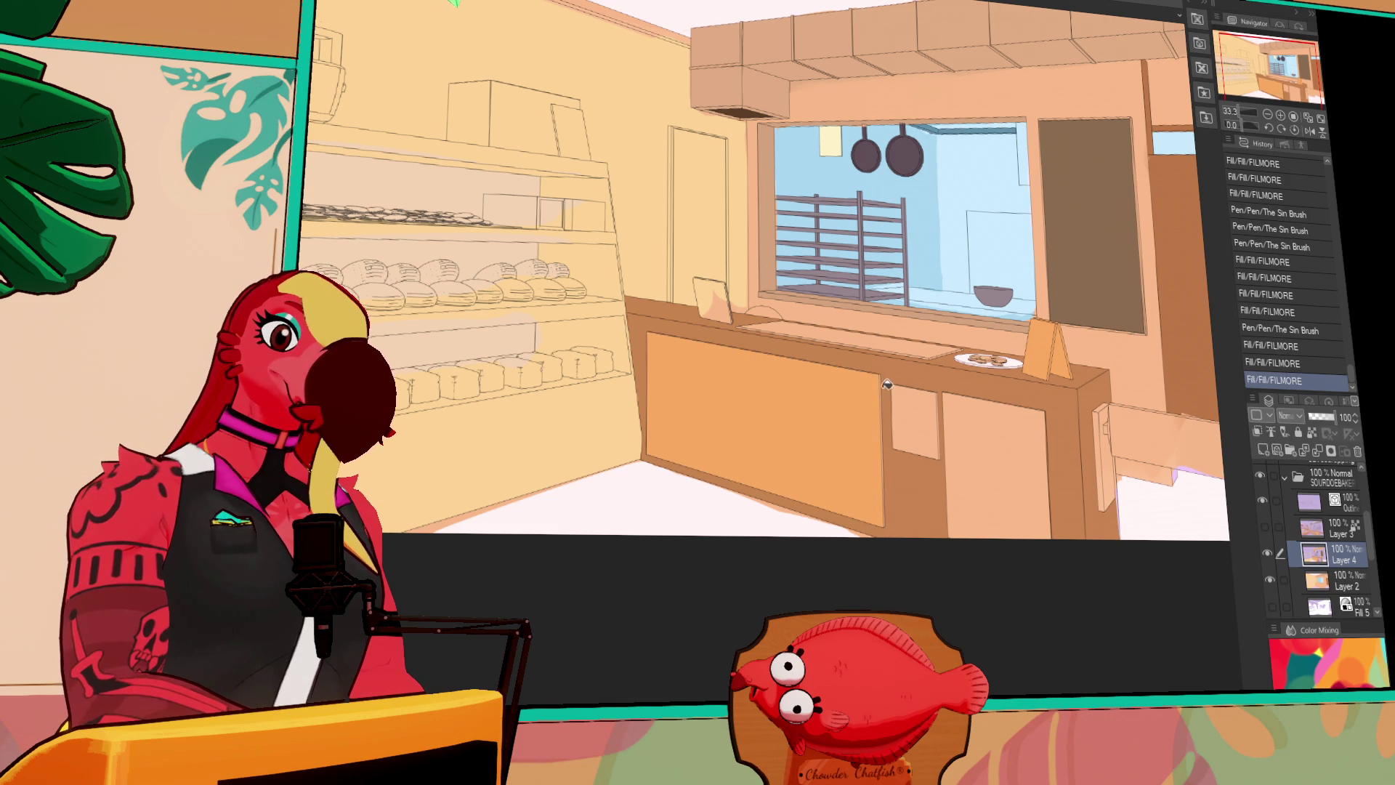
left_click_drag(890, 374, 885, 500)
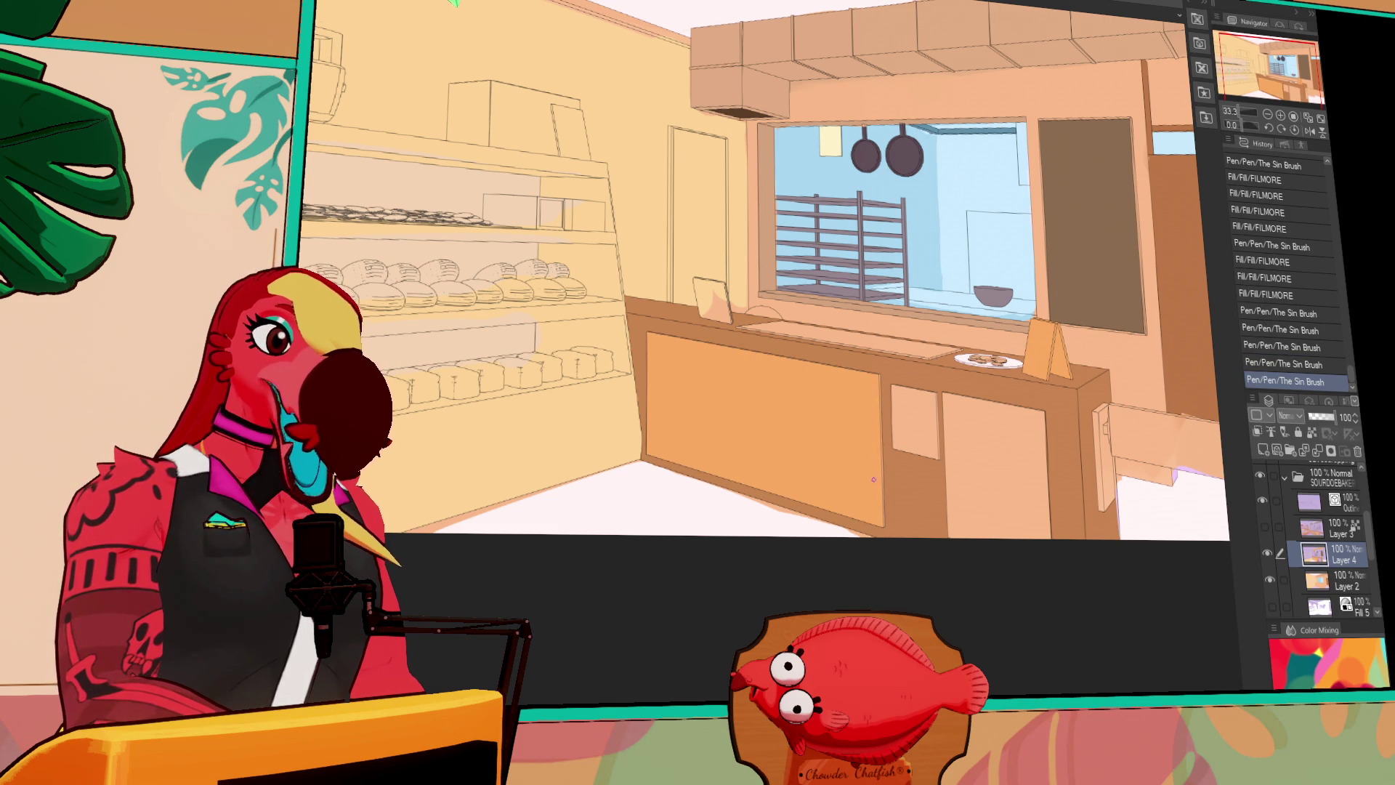
left_click(975, 434)
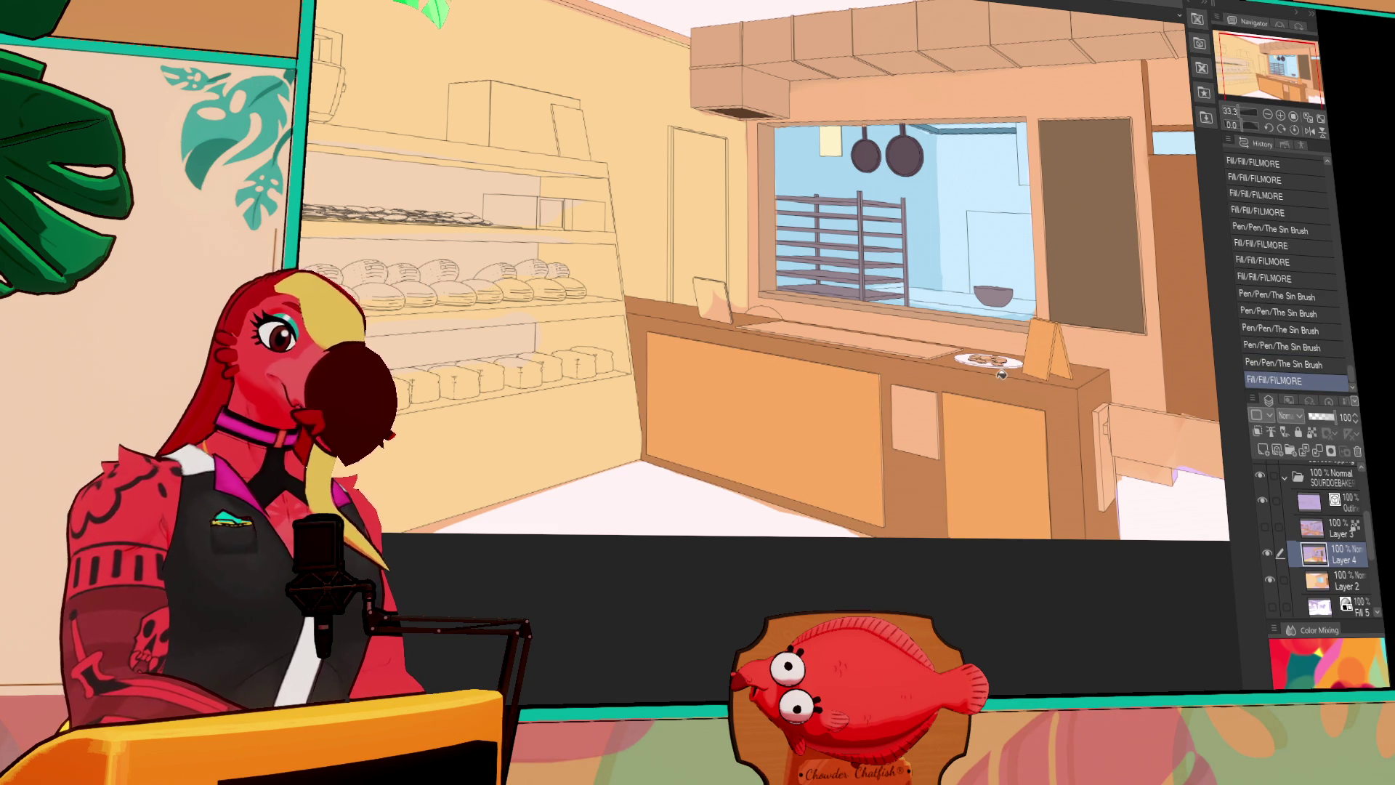
Make the small counter panel white, darken the narrow side strips, and reveal the painted layer
left_click(931, 418)
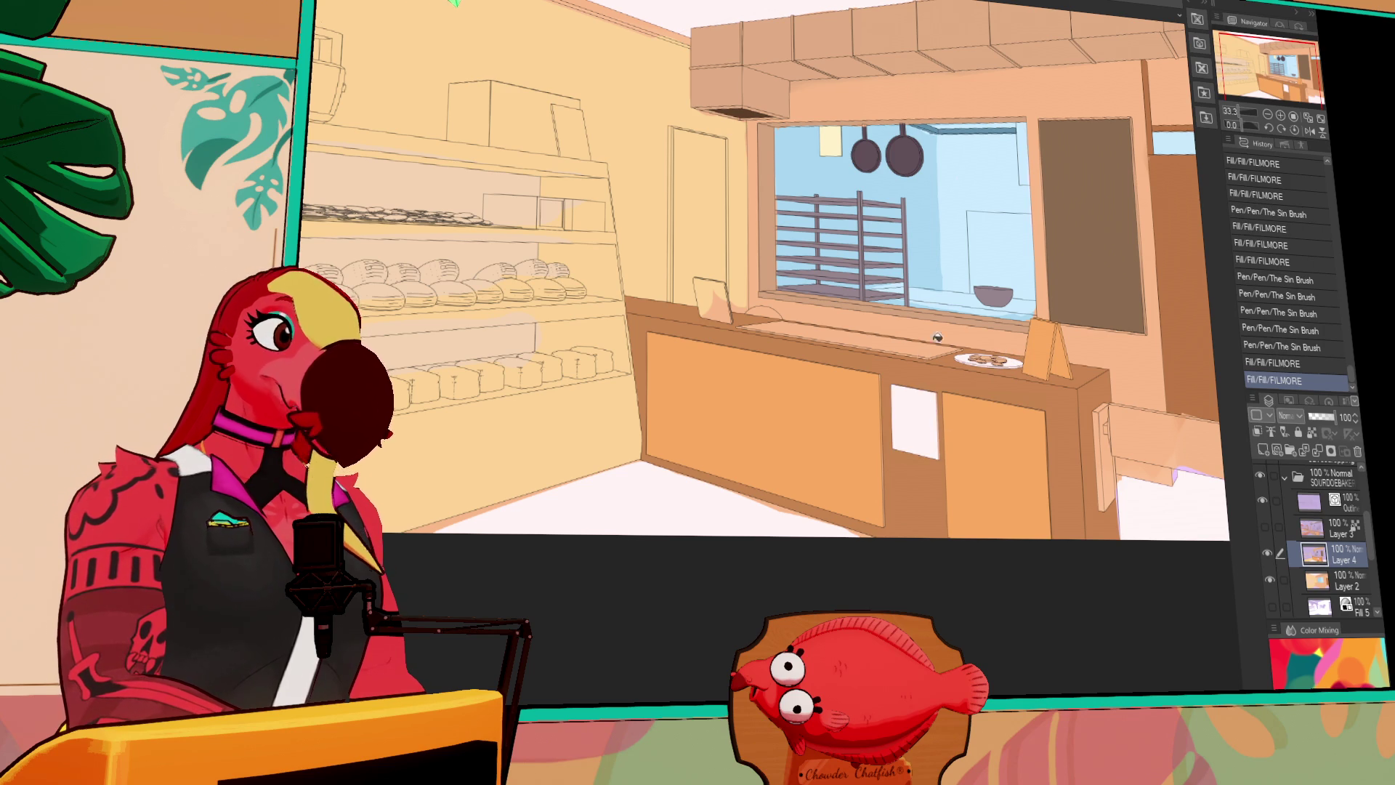
scroll(1170, 298, "up", 2)
left_click(1105, 472)
left_click(1102, 502)
left_click(1108, 493)
left_click(1104, 428)
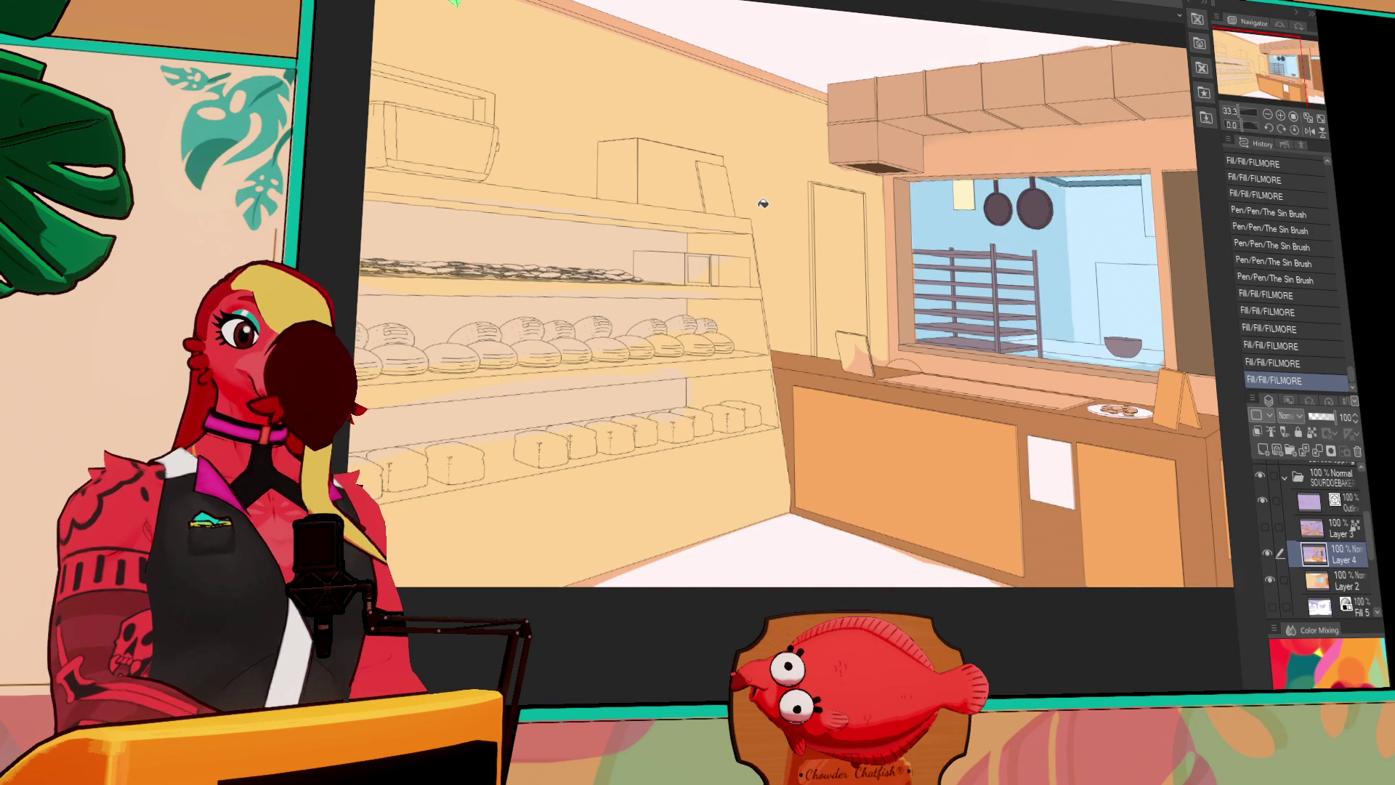
left_click(1268, 525)
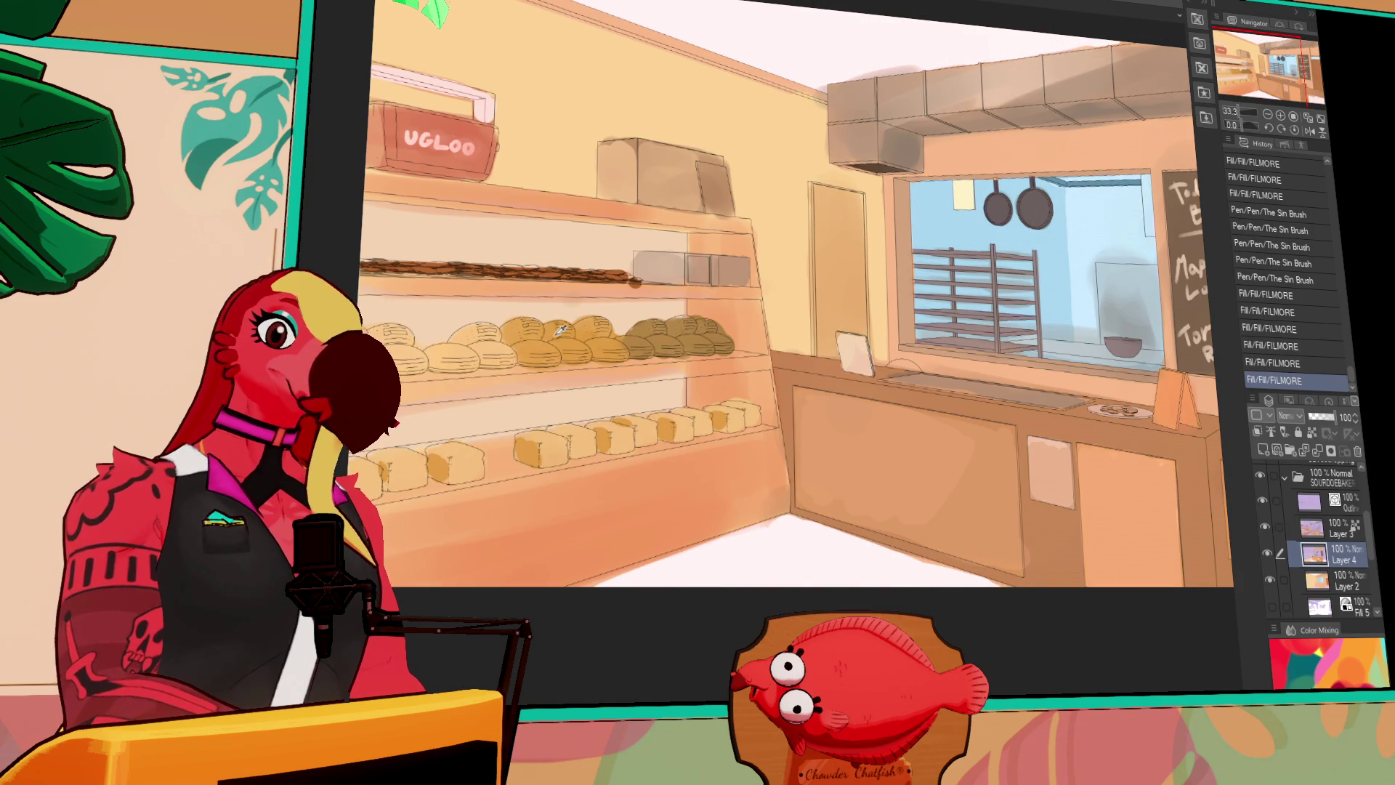
left_click(1268, 525)
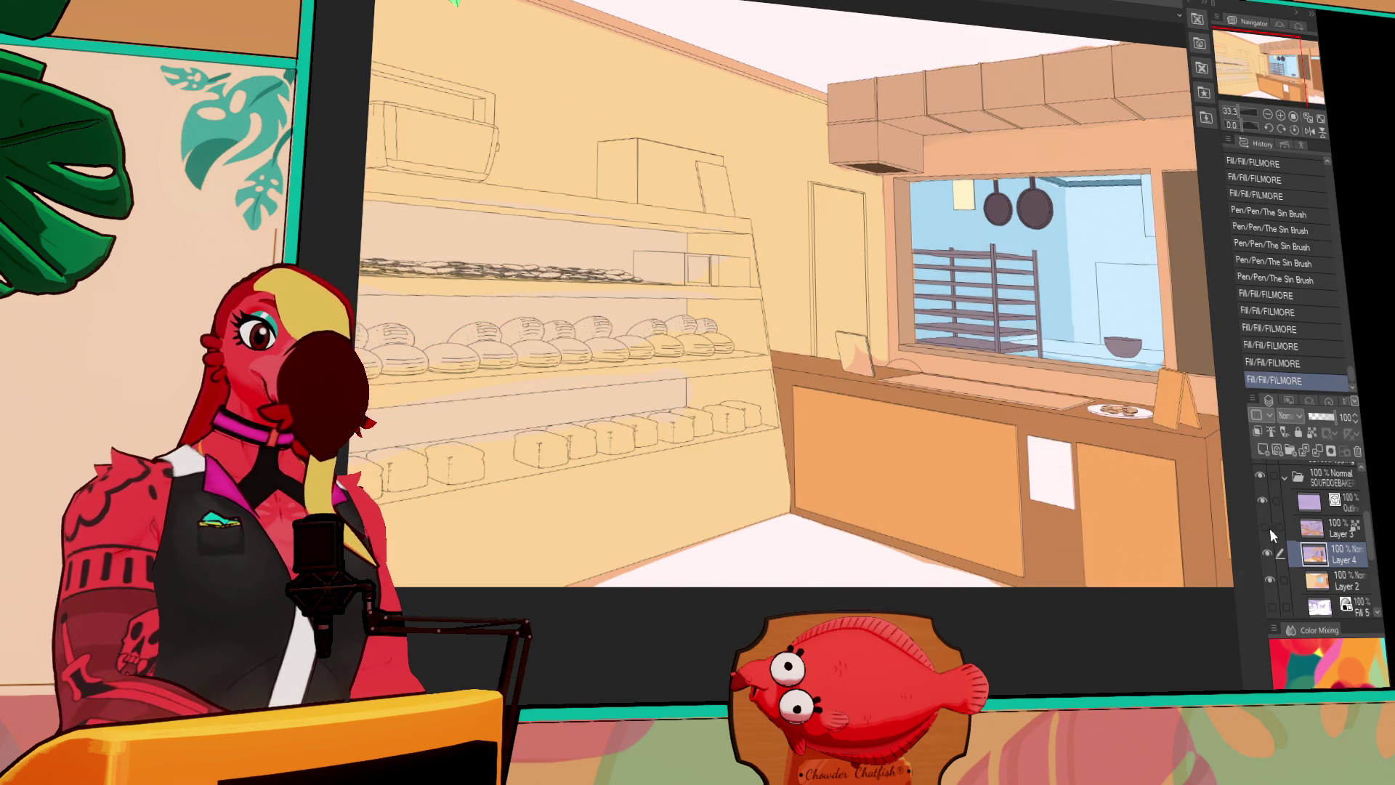
left_click_drag(1074, 578, 1098, 603)
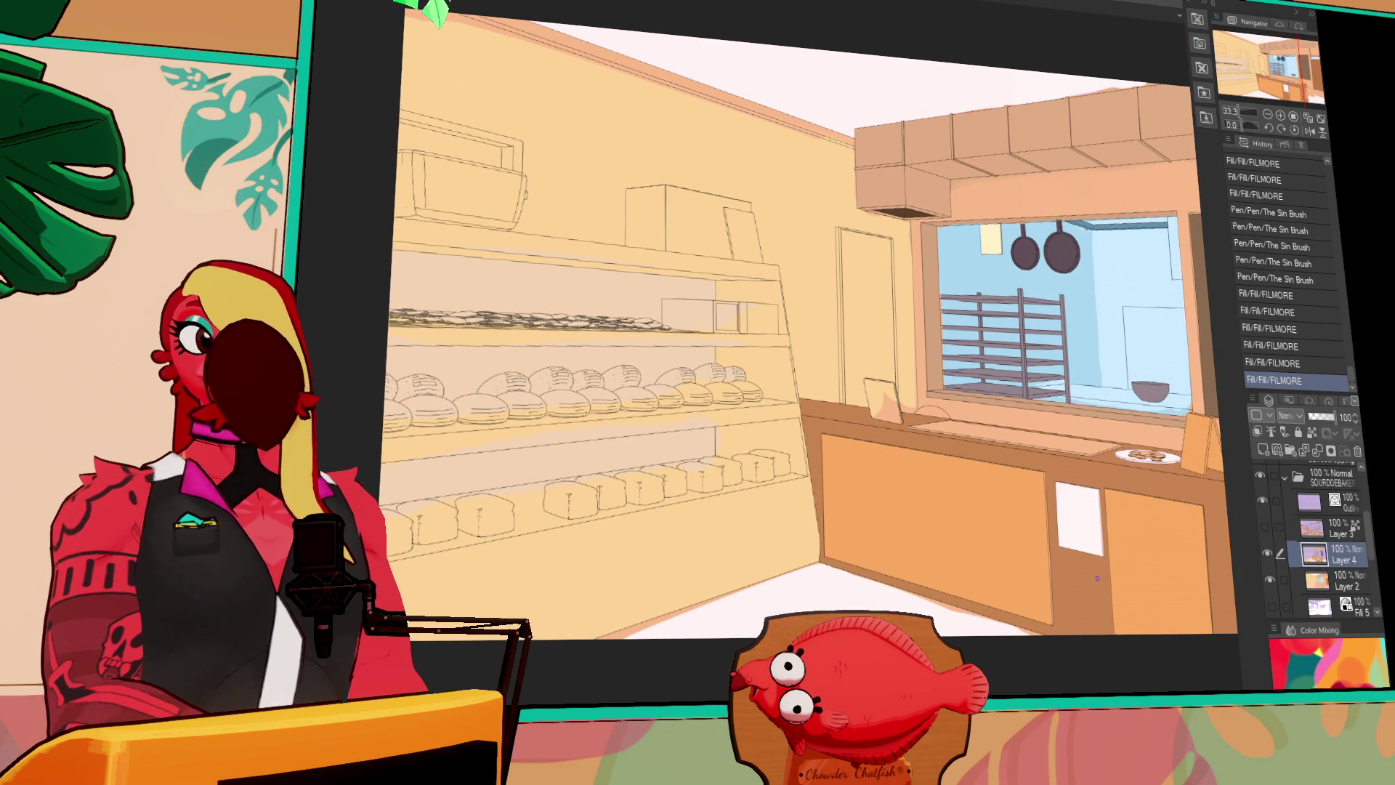
scroll(960, 299, "up", 1)
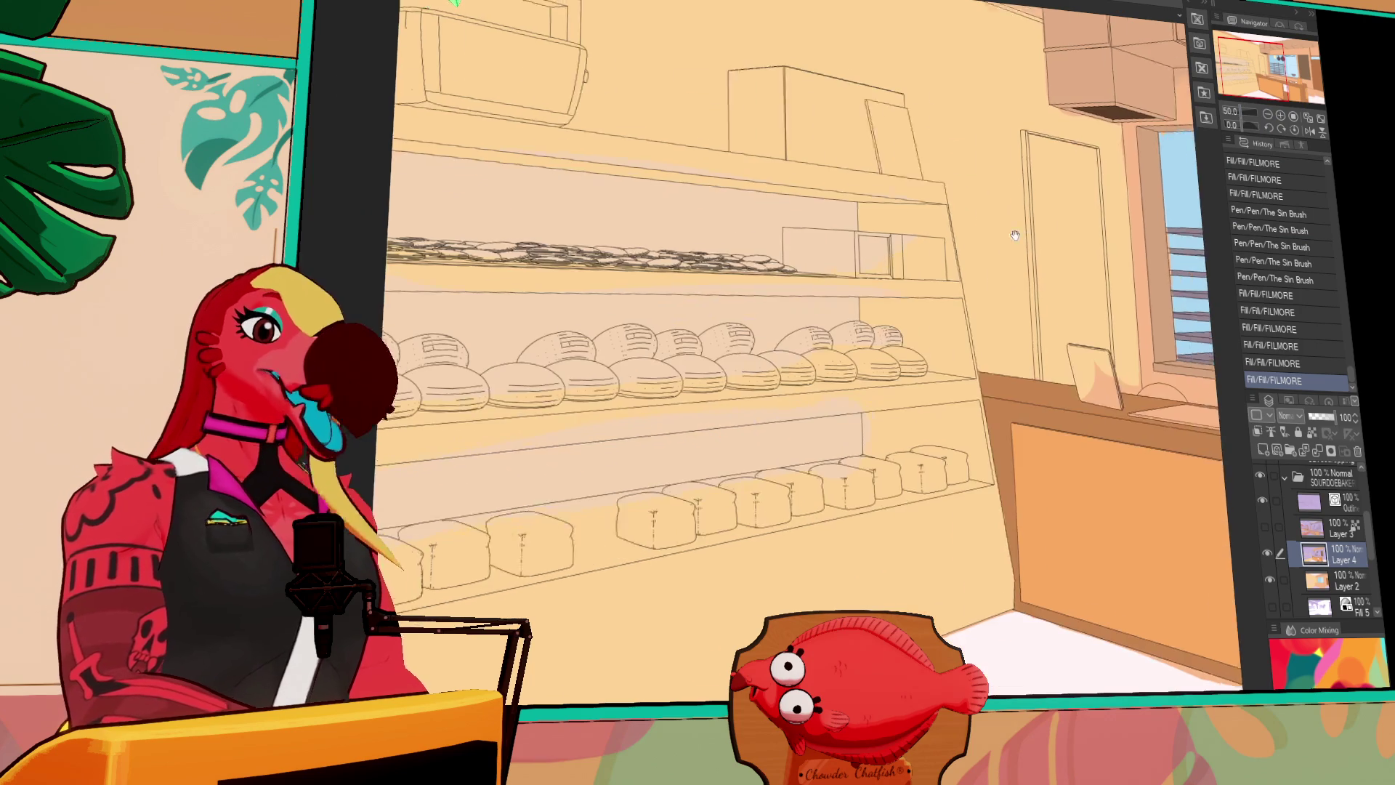
left_click_drag(928, 349, 949, 359)
key("ctrl+z")
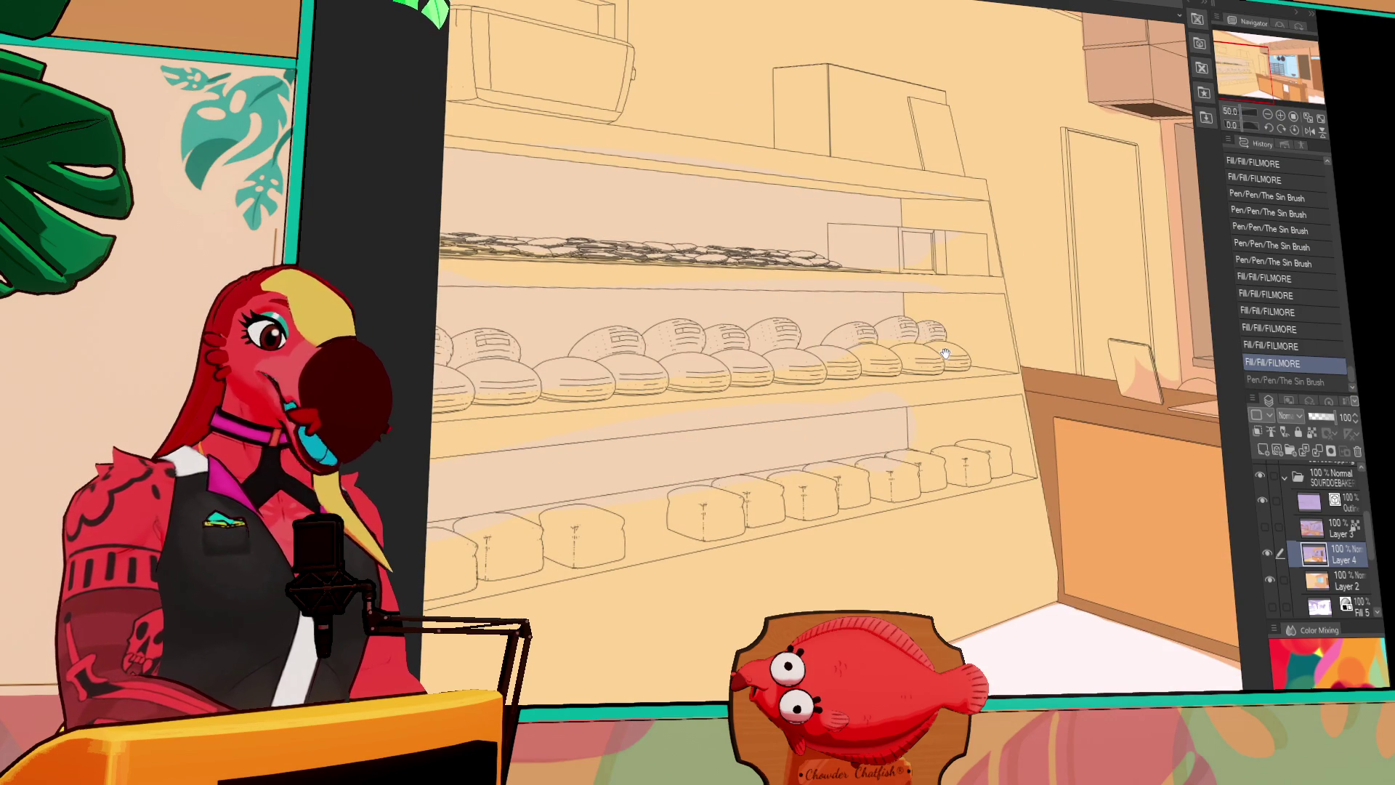
left_click(950, 344)
left_click(919, 357)
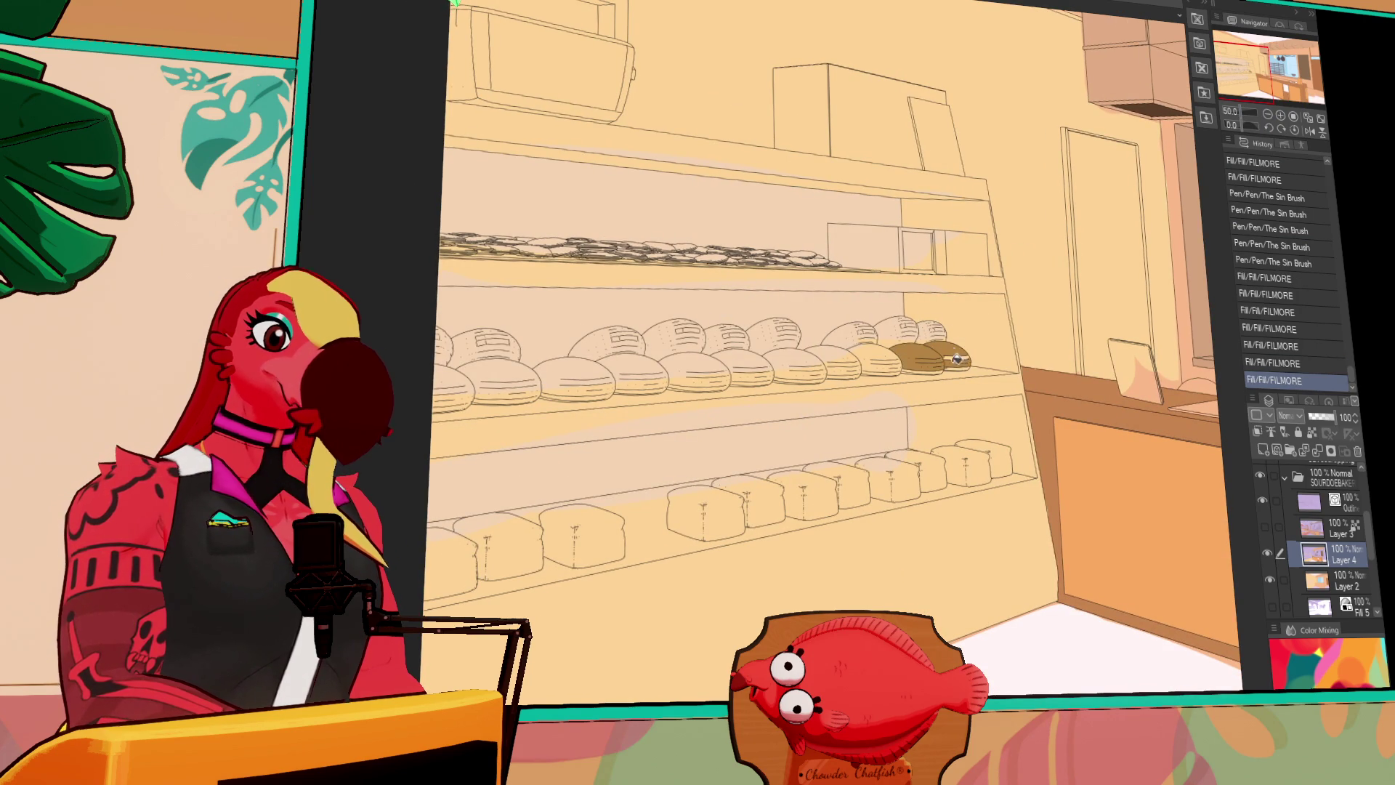
Undo the last fill, add a new colour layer, and set the Outline layer as reference
key("ctrl+z")
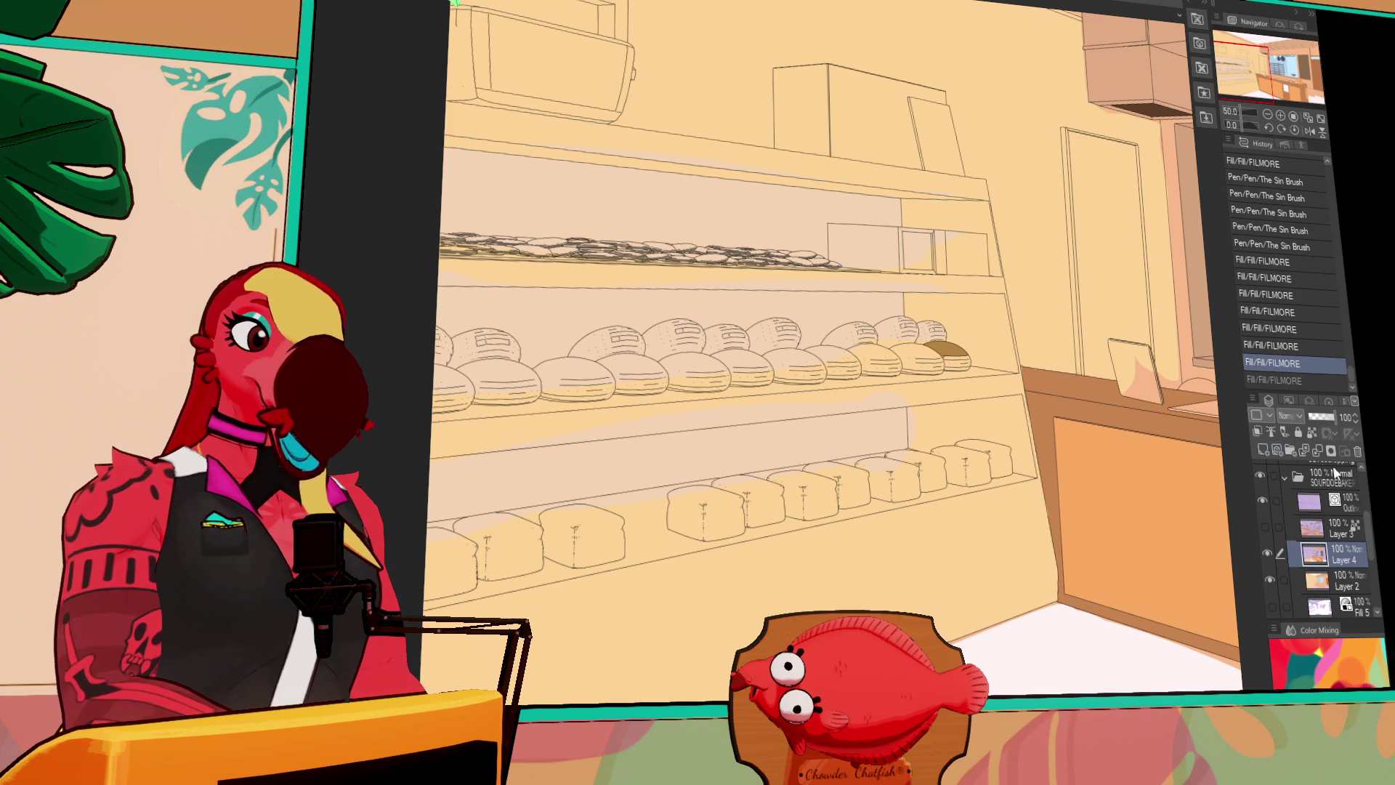
left_click(1263, 451)
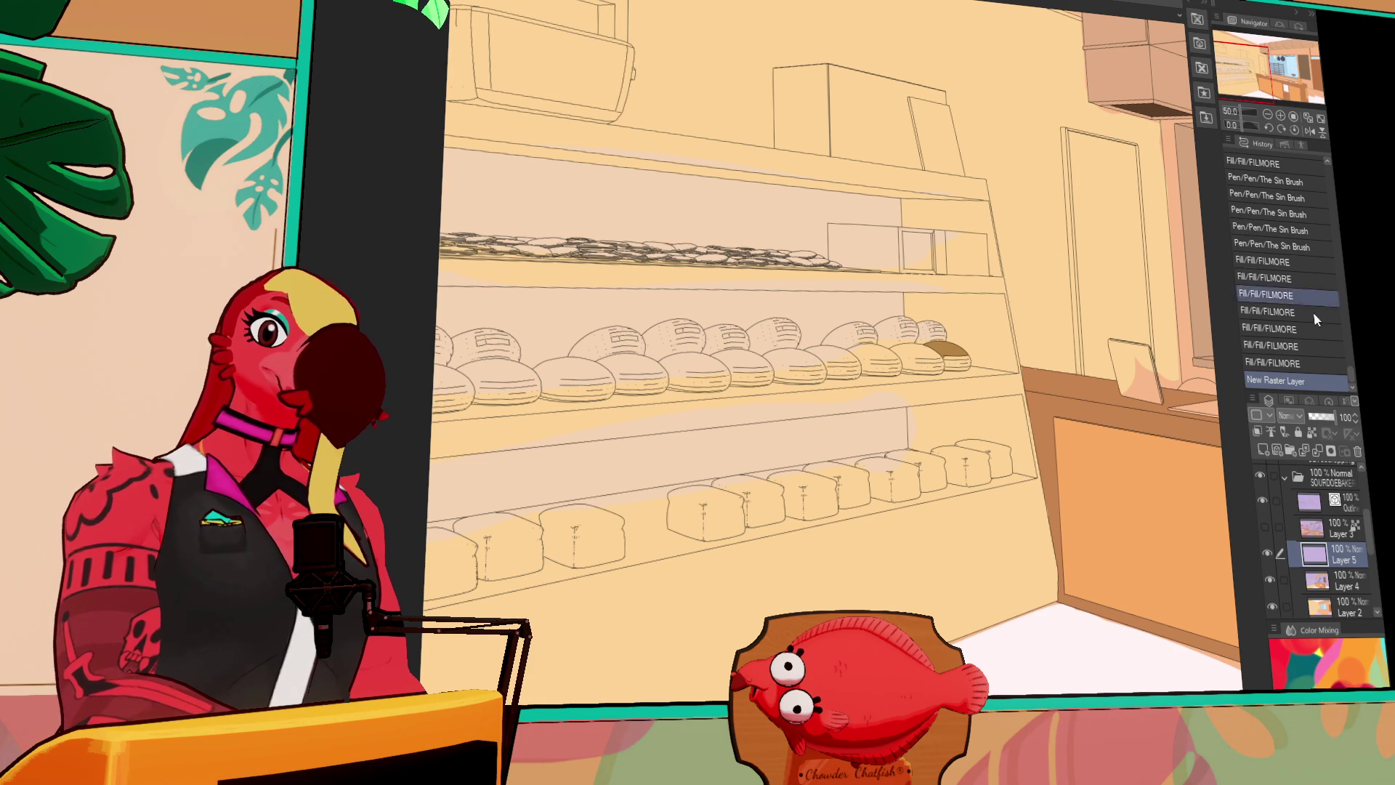
left_click(1310, 501)
left_click(1272, 431)
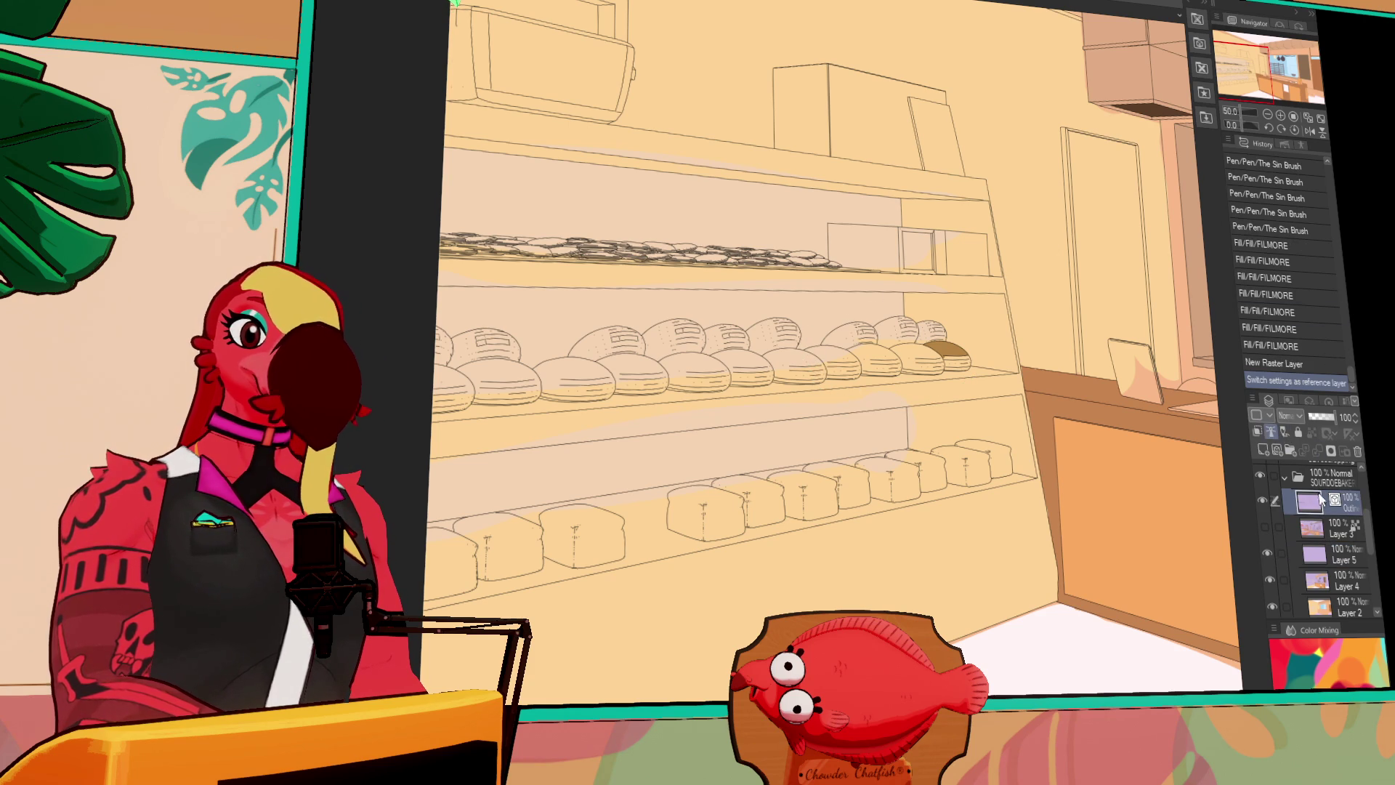
left_click(1314, 554)
Lasso-fill the right-hand middle-shelf loaves brown, then add an empty layer and show the painted layer
mouse_move(938, 294)
left_mouse_down()
mouse_move(959, 311)
mouse_move(814, 401)
mouse_move(945, 280)
left_mouse_up()
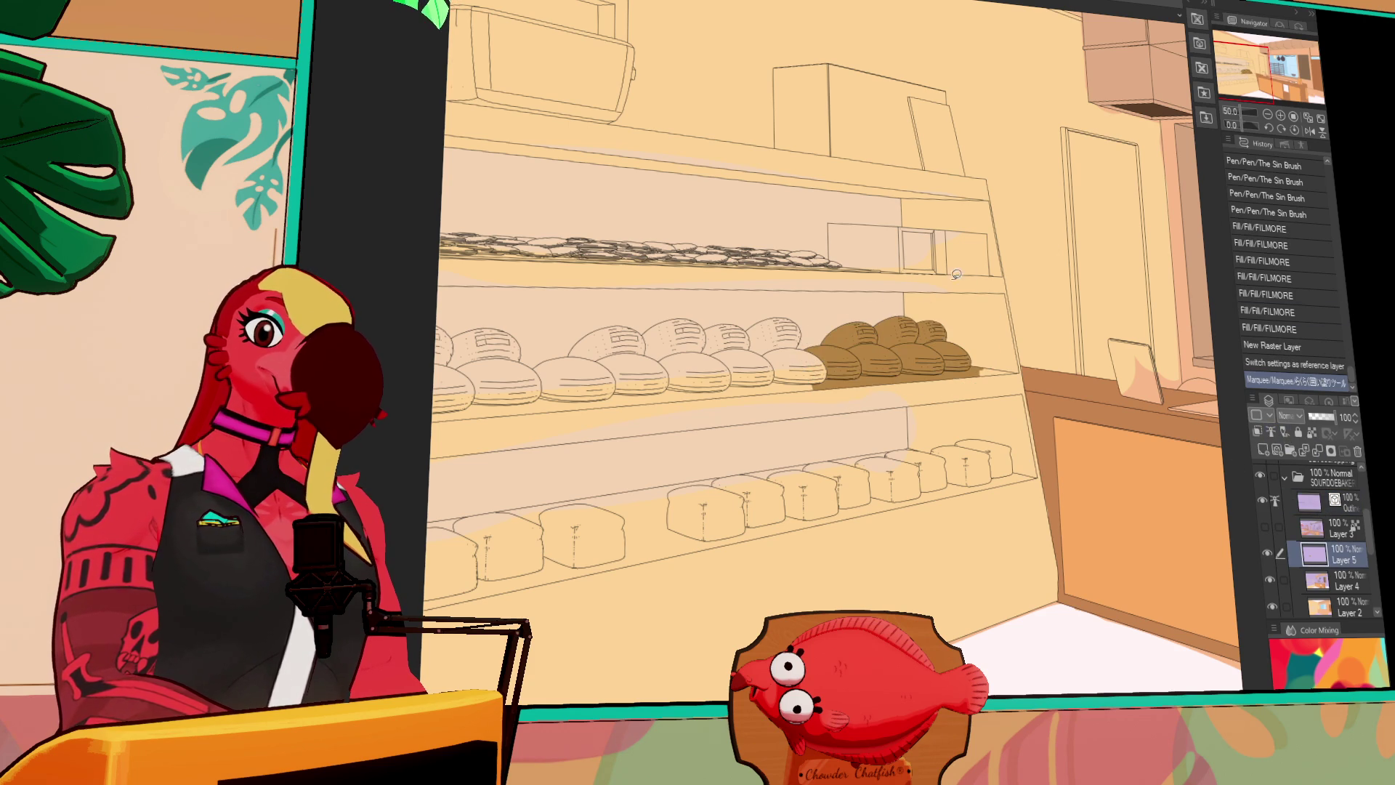
key("ctrl+z")
mouse_move(821, 382)
left_mouse_down()
mouse_move(798, 345)
mouse_move(981, 367)
mouse_move(836, 390)
left_mouse_up()
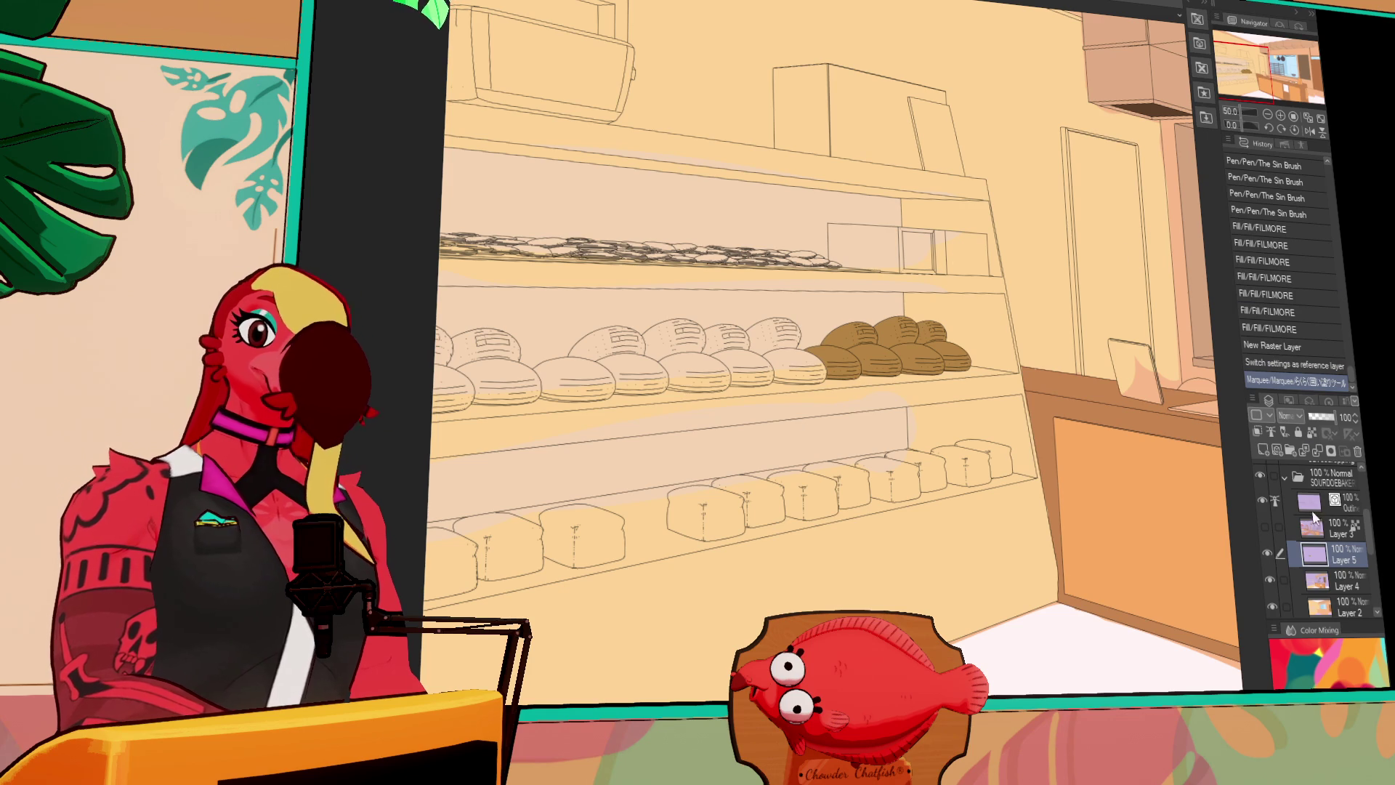
left_click(1263, 449)
left_click(1268, 523)
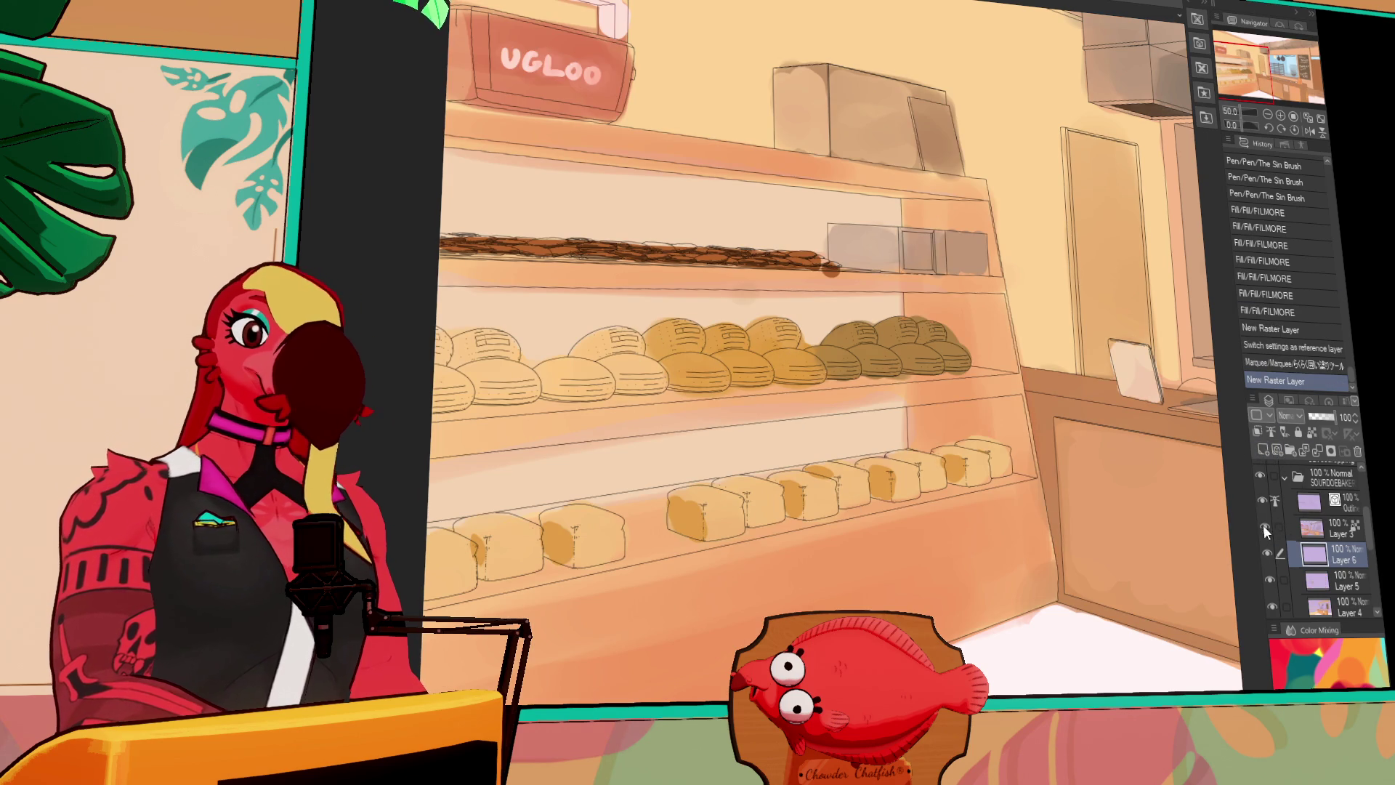
left_click(1265, 527)
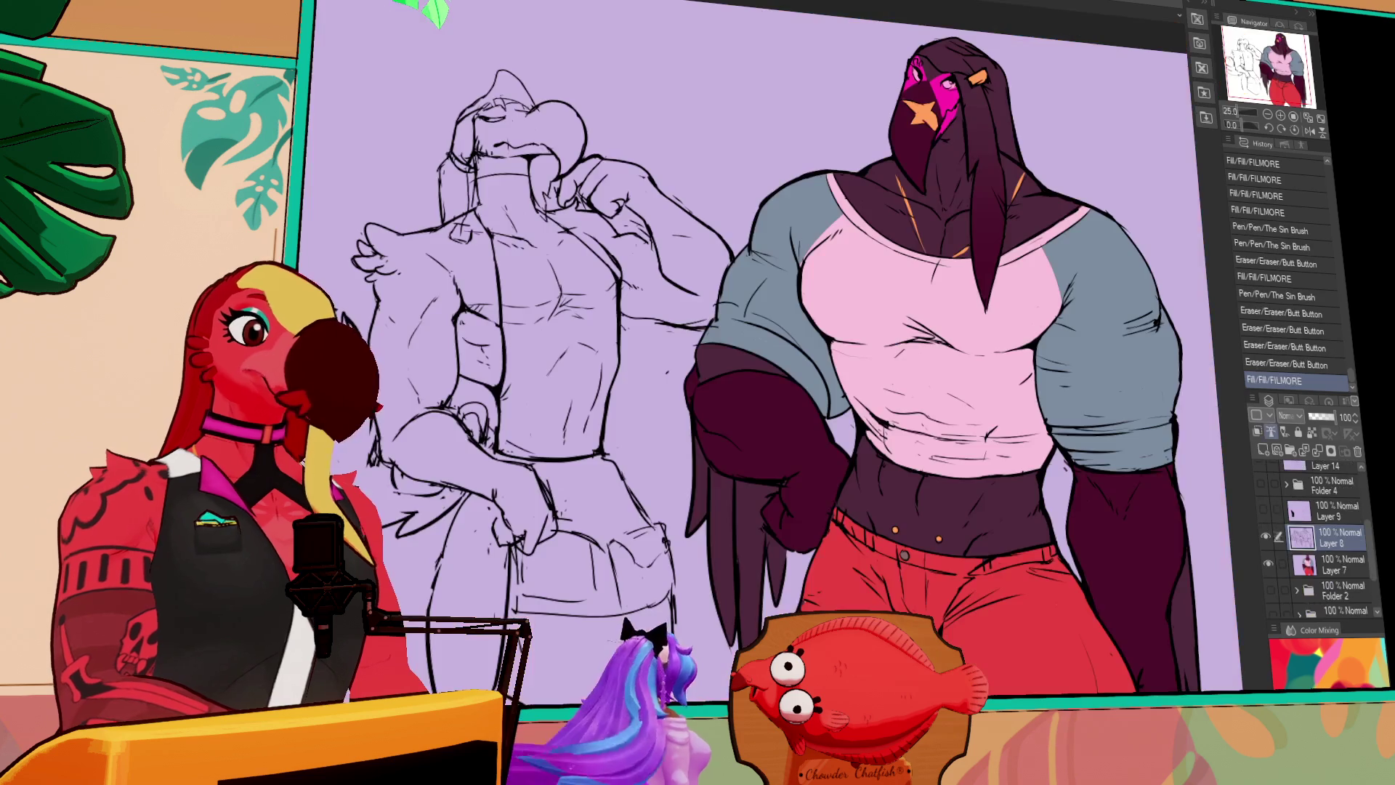
scroll(683, 55, "down", 1)
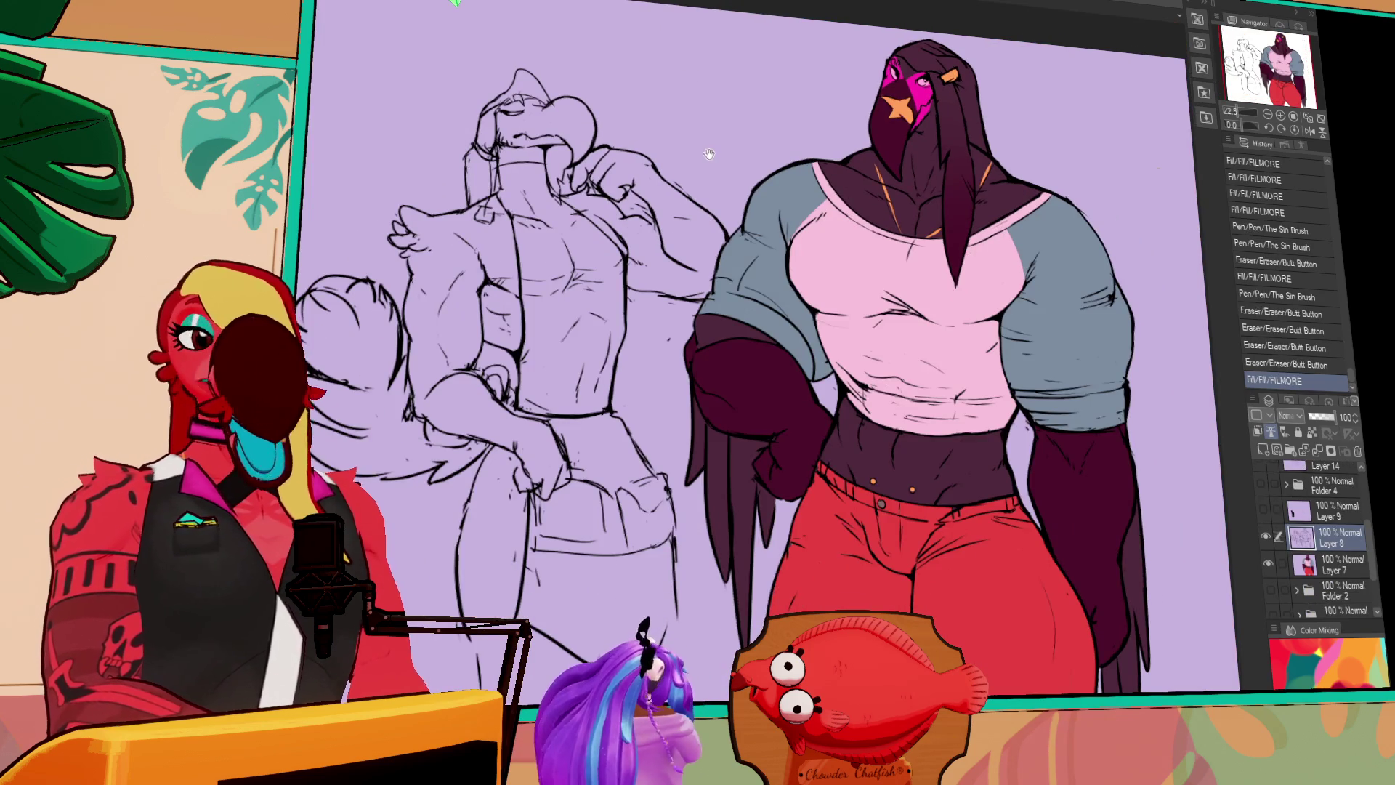
scroll(701, 155, "up", 2)
scroll(697, 165, "down", 2)
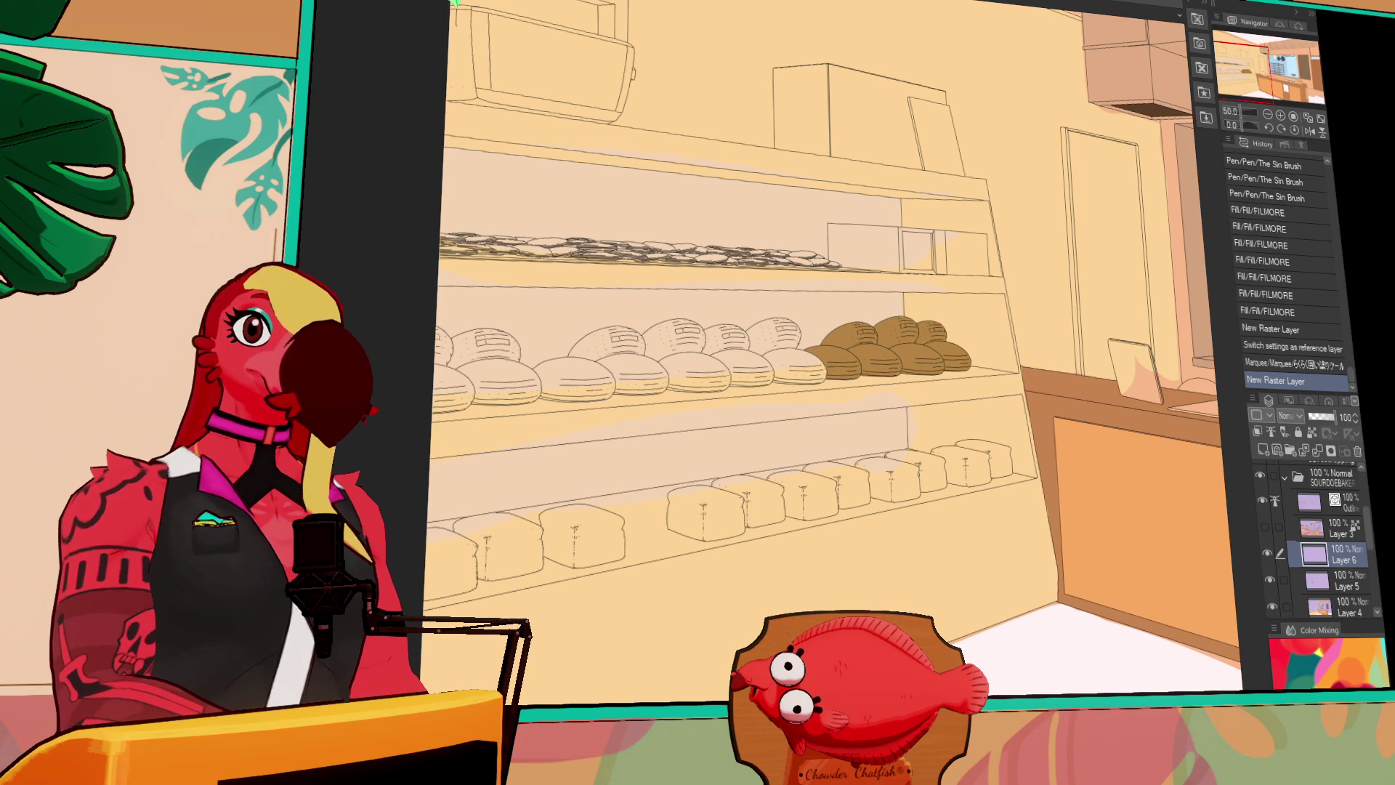
Lasso-fill the middle loaves on the middle shelf in tan
mouse_move(818, 303)
left_mouse_down()
mouse_move(828, 388)
mouse_move(643, 407)
mouse_move(658, 306)
mouse_move(785, 301)
left_mouse_up()
key("ctrl+z")
mouse_move(835, 375)
left_mouse_down()
mouse_move(709, 397)
mouse_move(625, 331)
mouse_move(816, 302)
left_mouse_up()
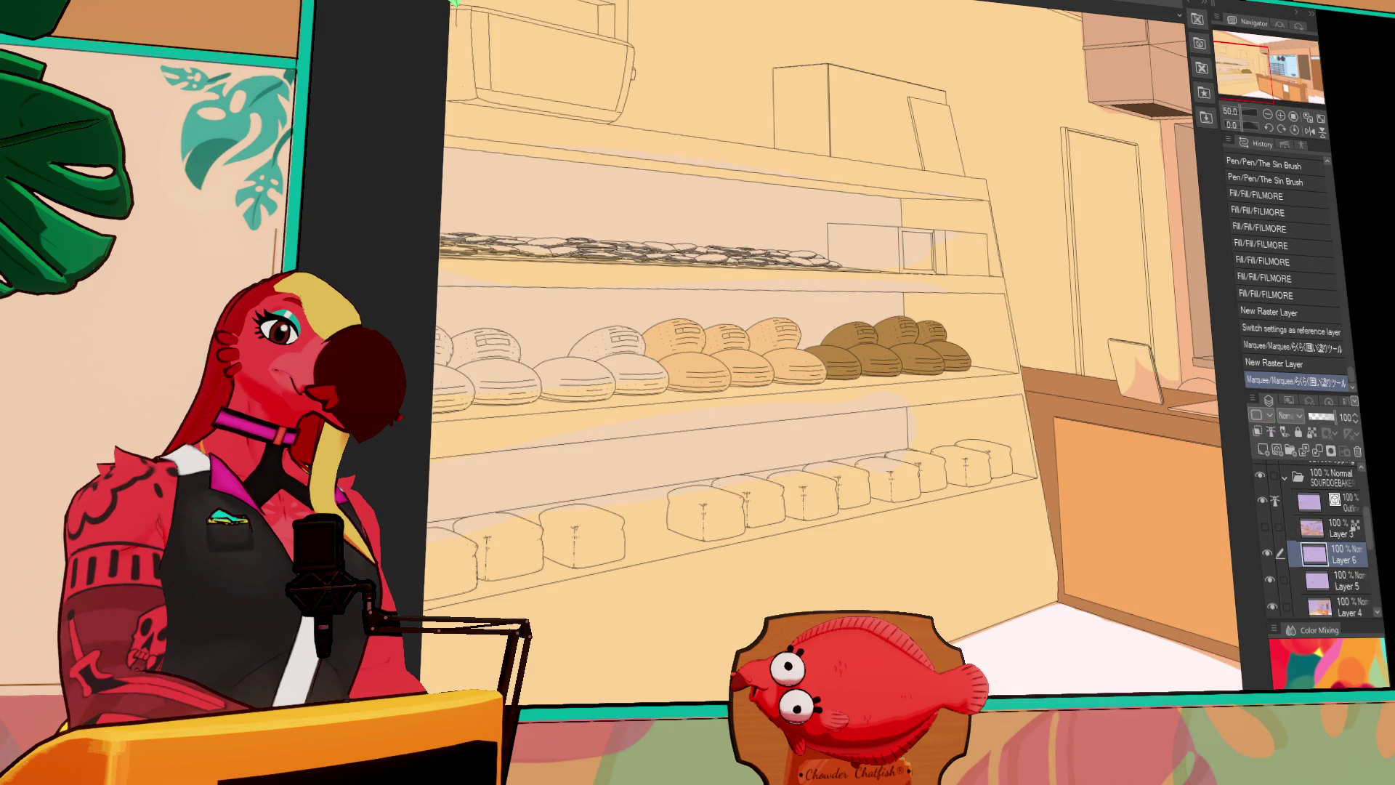
left_click(1265, 527)
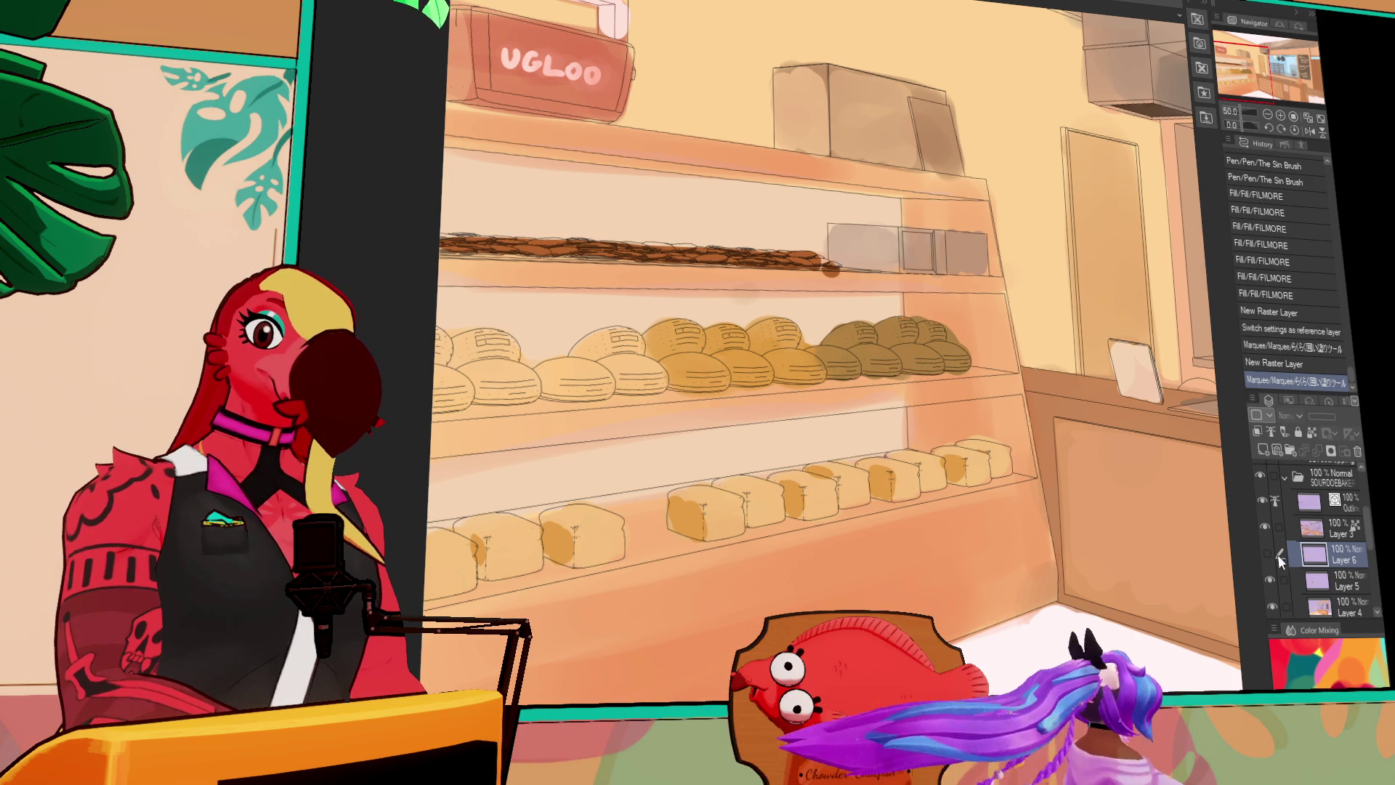
left_click(1263, 527)
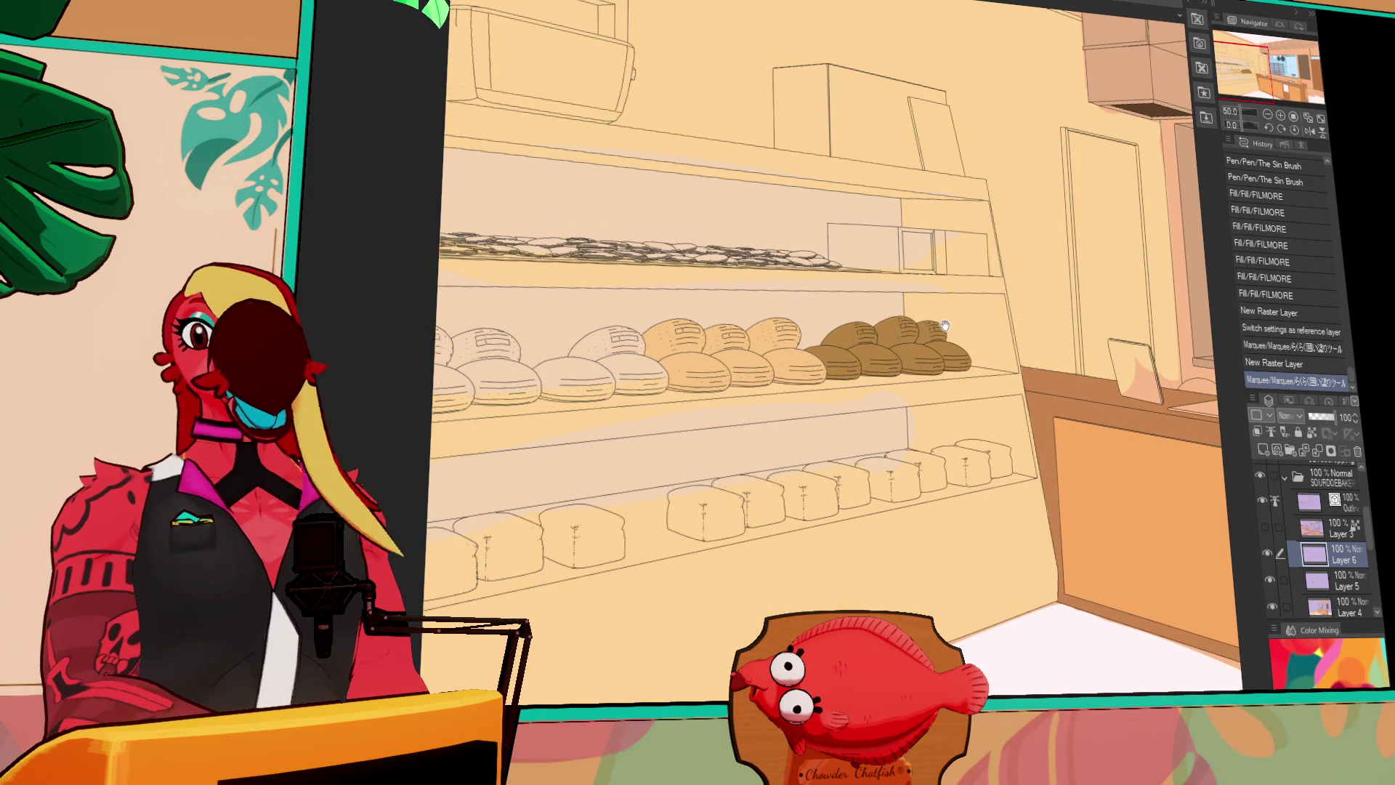
Merge the loaf colours down and fill the white left-side loaves golden orange on a new layer
left_click_drag(757, 314, 782, 320)
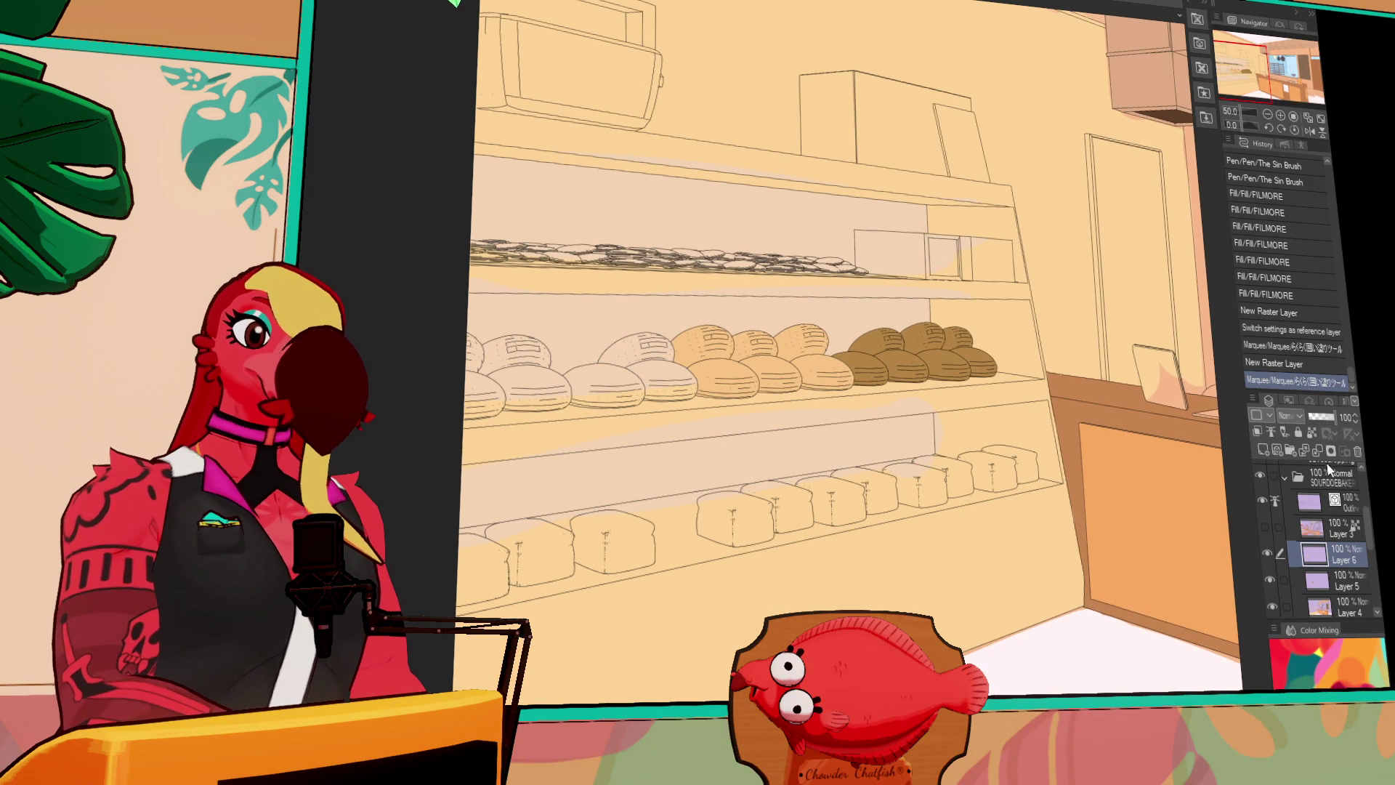
key("ctrl+e")
left_click(1264, 450)
mouse_move(667, 311)
left_mouse_down()
mouse_move(698, 371)
mouse_move(563, 411)
mouse_move(458, 309)
mouse_move(665, 314)
left_mouse_up()
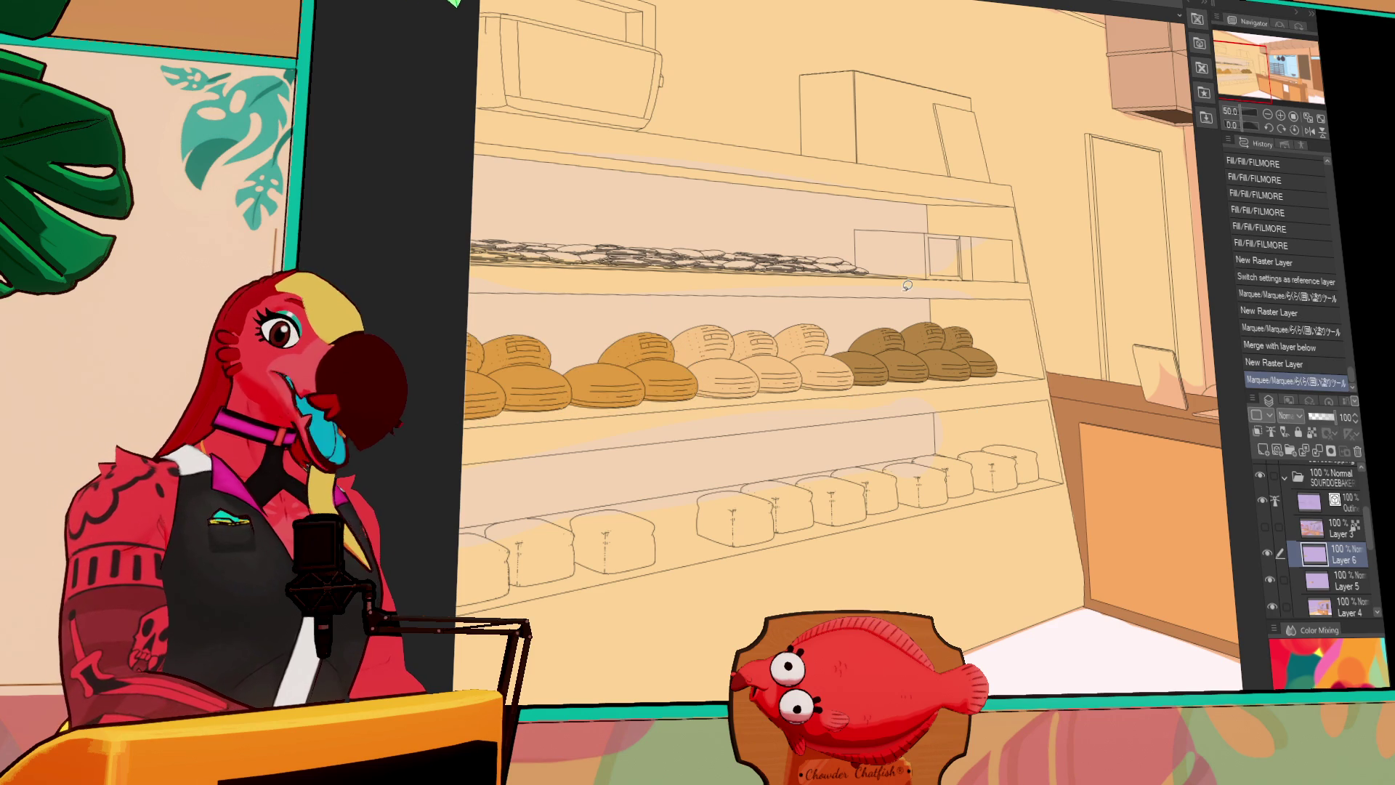
Lasso-fill the right-hand bottom-shelf loaves gold and clear an auto-selected loaf area
scroll(1078, 254, "down", 2)
scroll(1092, 271, "down", 3)
mouse_move(1005, 331)
left_mouse_down()
mouse_move(1035, 373)
mouse_move(895, 424)
mouse_move(716, 459)
mouse_move(683, 388)
mouse_move(774, 358)
mouse_move(790, 381)
mouse_move(877, 340)
mouse_move(874, 367)
mouse_move(993, 321)
left_mouse_up()
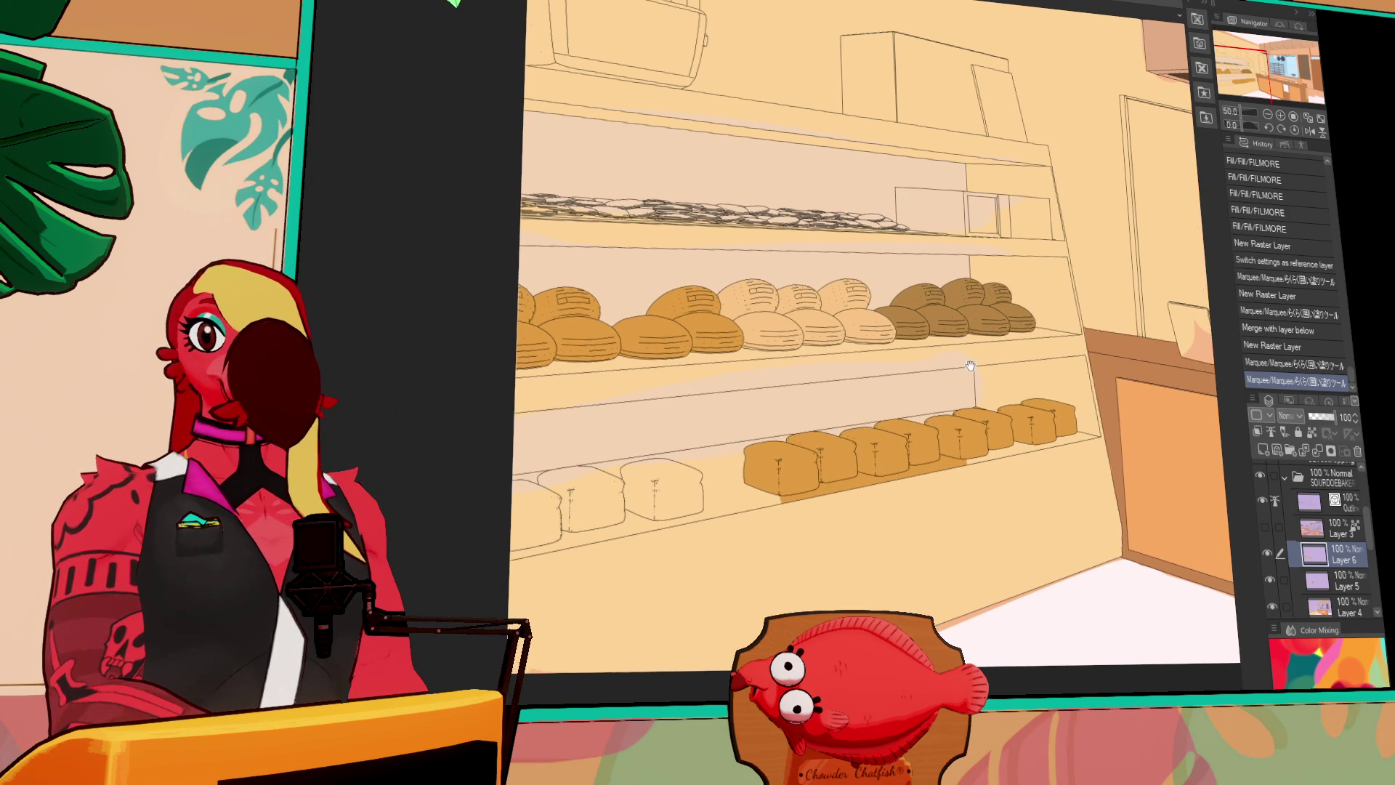
left_click_drag(1002, 364, 1053, 328)
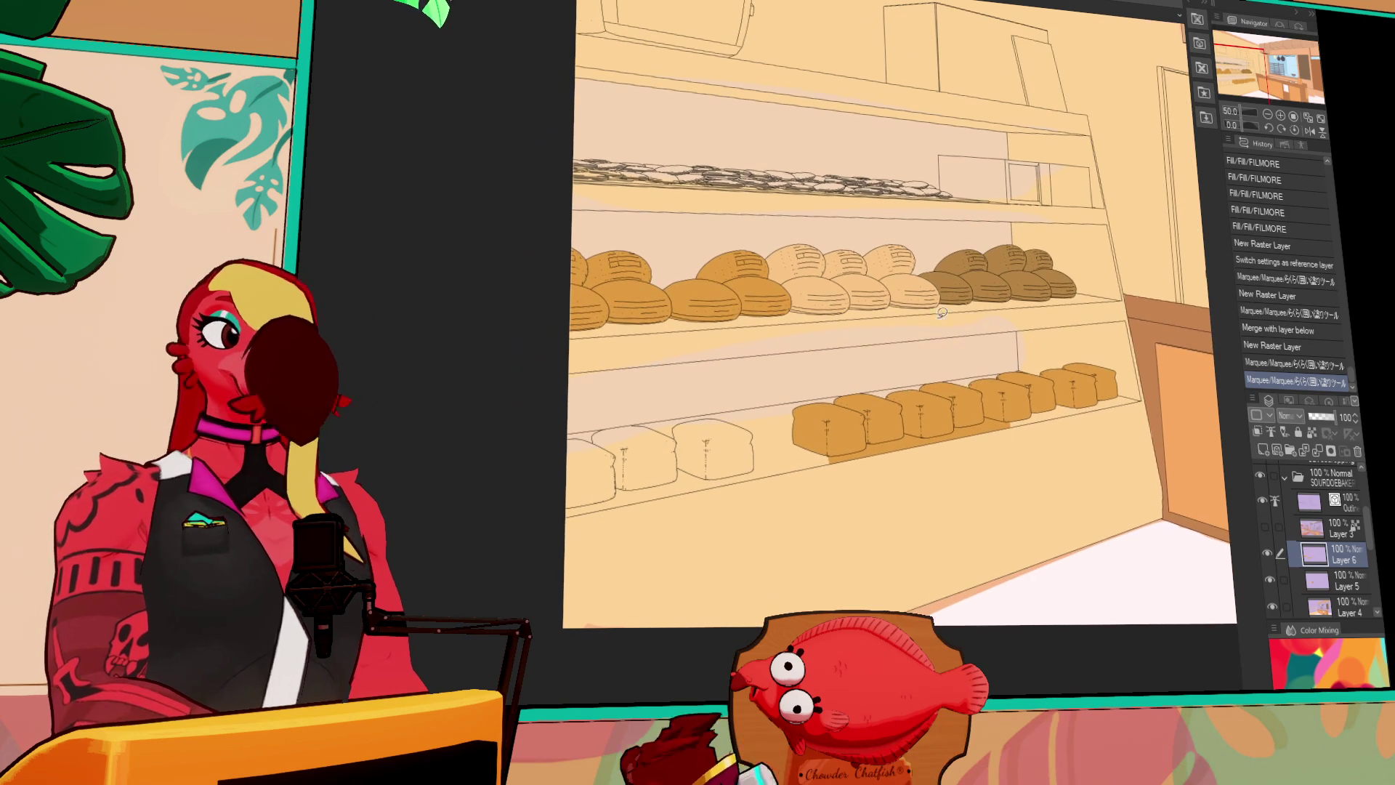
left_click(782, 318)
key("Delete")
key("ctrl+z")
key("ctrl+z")
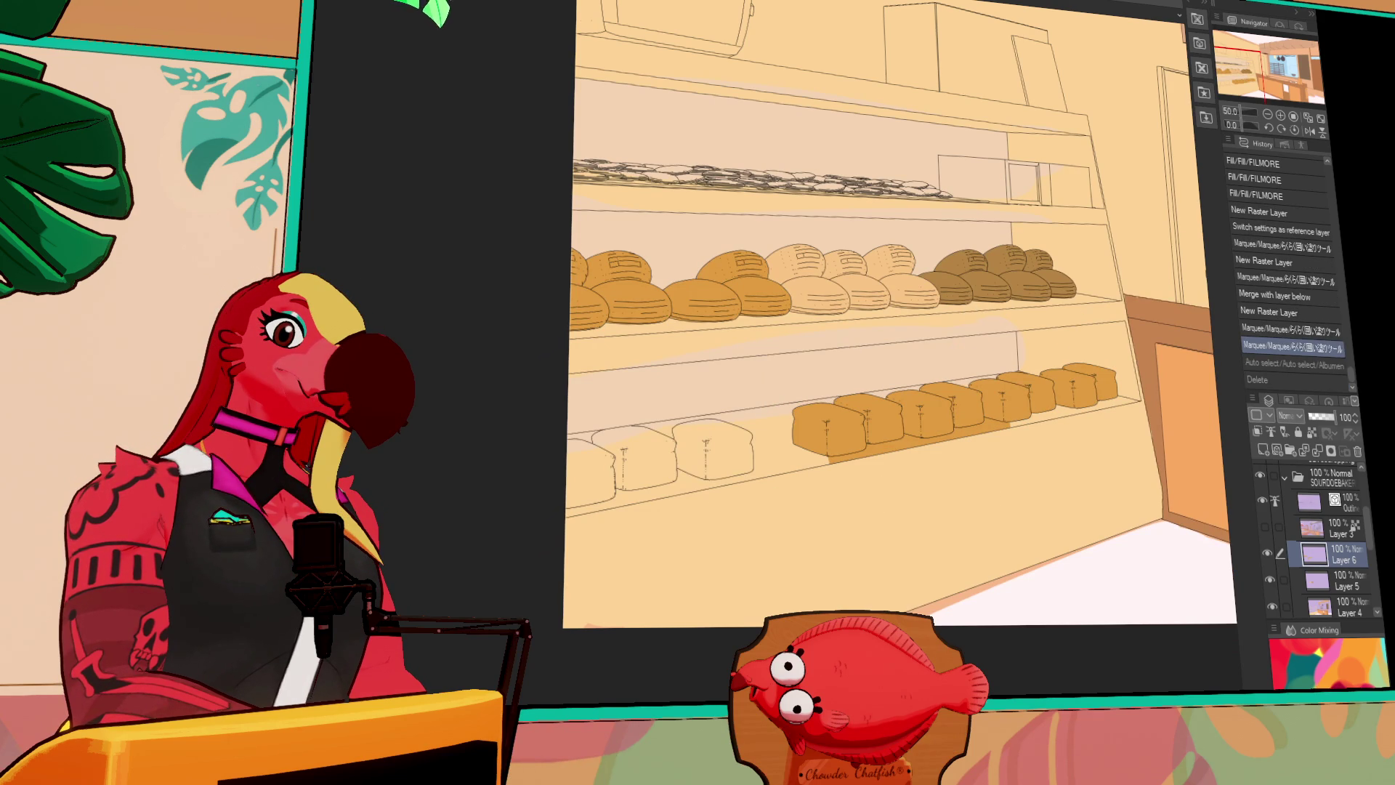
key("ctrl+y")
key("ctrl+y")
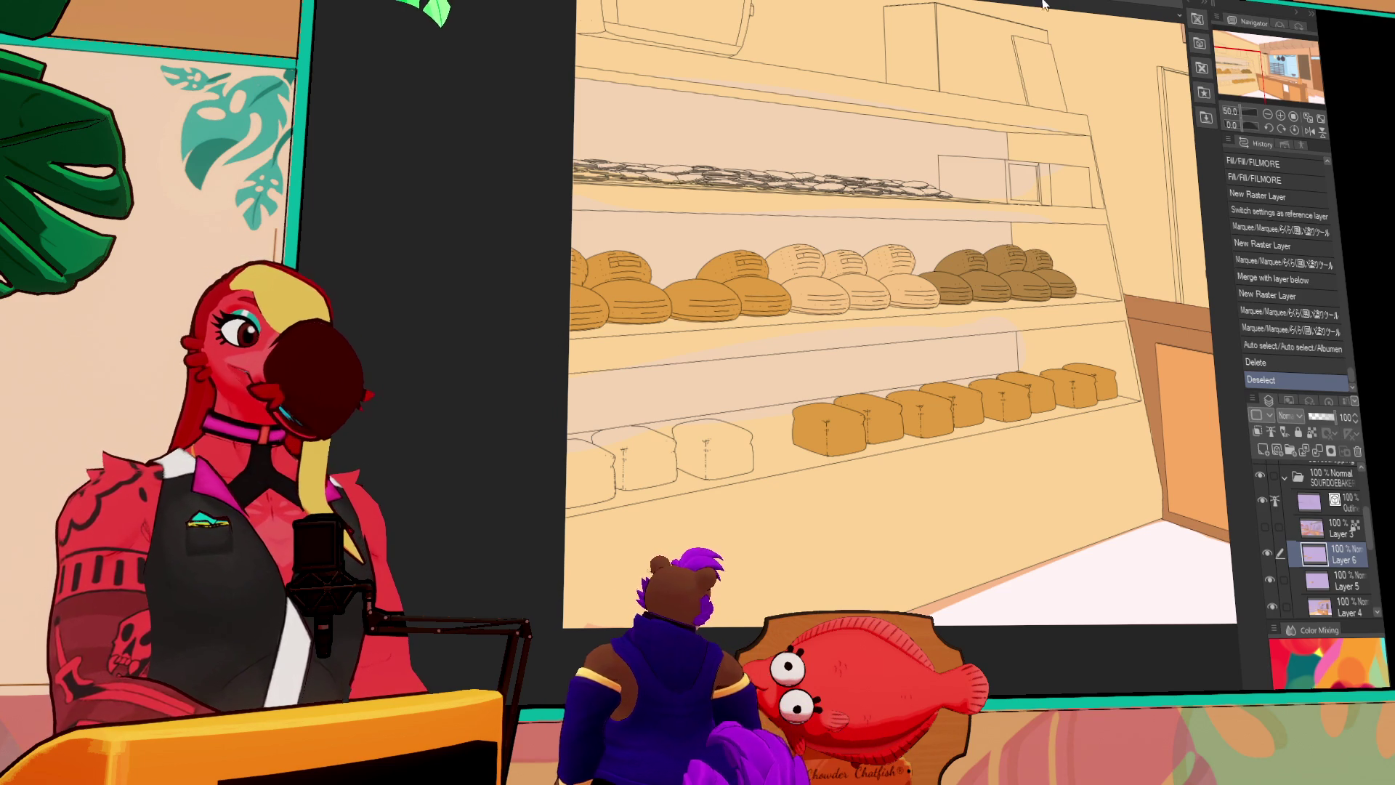
Clear the stray colour-based selection on the dark loaves
left_click(1021, 283)
left_click(1022, 284)
key("ctrl+d")
left_click(1024, 276)
key("ctrl+z")
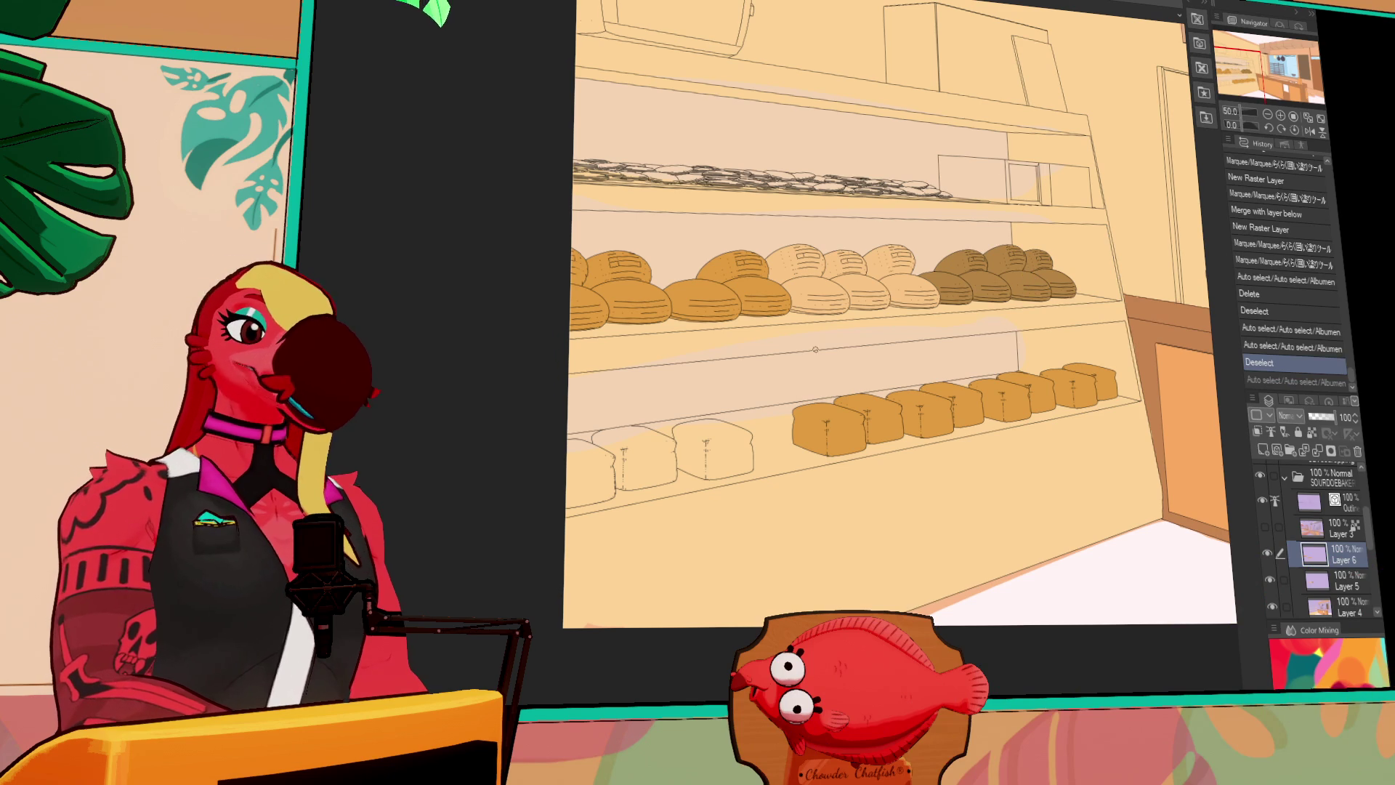
Lasso-fill the left middle-shelf loaf and the pale bottom-shelf loaves brown
mouse_move(591, 431)
left_mouse_down()
mouse_move(549, 525)
mouse_move(789, 438)
mouse_move(689, 402)
mouse_move(611, 430)
left_mouse_up()
left_click_drag(761, 411, 779, 383)
mouse_move(700, 364)
left_mouse_down()
mouse_move(718, 385)
mouse_move(639, 465)
mouse_move(609, 399)
mouse_move(676, 389)
mouse_move(564, 446)
mouse_move(615, 390)
left_mouse_up()
mouse_move(712, 455)
left_mouse_down()
mouse_move(783, 359)
mouse_move(779, 447)
left_mouse_up()
left_click_drag(1183, 227, 1149, 220)
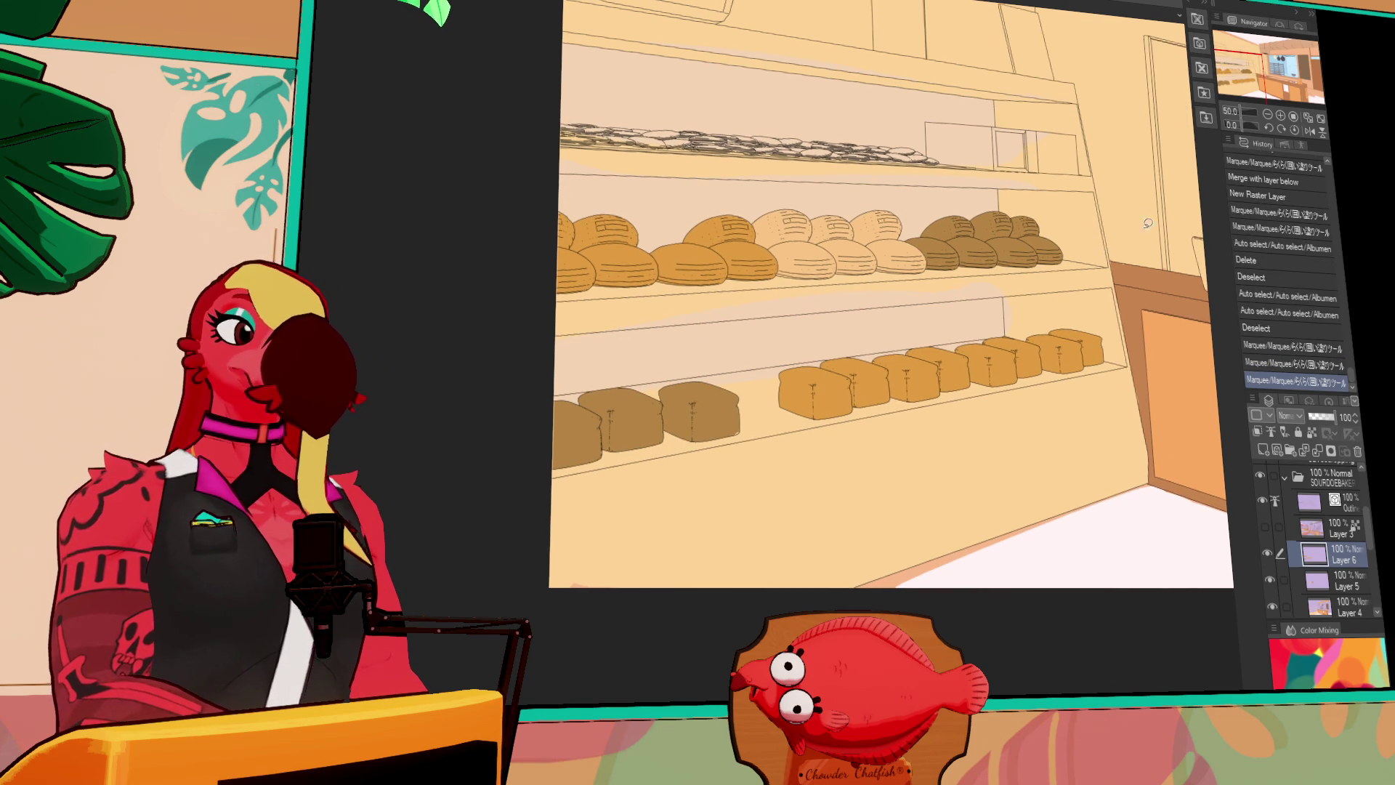
scroll(1150, 221, "up", 3)
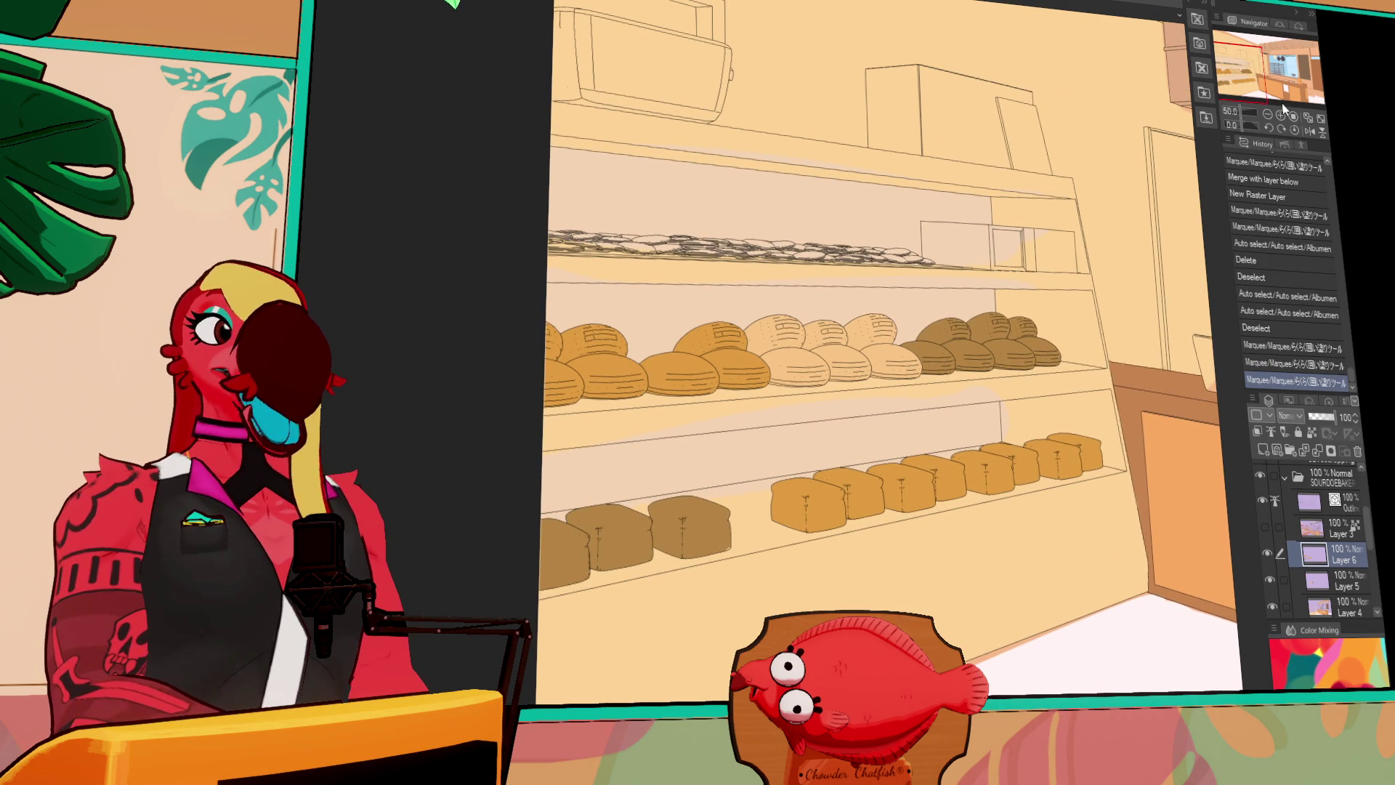
left_click(1281, 115)
left_click_drag(975, 219, 1064, 316)
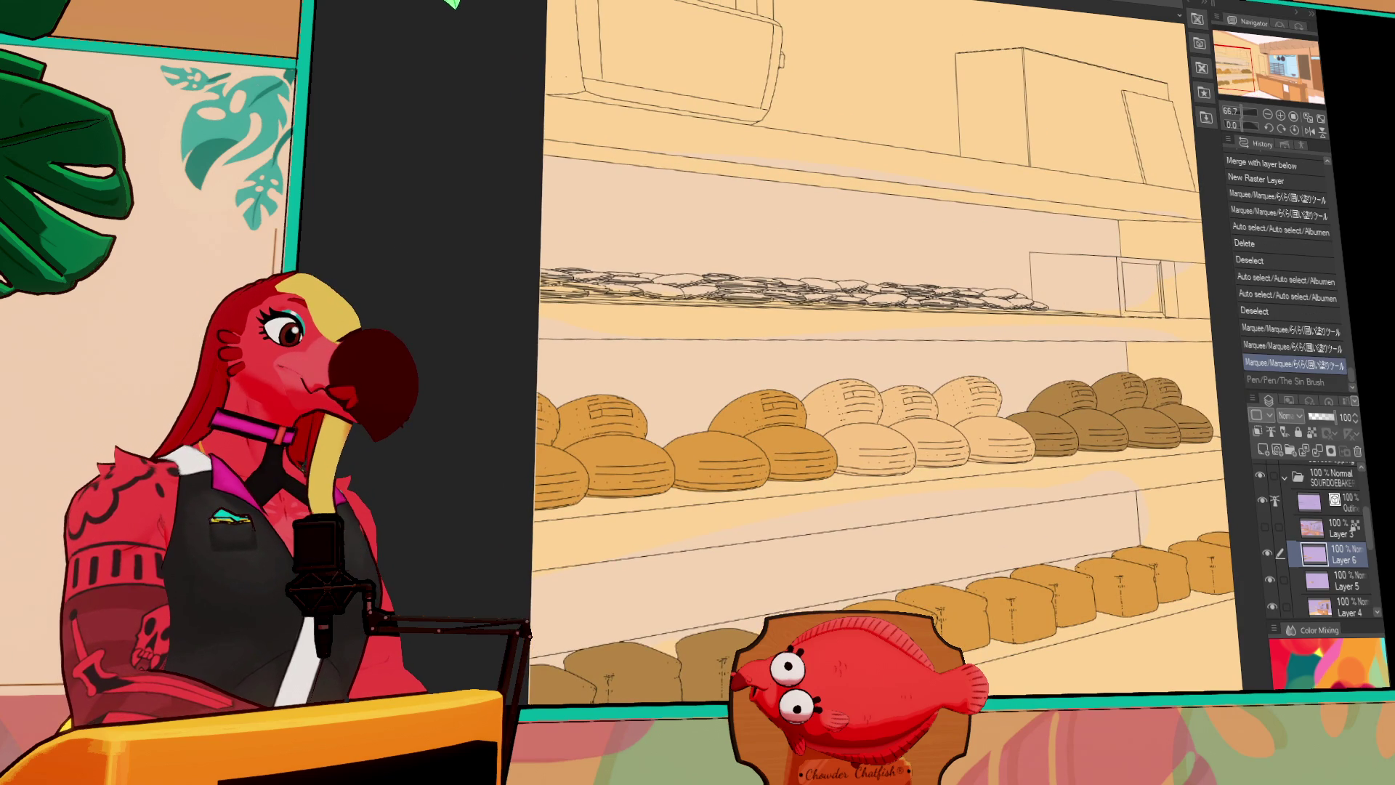
Lasso-fill the cookies on the upper shelf with brown
mouse_move(1012, 279)
left_mouse_down()
mouse_move(1046, 311)
mouse_move(514, 286)
mouse_move(789, 227)
mouse_move(937, 240)
left_mouse_up()
left_click_drag(1085, 234, 999, 231)
left_click_drag(1188, 233, 1112, 209)
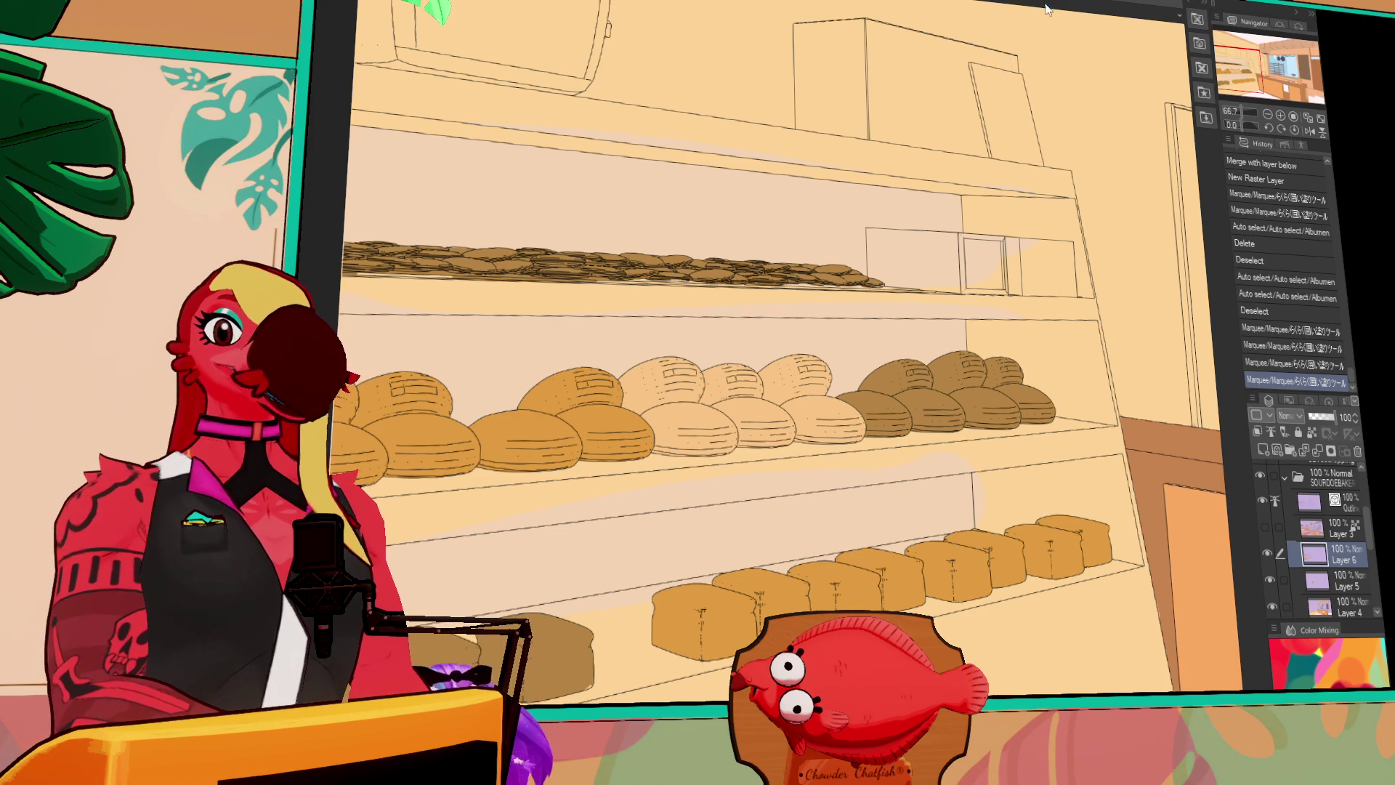
scroll(935, 263, "down", 1)
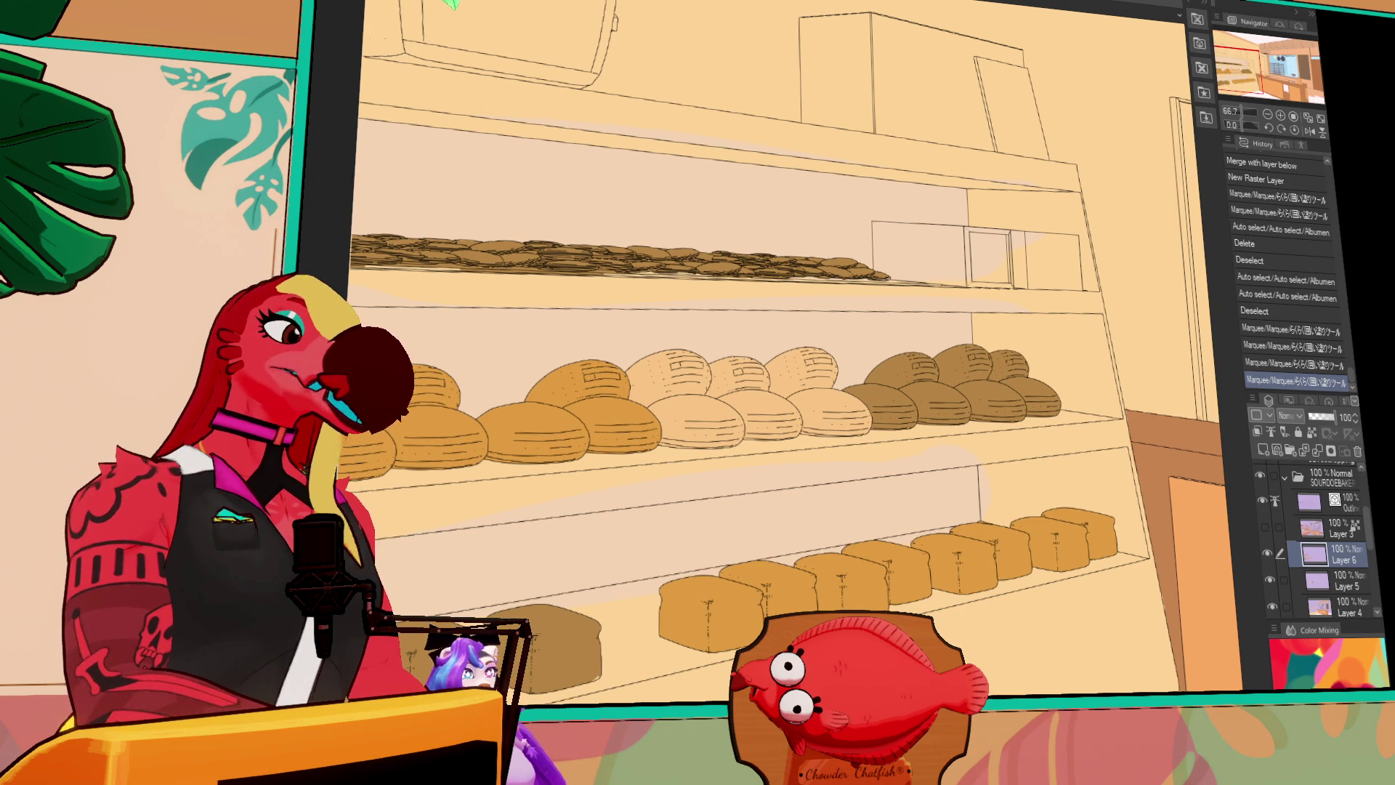
Fill the shelf box's panels and top strip dark grey and close gaps along its edges
left_click(960, 280)
left_click(989, 281)
left_click(974, 255)
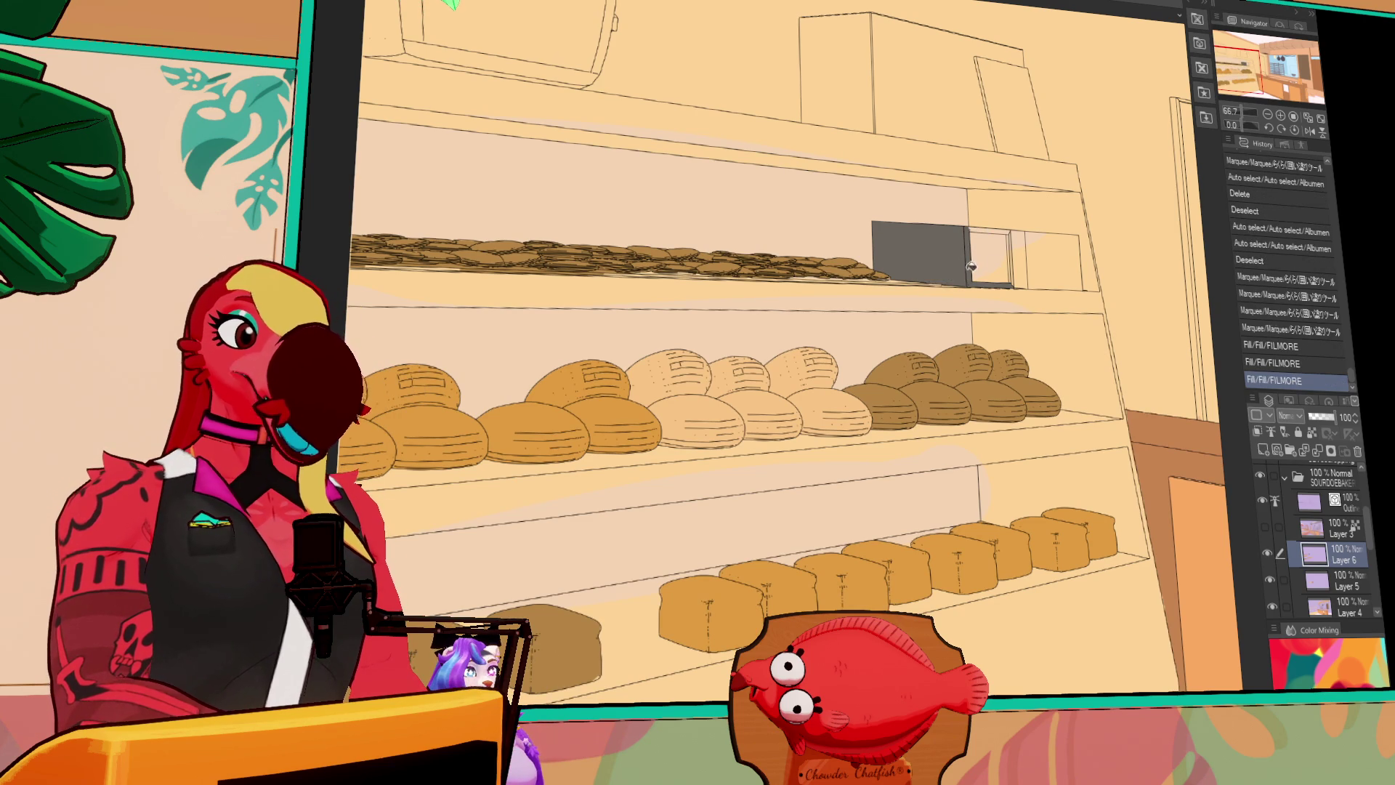
left_click(1012, 234)
left_click(1013, 234)
mouse_move(1012, 234)
left_mouse_down()
mouse_move(969, 231)
mouse_move(970, 285)
mouse_move(1011, 266)
mouse_move(1014, 287)
mouse_move(872, 282)
left_mouse_up()
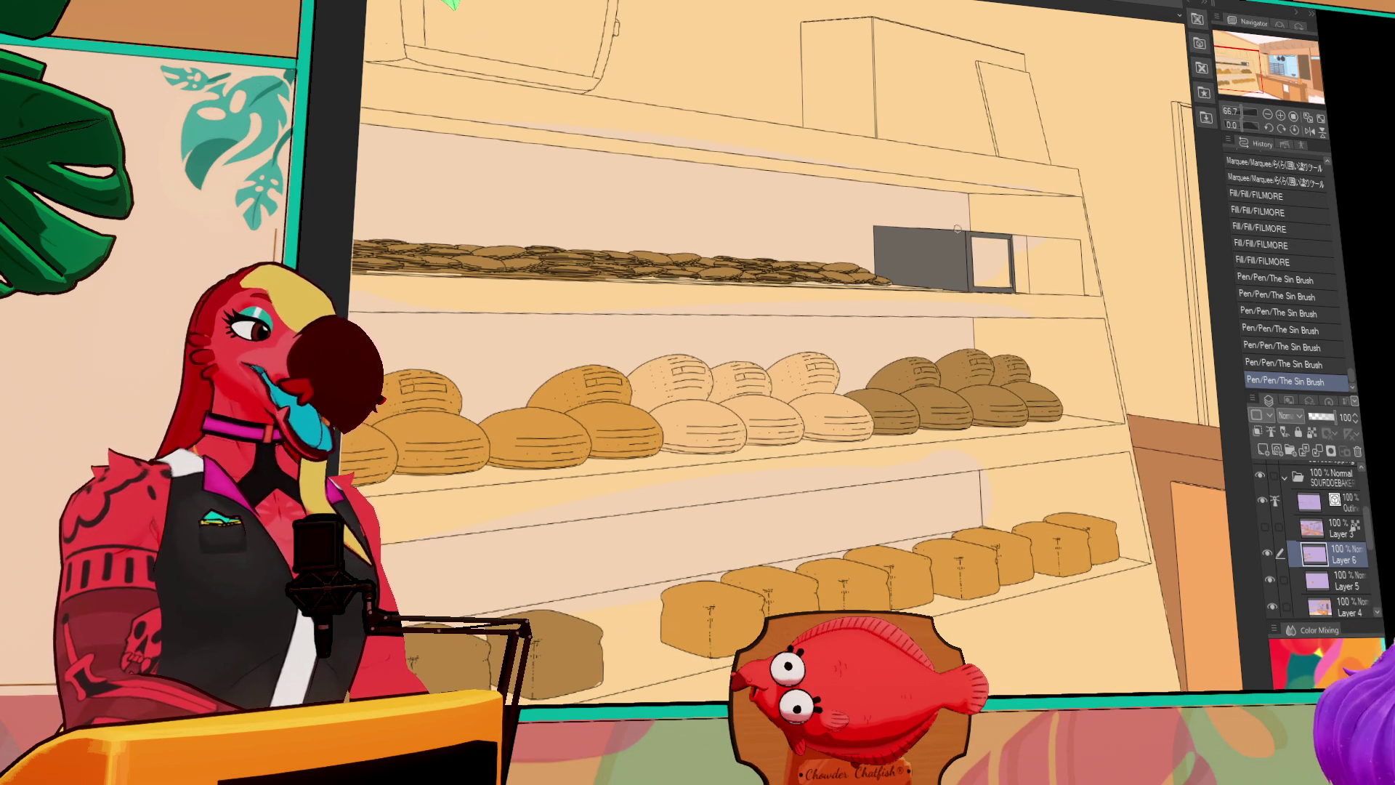
Fill two box panels lighter grey and the right panel darker grey
left_click(1056, 172)
left_click(1006, 262)
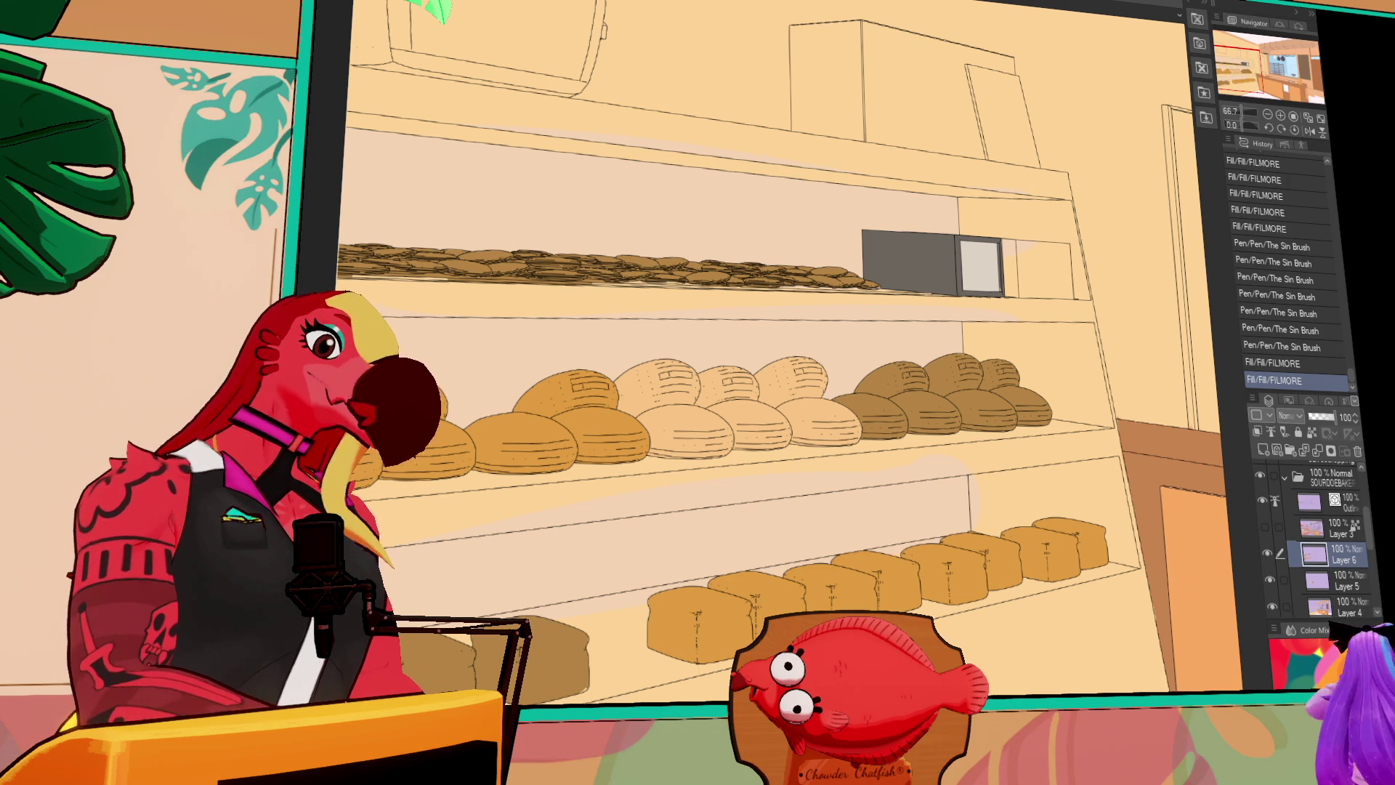
left_click(1033, 244)
left_click(1033, 244)
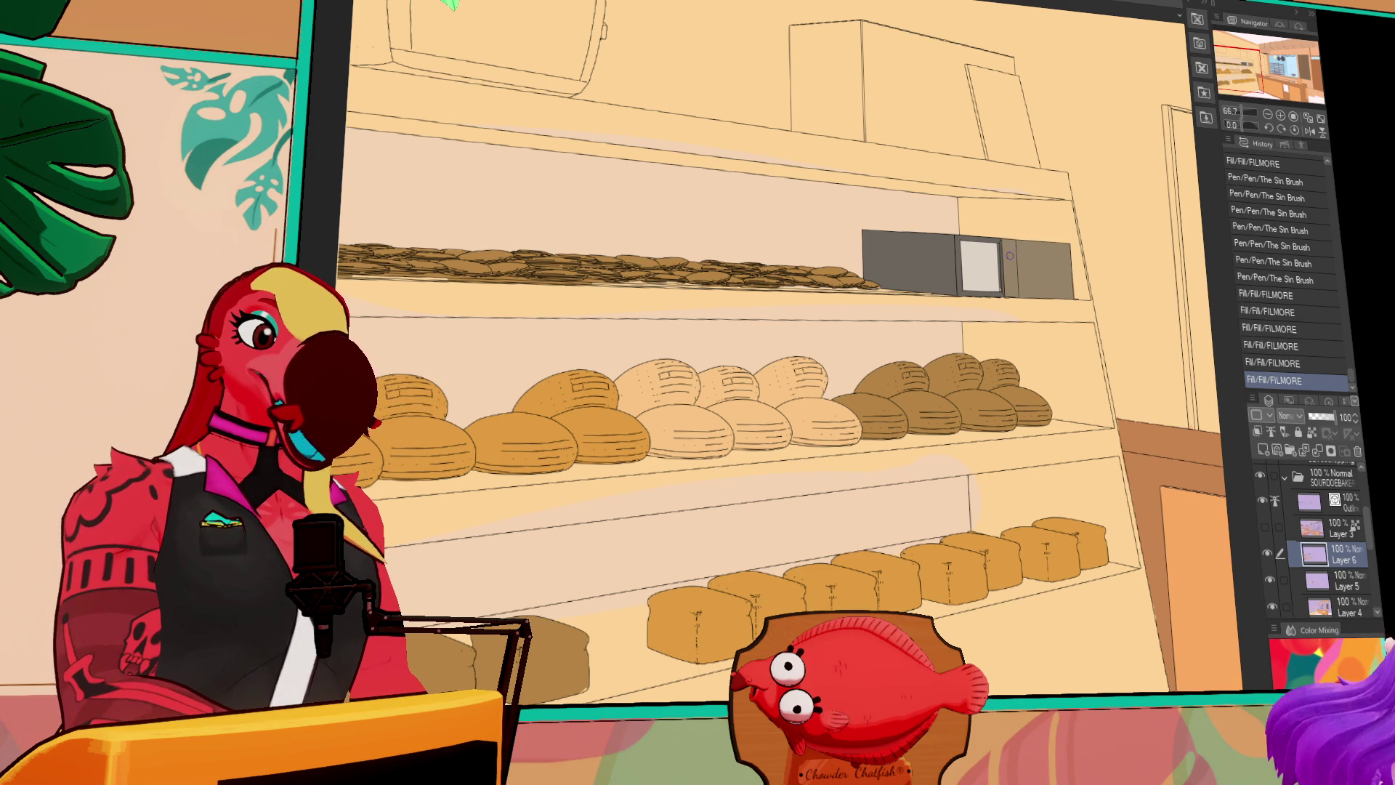
scroll(1103, 289, "up", 3)
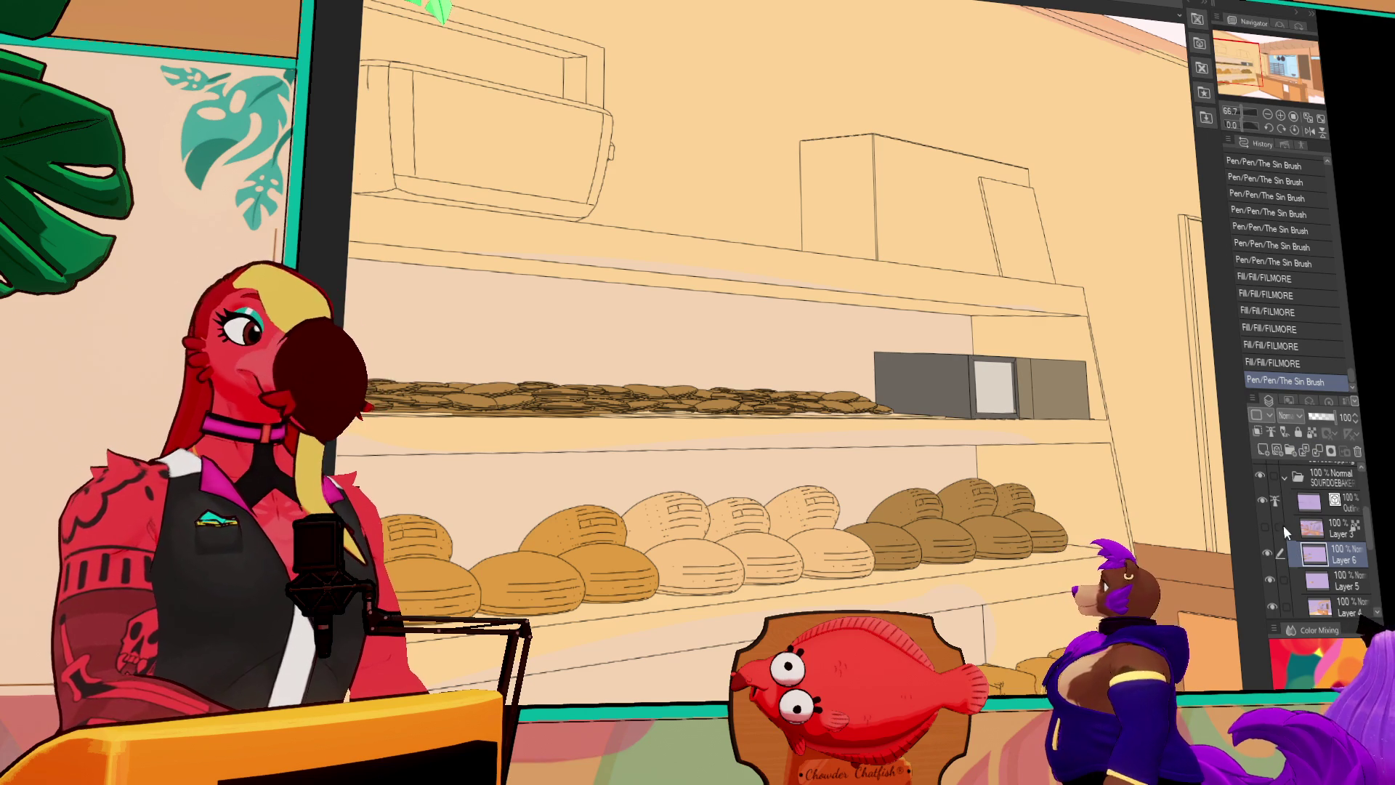
scroll(1186, 578, "up", 1)
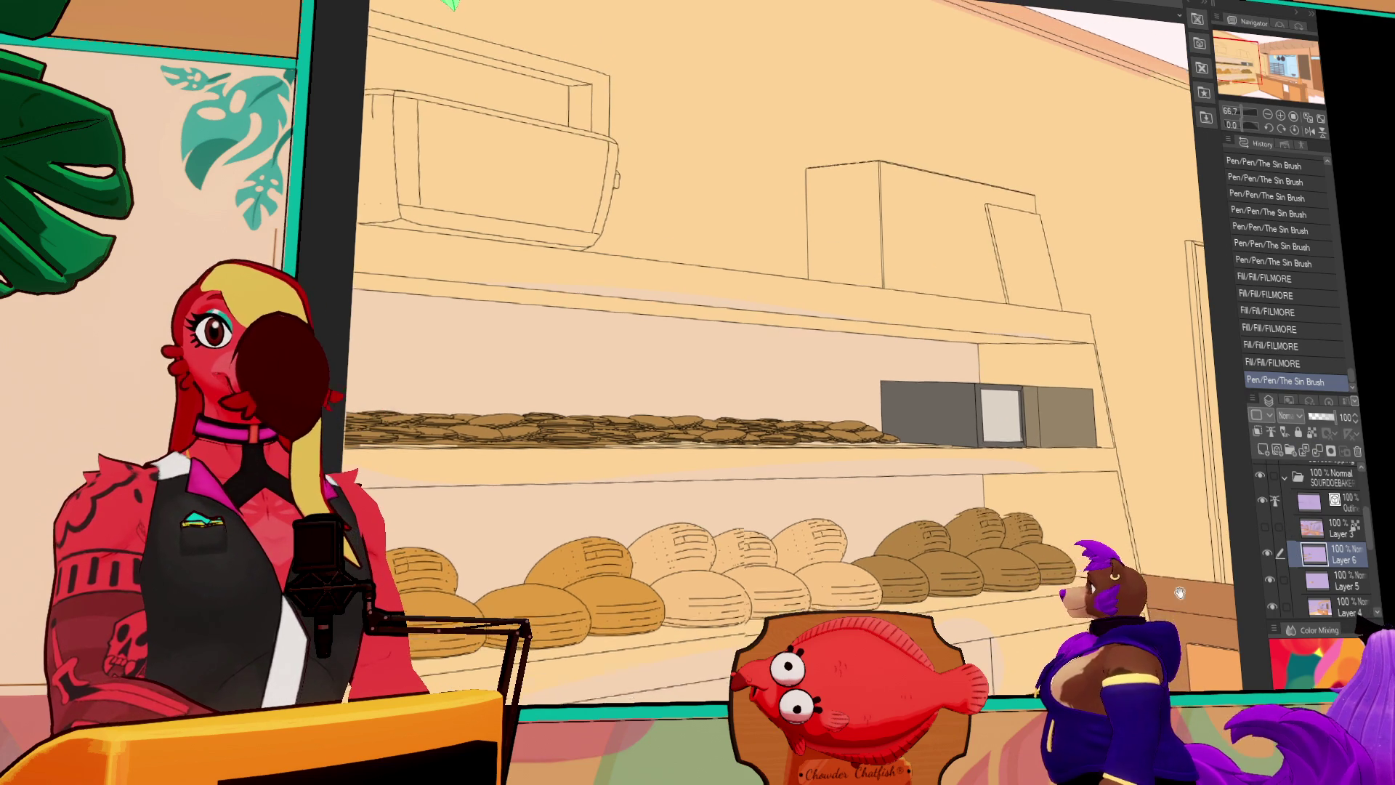
scroll(1186, 578, "down", 1)
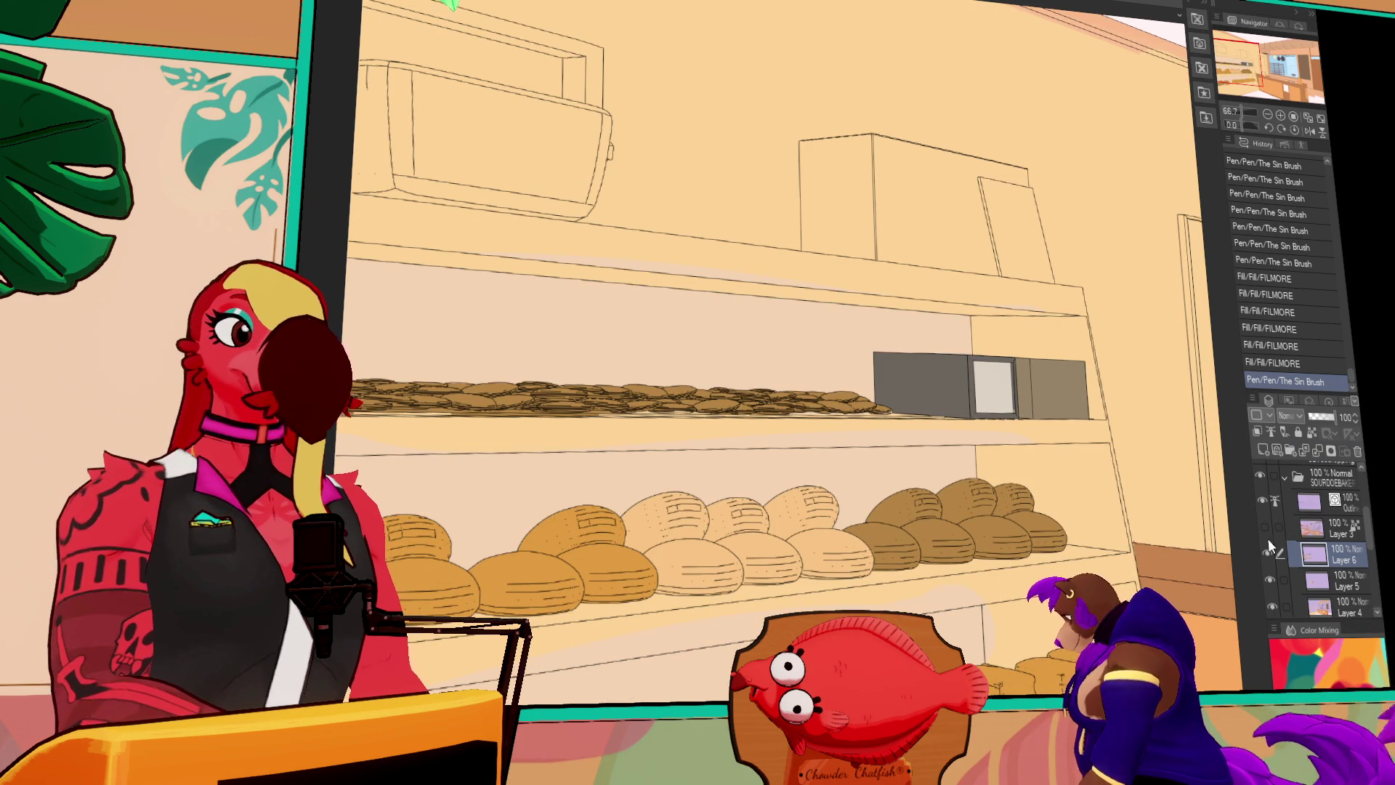
scroll(1268, 538, "down", 1)
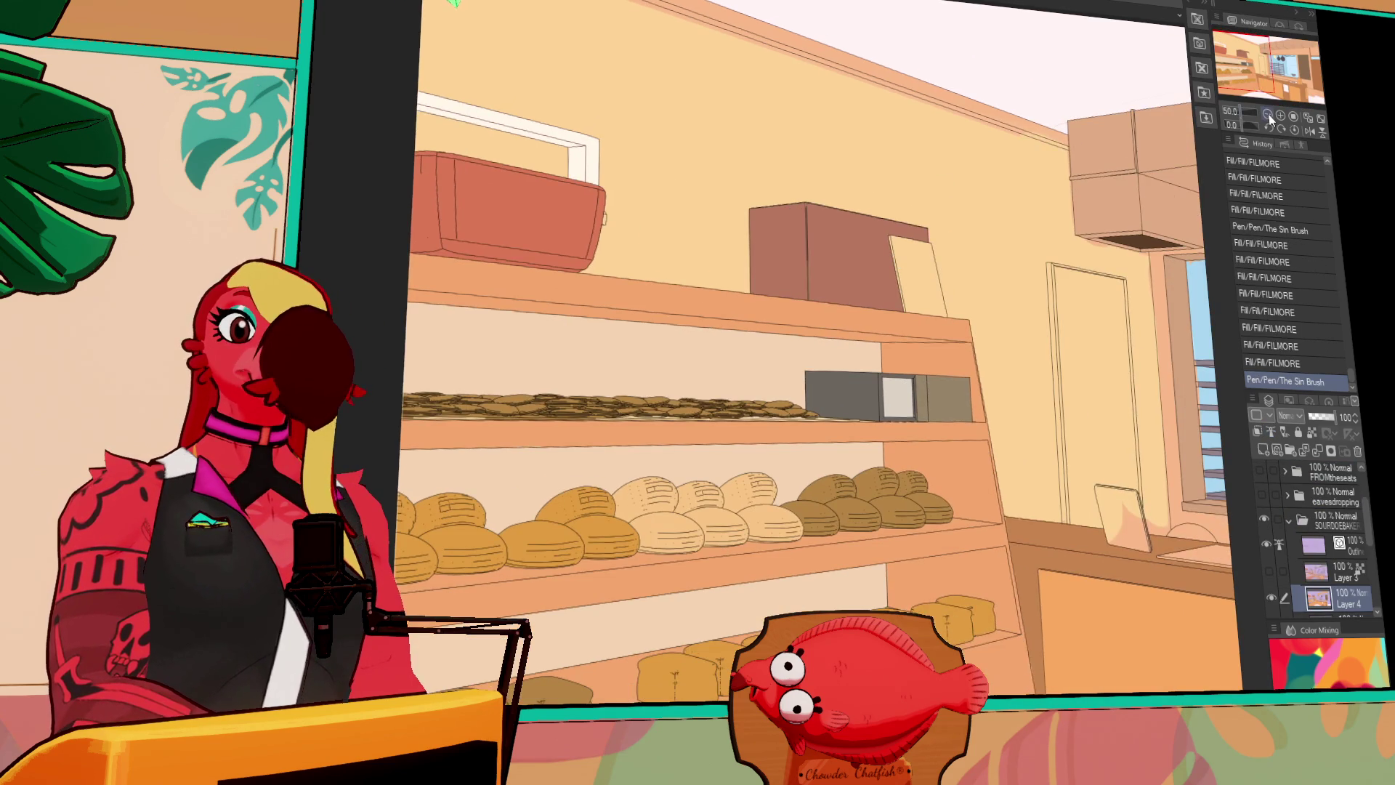
Fill the door area with colour after briefly checking the chalkboard overlay layer
left_click(1269, 116)
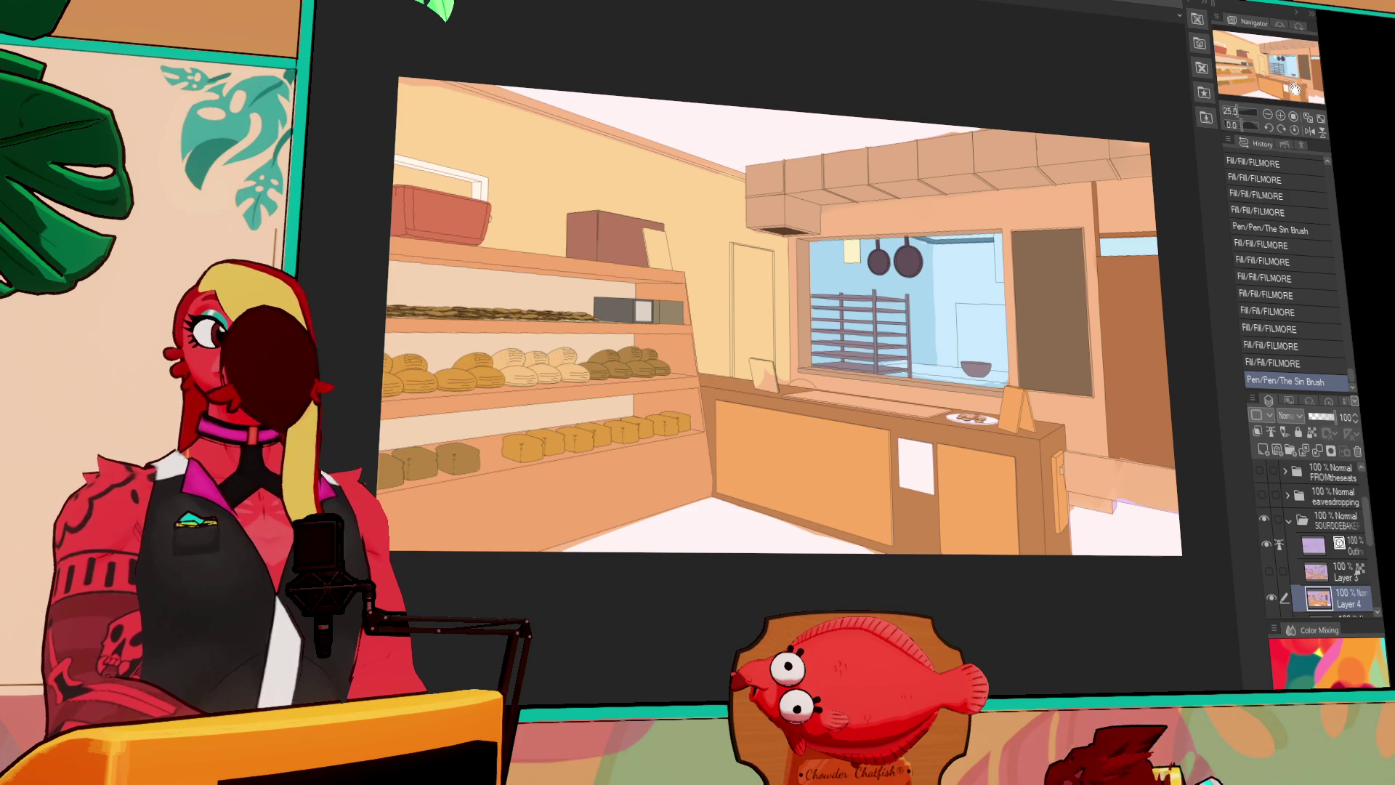
left_click(1281, 116)
left_click_drag(1108, 182, 1125, 153)
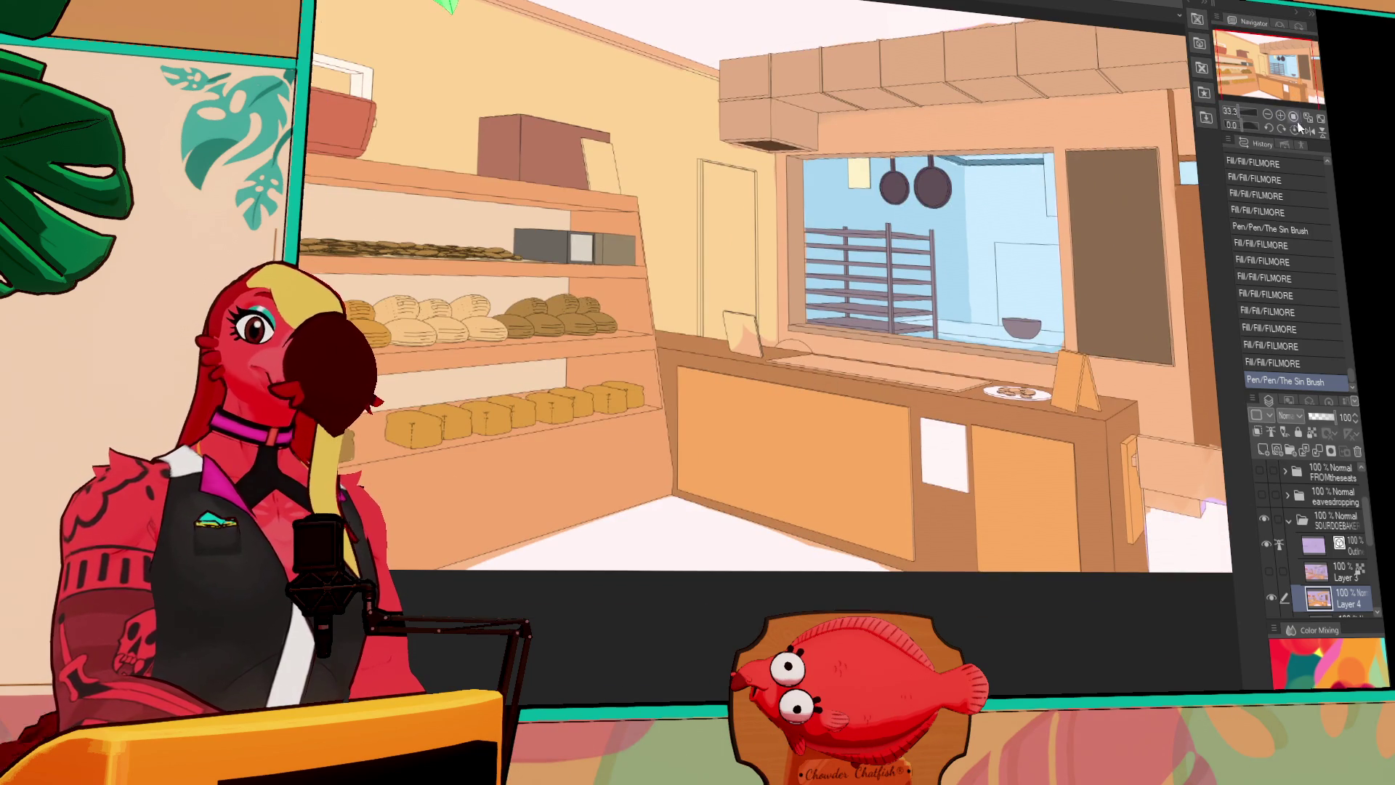
left_click(1270, 571)
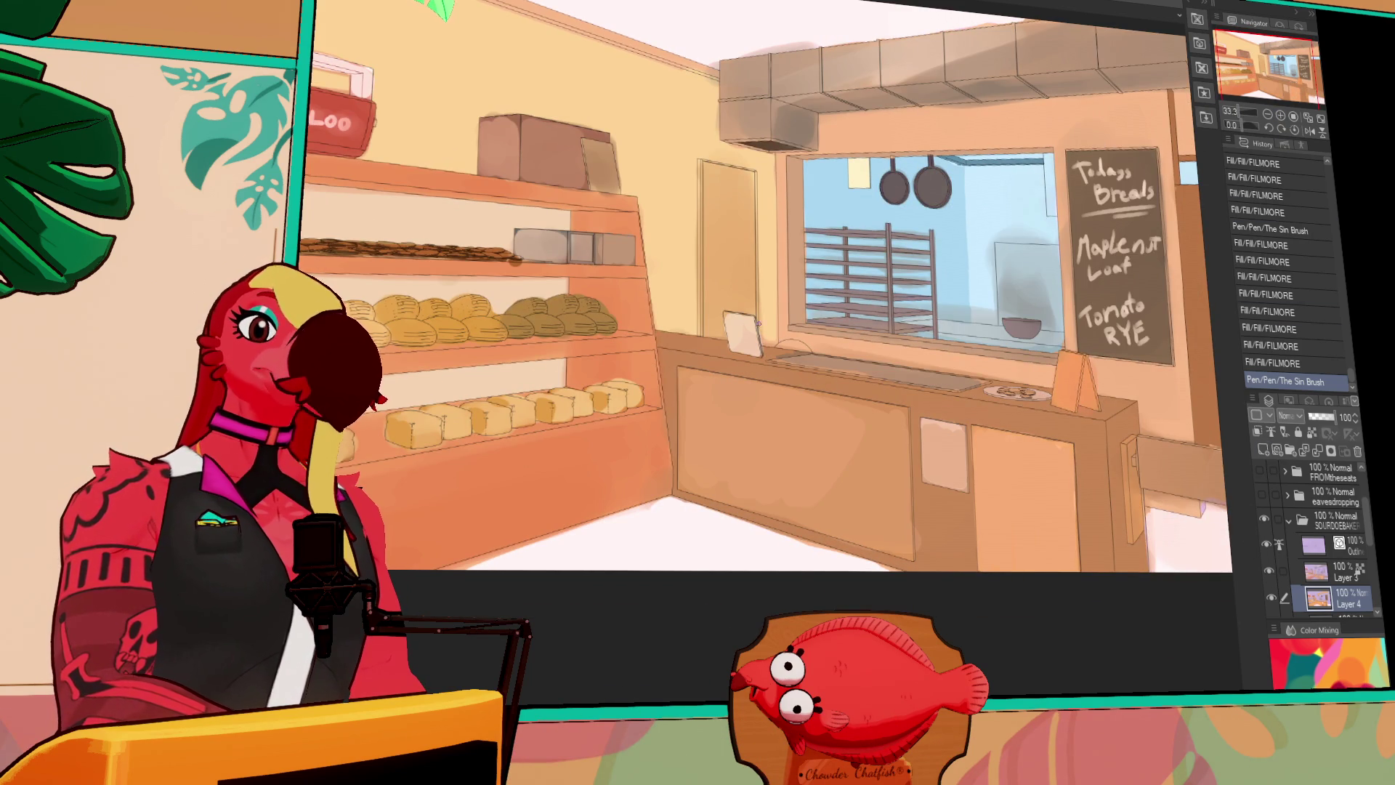
left_click(1272, 572)
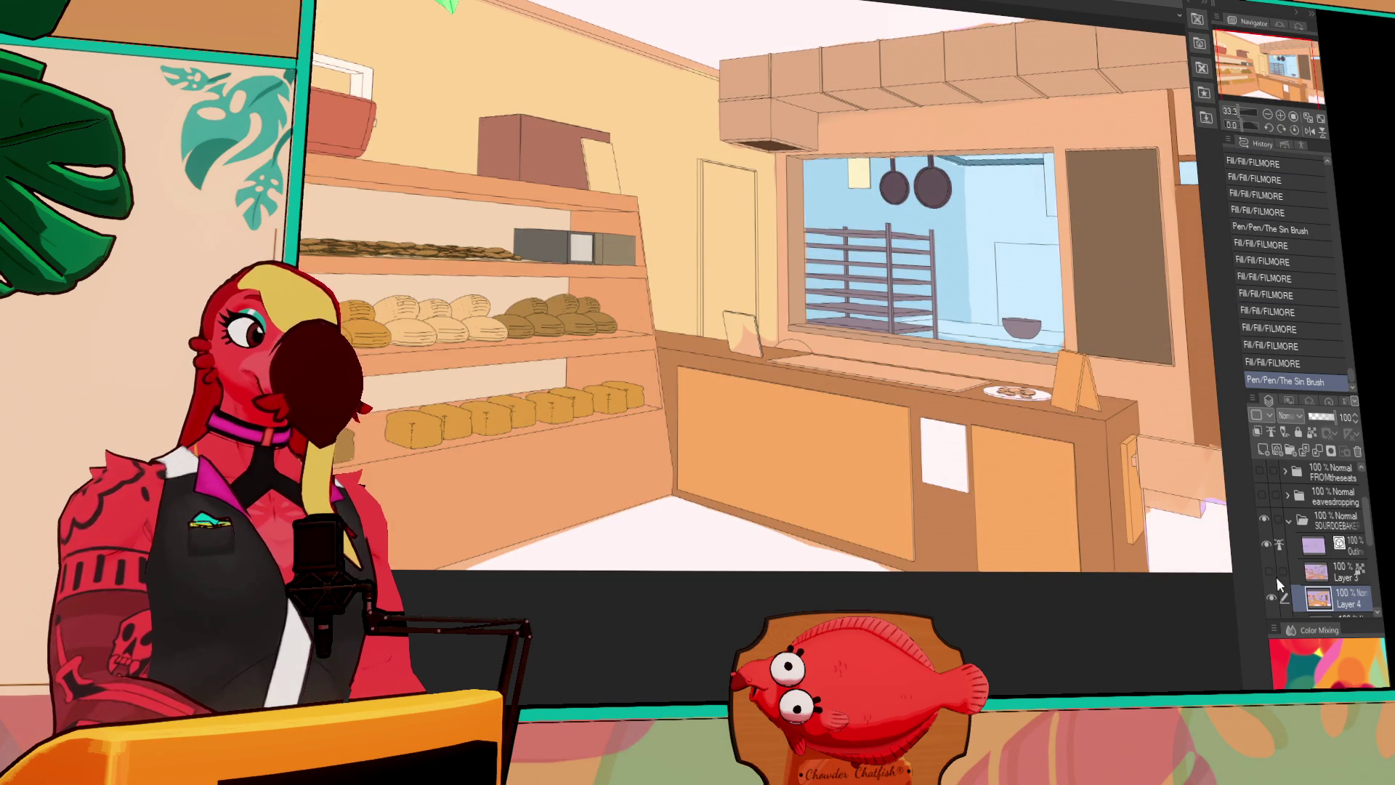
left_click(724, 284)
left_click(708, 281)
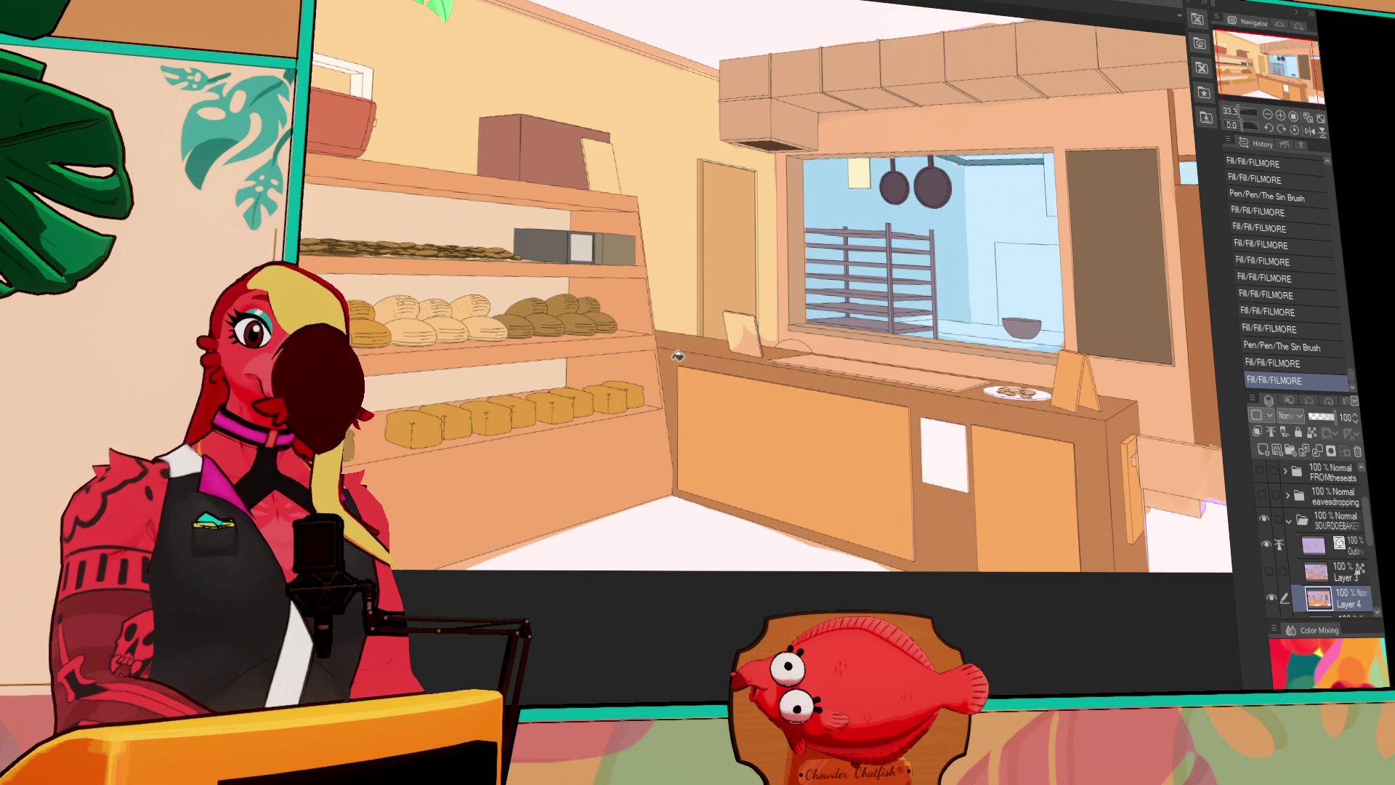
Fill the tilted sign on the counter cream, then try a pen stroke on it and undo it
left_click(1281, 115)
left_click(1281, 115)
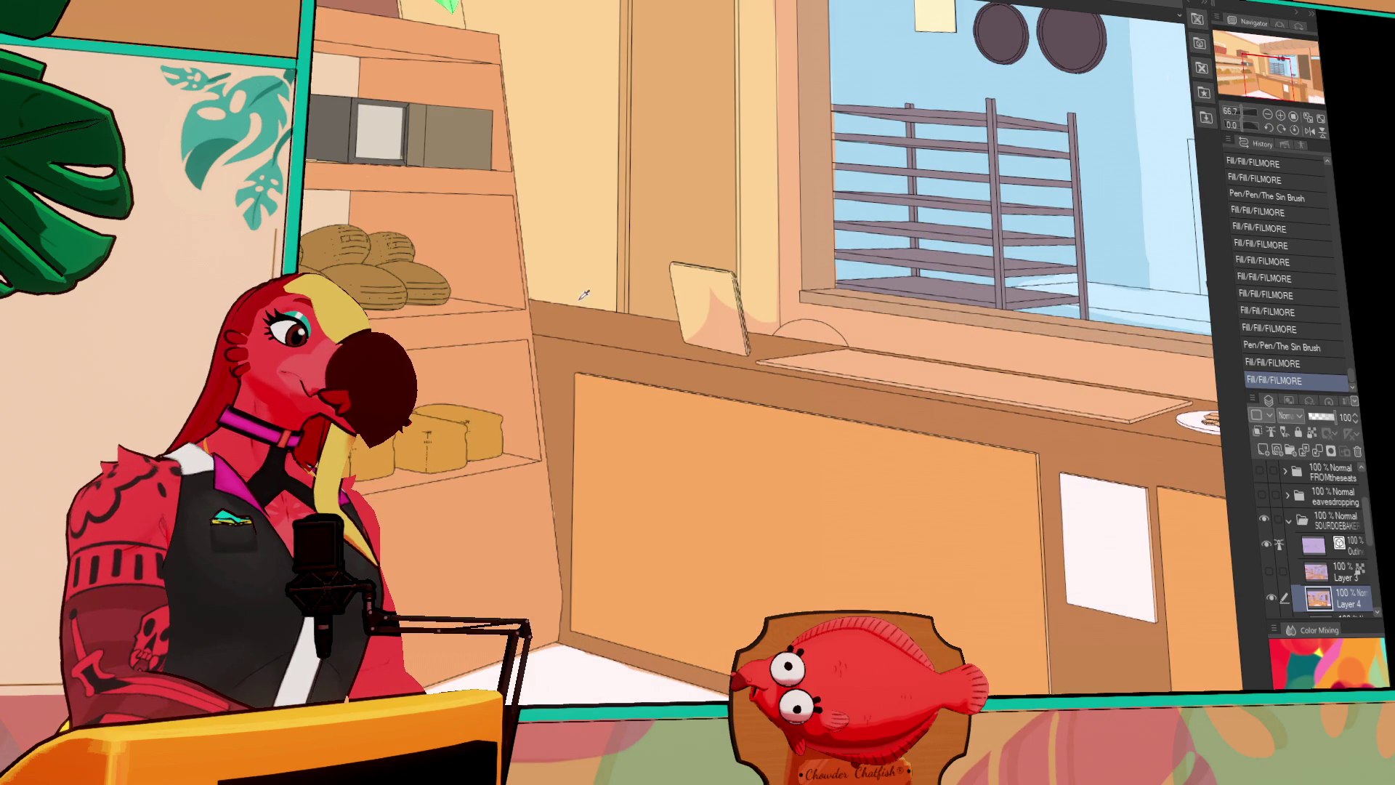
left_click(683, 314)
left_click(709, 323)
key("p")
mouse_move(716, 302)
left_mouse_down()
mouse_move(704, 324)
mouse_move(746, 324)
mouse_move(747, 349)
mouse_move(762, 320)
left_mouse_up()
key("ctrl+z")
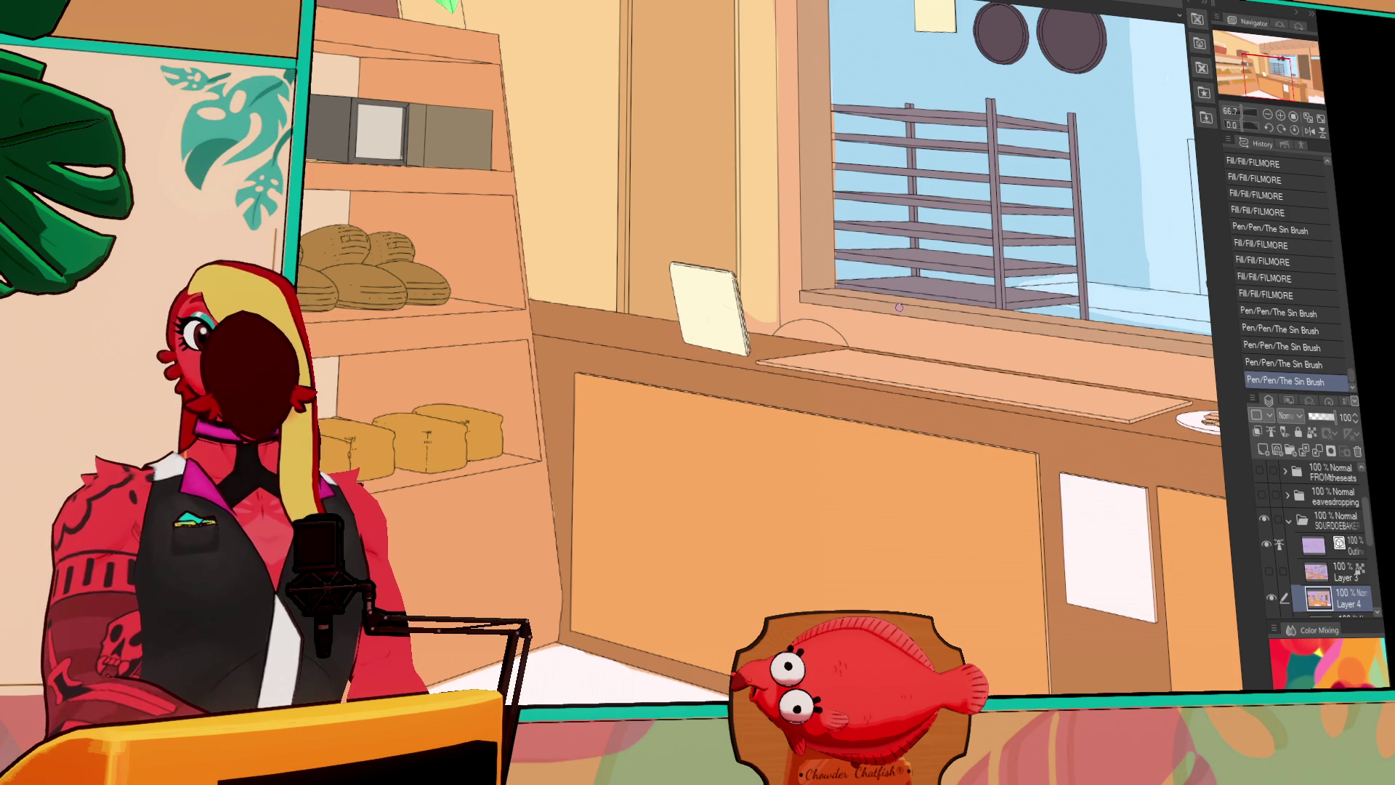
scroll(907, 302, "up", 3)
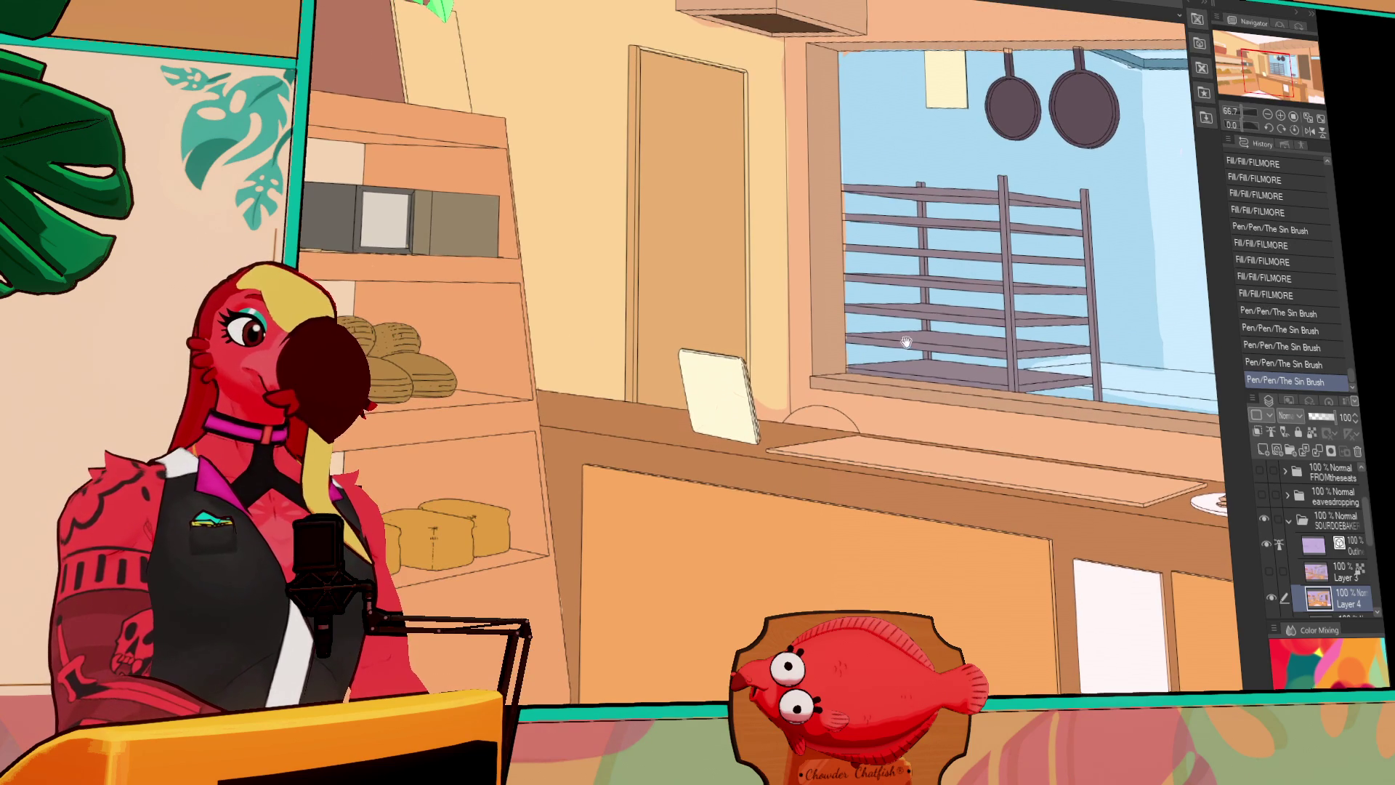
Fill an area near the kitchen window and keep a pen stroke near the window counter
key("g")
left_click(772, 392)
scroll(878, 282, "up", 4)
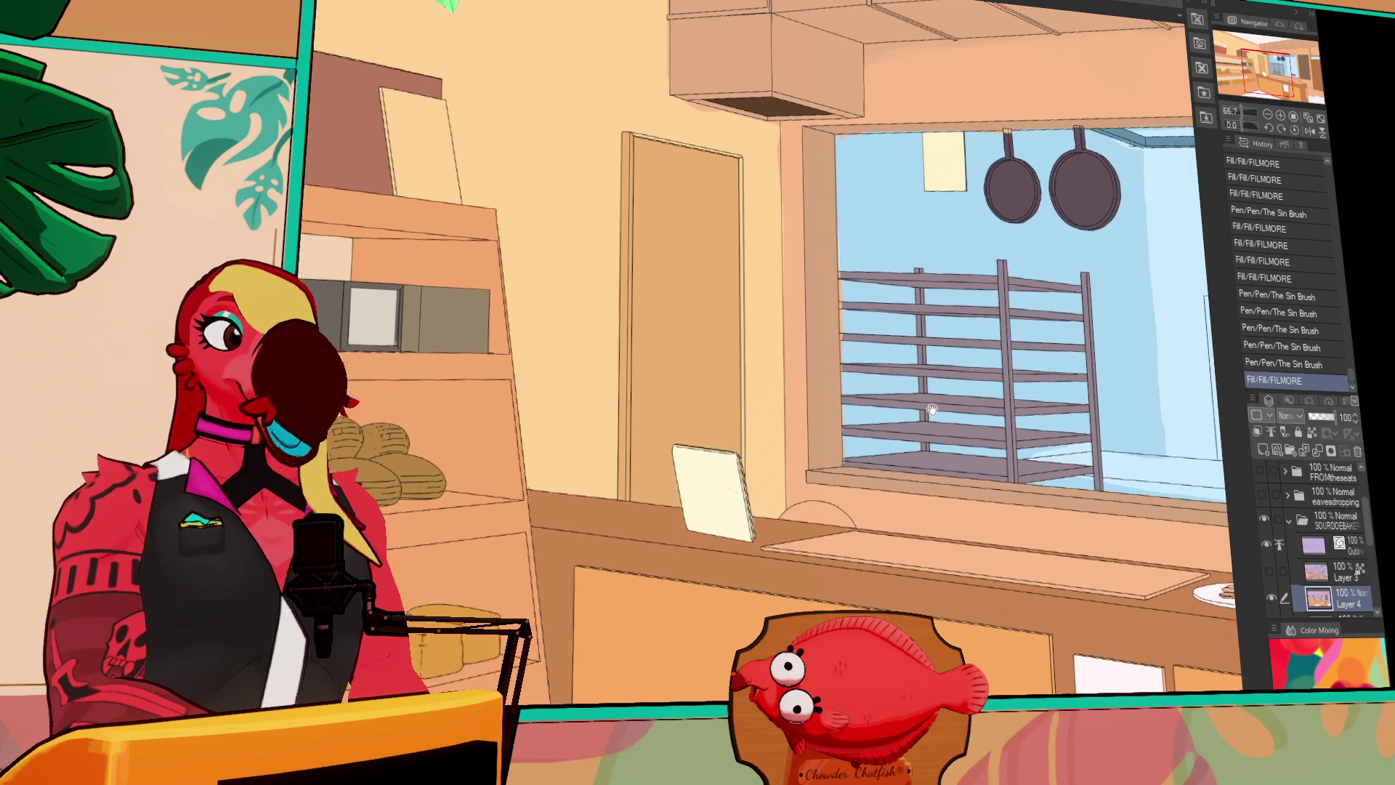
key("p")
left_click_drag(786, 174, 790, 274)
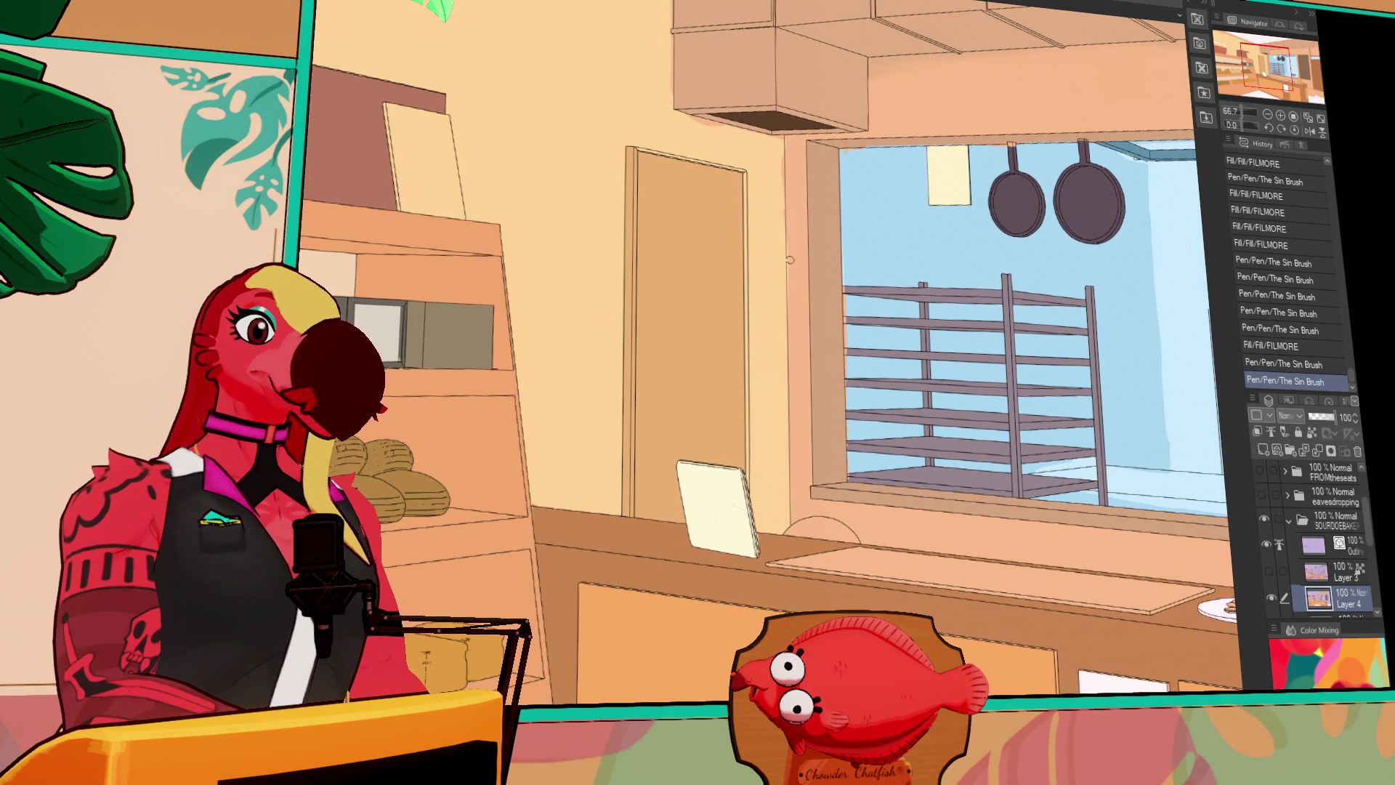
key("ctrl+z")
key("ctrl+y")
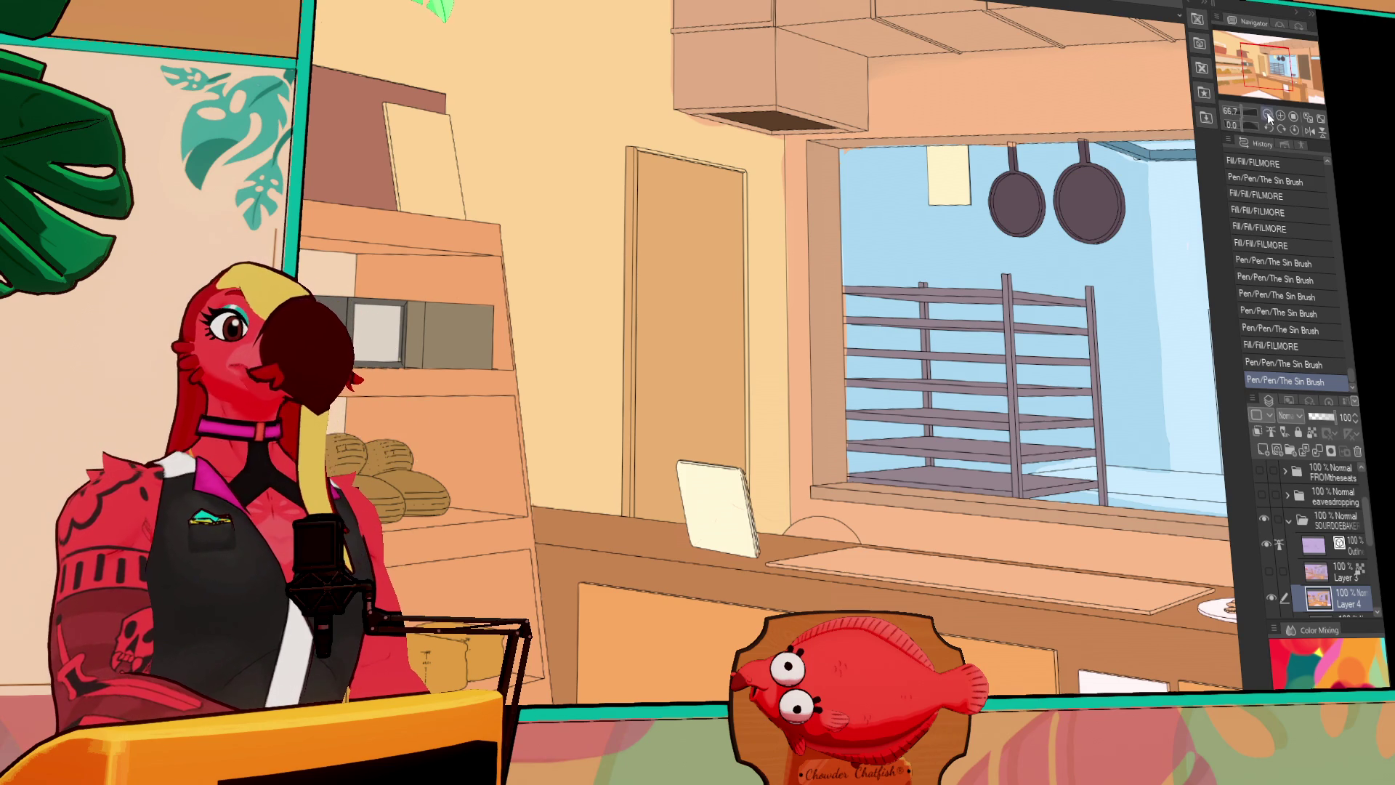
scroll(1005, 393, "down", 2)
left_click_drag(1091, 285, 1072, 206)
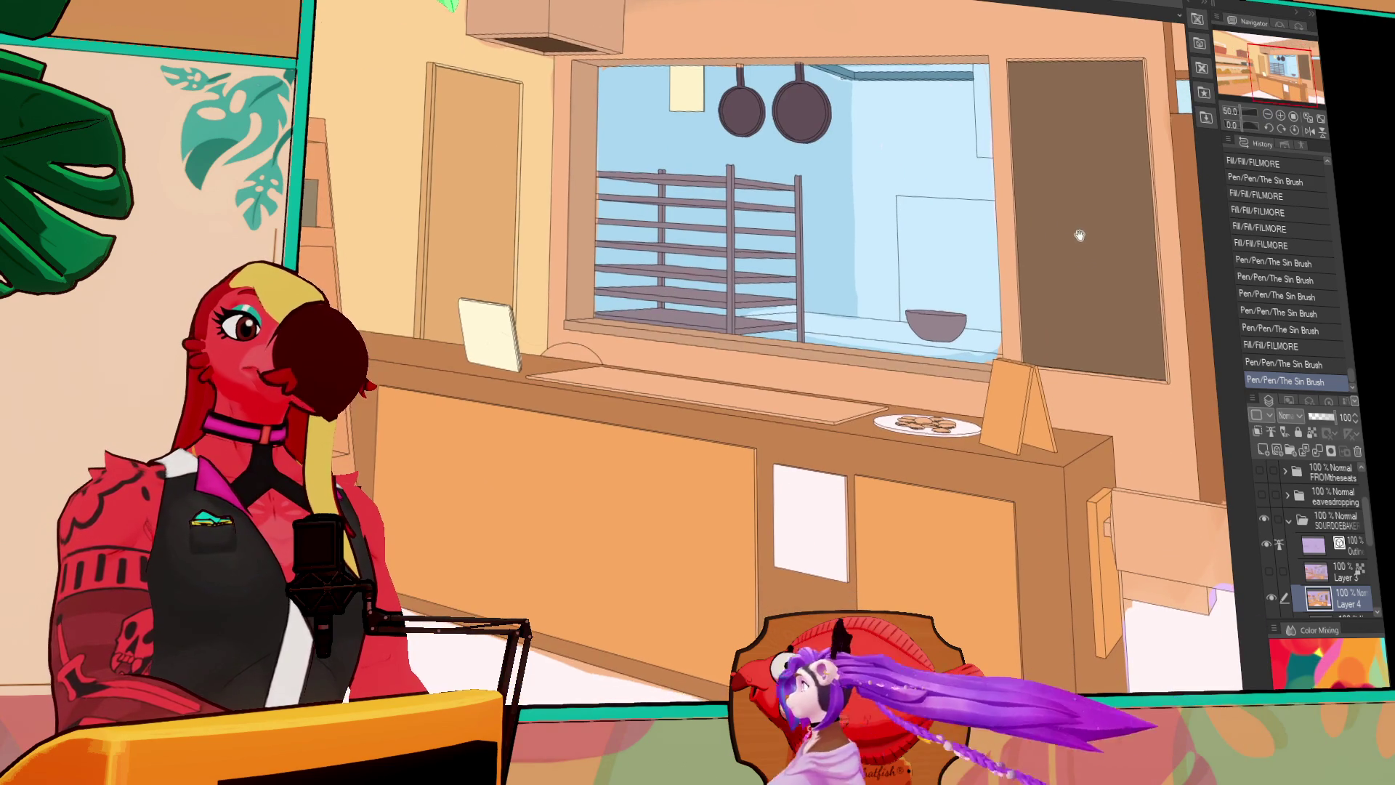
Fill four strips along the window sill and ink outline strokes along it
left_click(809, 332)
left_click(865, 343)
left_click(977, 351)
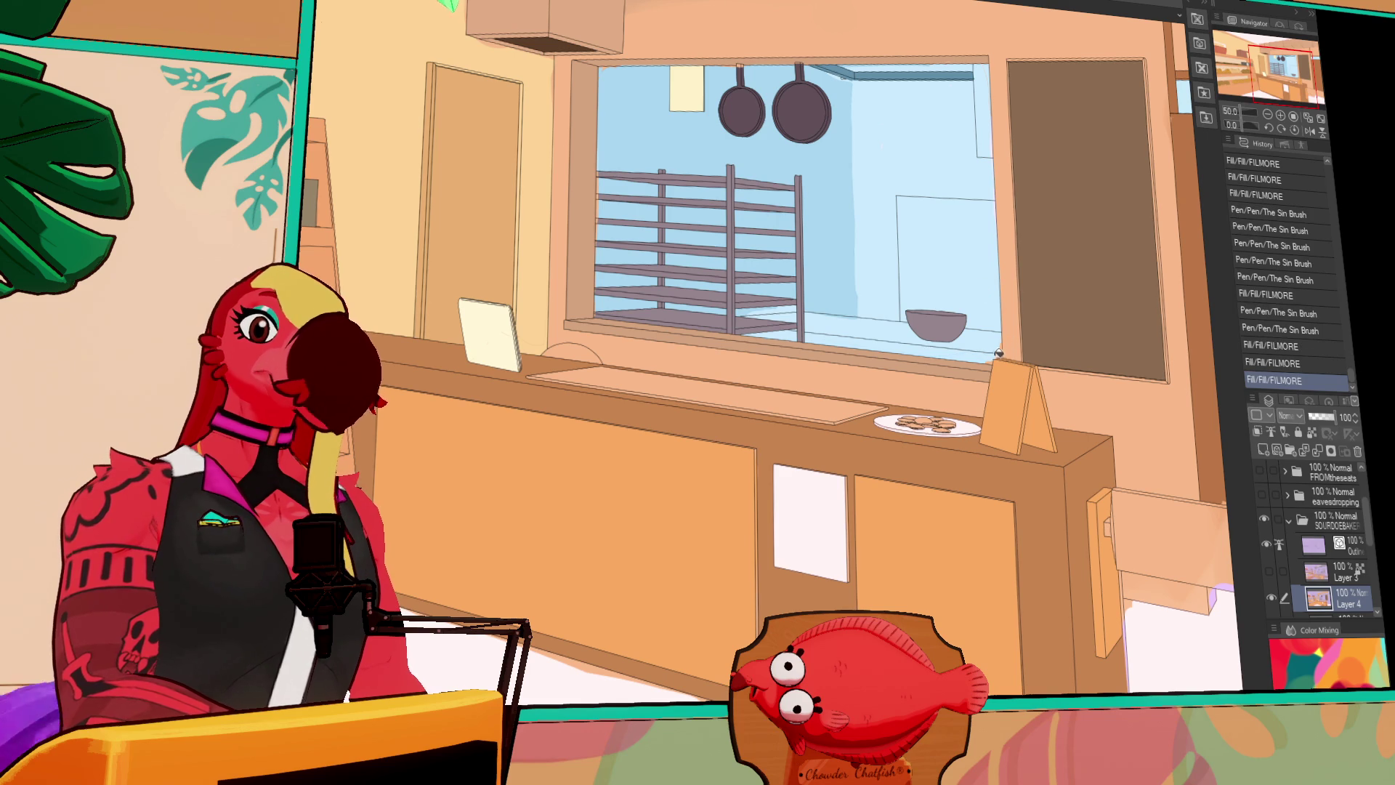
left_click(995, 354)
left_click_drag(995, 353, 1005, 359)
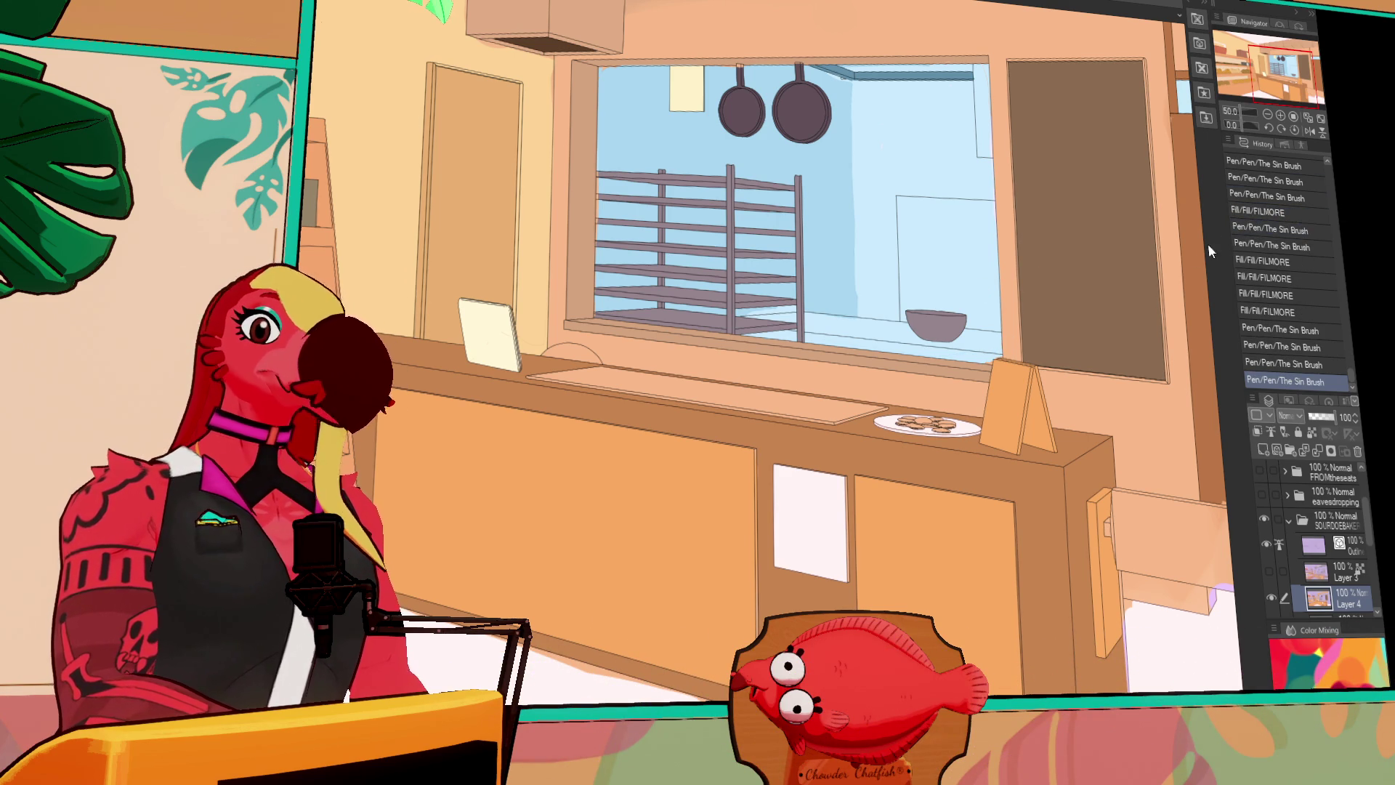
Fill the board right of the counter and the right cabinet's lavender gaps brown
left_click_drag(1124, 319, 935, 323)
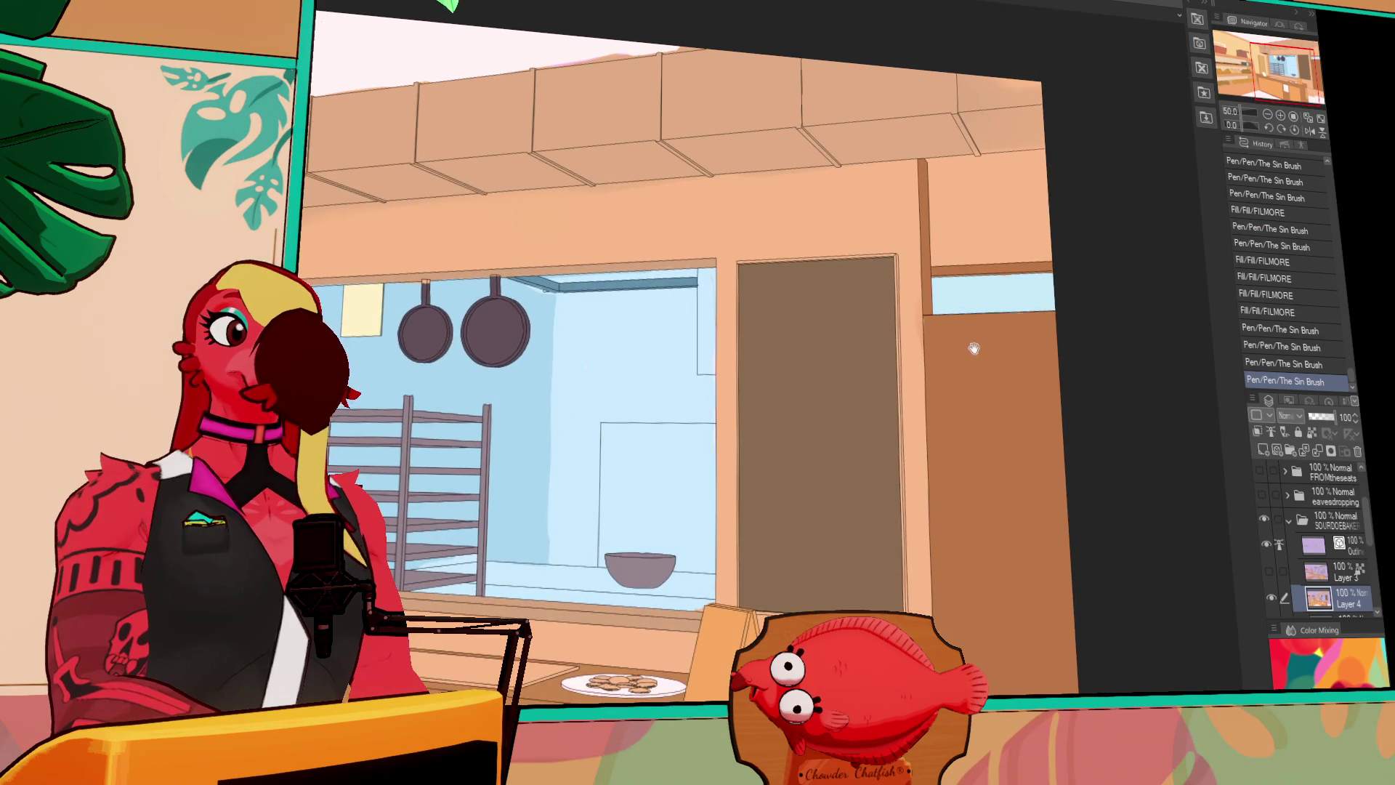
scroll(957, 399, "down", 5)
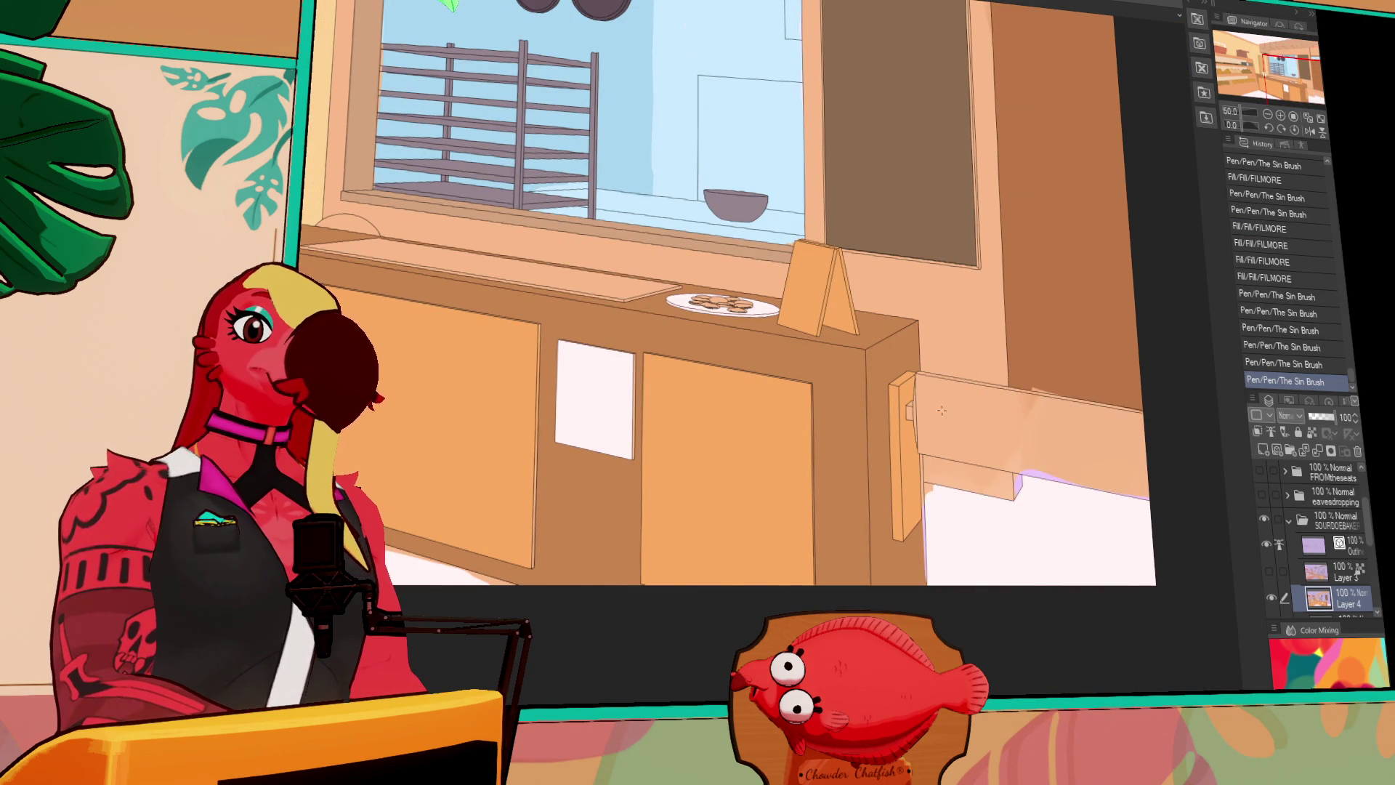
left_click(942, 410)
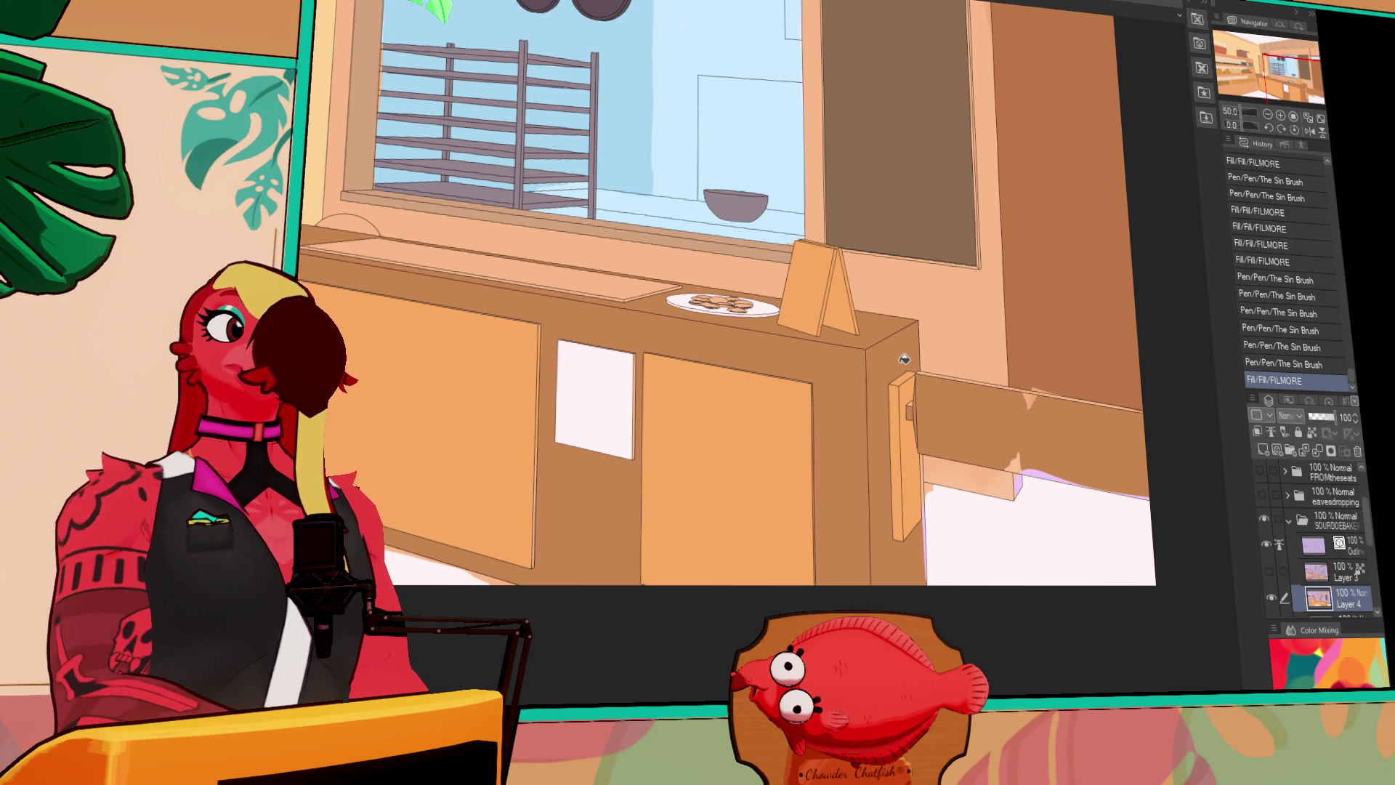
left_click(1032, 396)
left_click(1012, 467)
left_click(1006, 483)
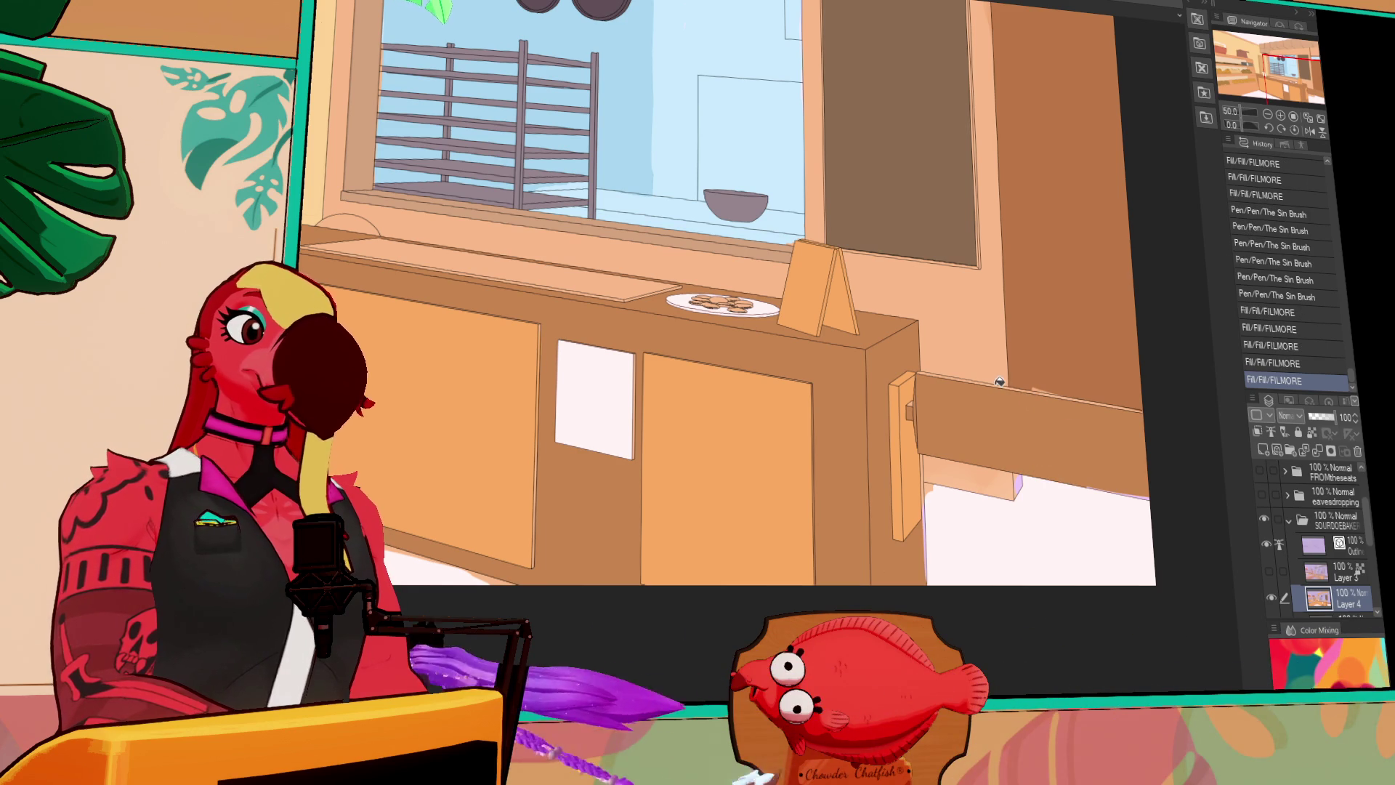
left_click(1014, 381)
Ink a single Sin Brush stroke along the right cabinet's top edge
mouse_move(1050, 395)
left_mouse_down()
mouse_move(1044, 383)
mouse_move(1013, 407)
mouse_move(1094, 426)
left_mouse_up()
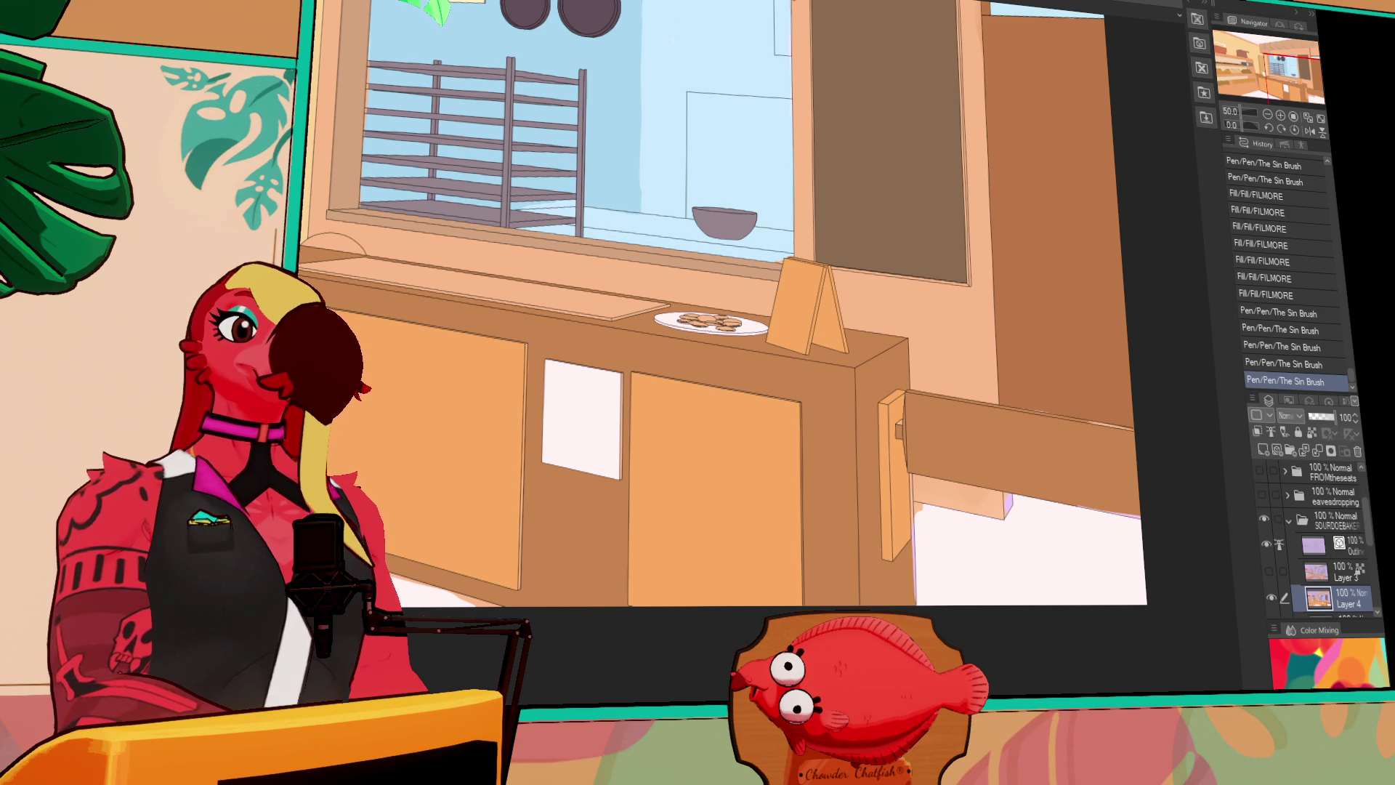
left_click_drag(721, 34, 926, 177)
scroll(926, 177, "down", 3)
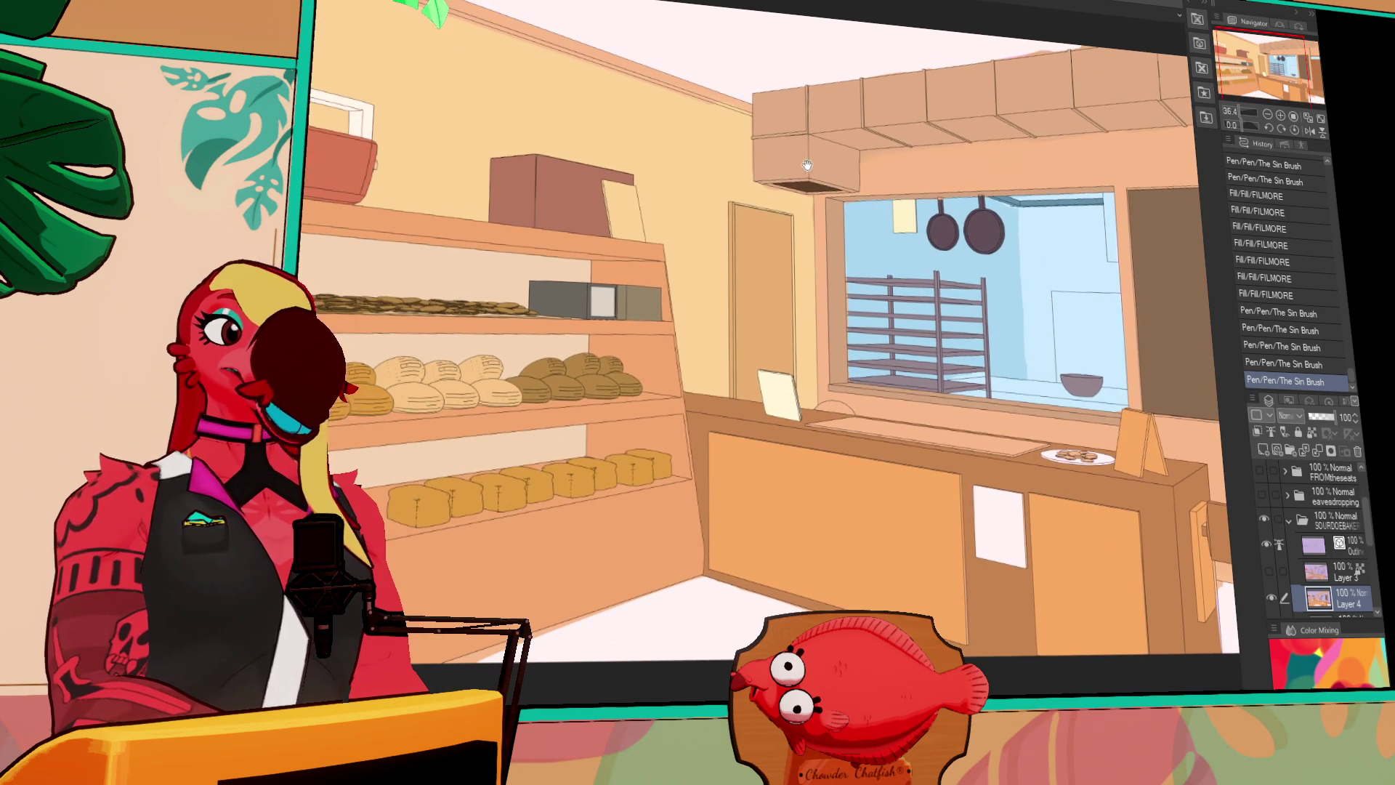
left_click_drag(812, 169, 825, 178)
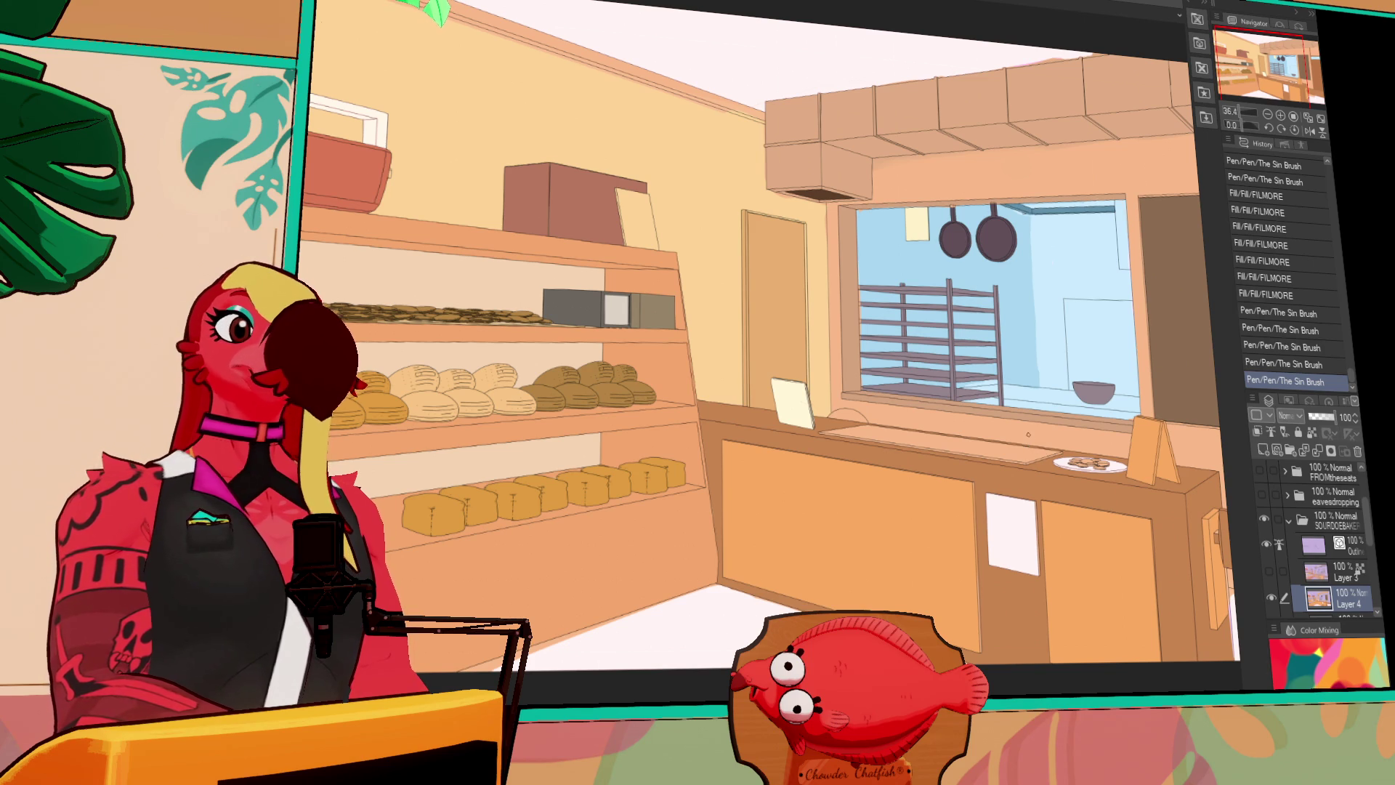
scroll(894, 445, "up", 5)
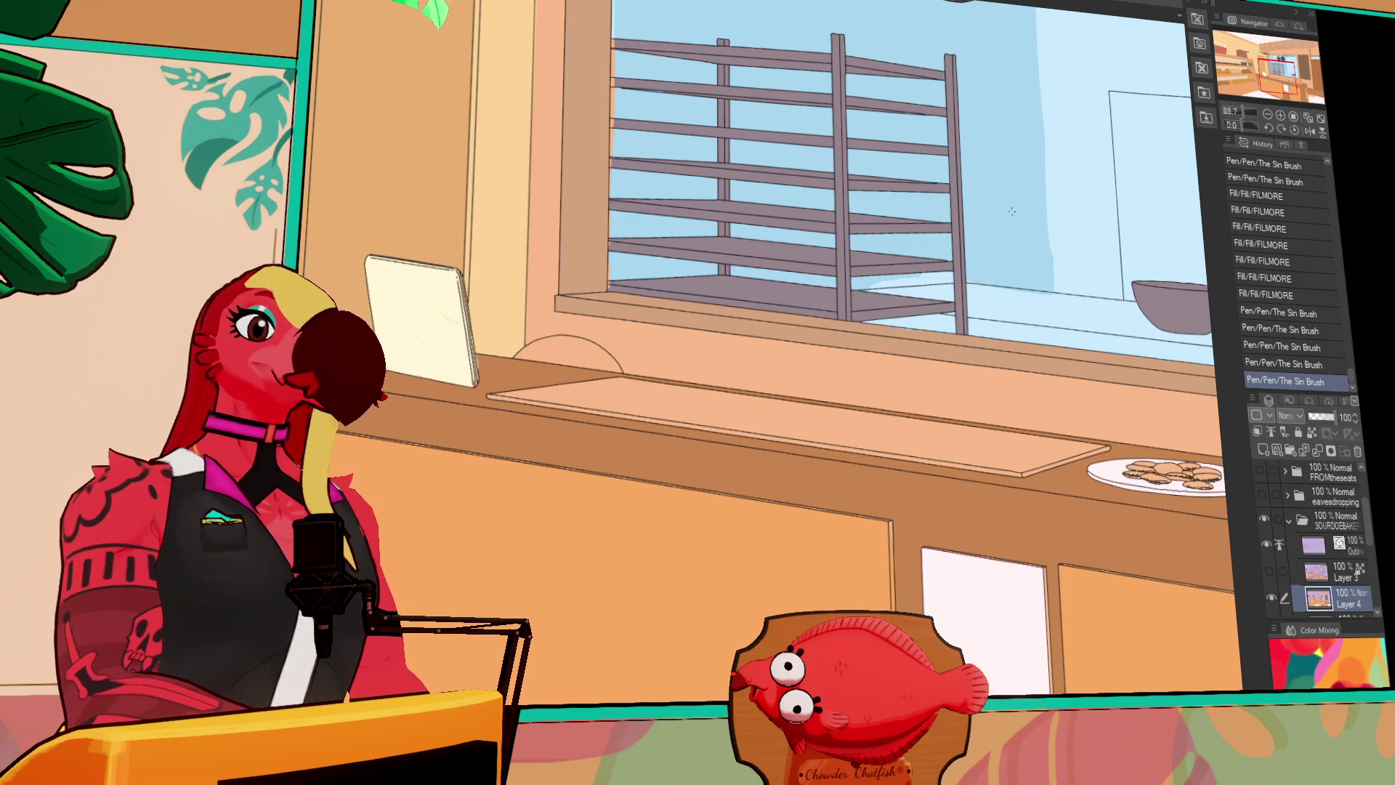
scroll(916, 374, "right", 1)
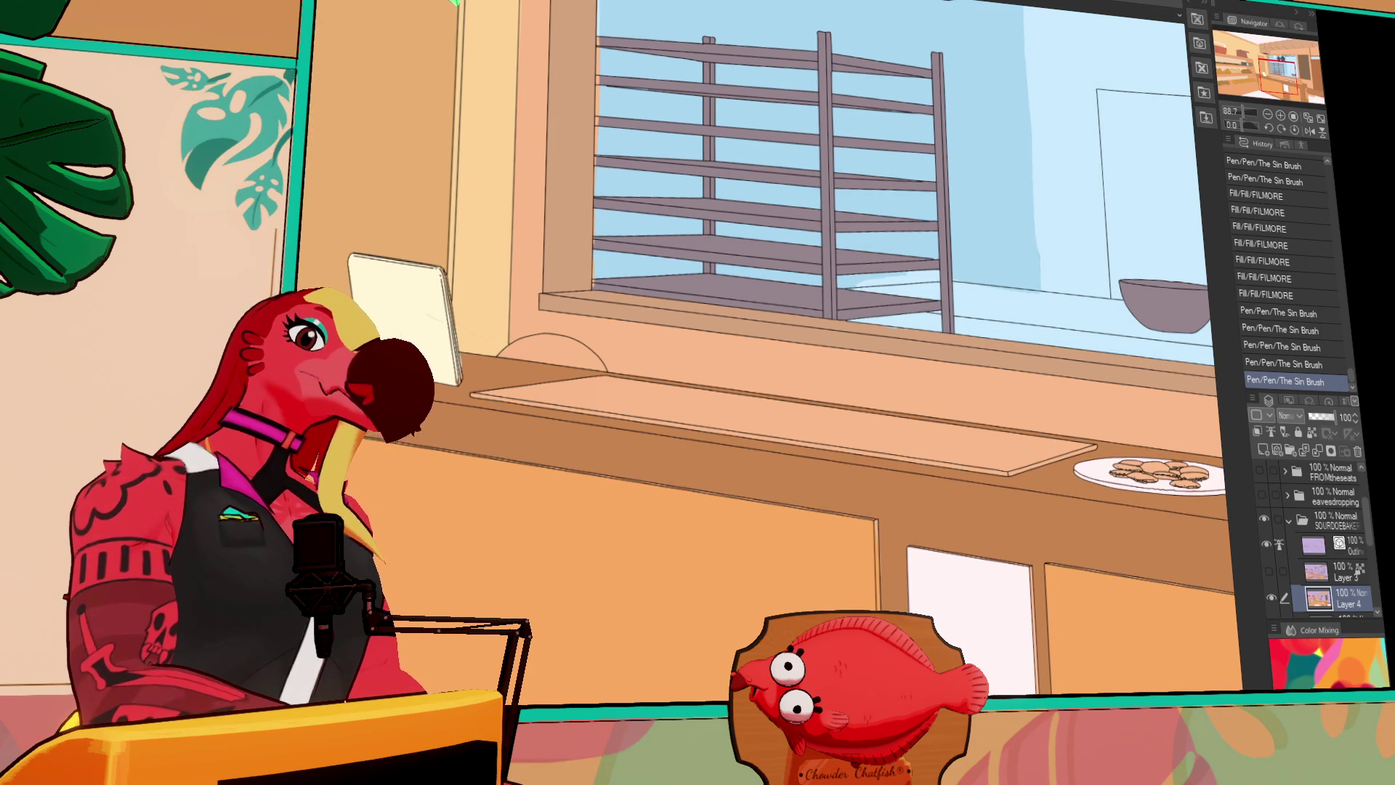
Discard a trial orange gradient, fill the counter top and front edge dark grey, then switch to the diner canvas
left_click_drag(839, 443, 873, 423)
key("ctrl+z")
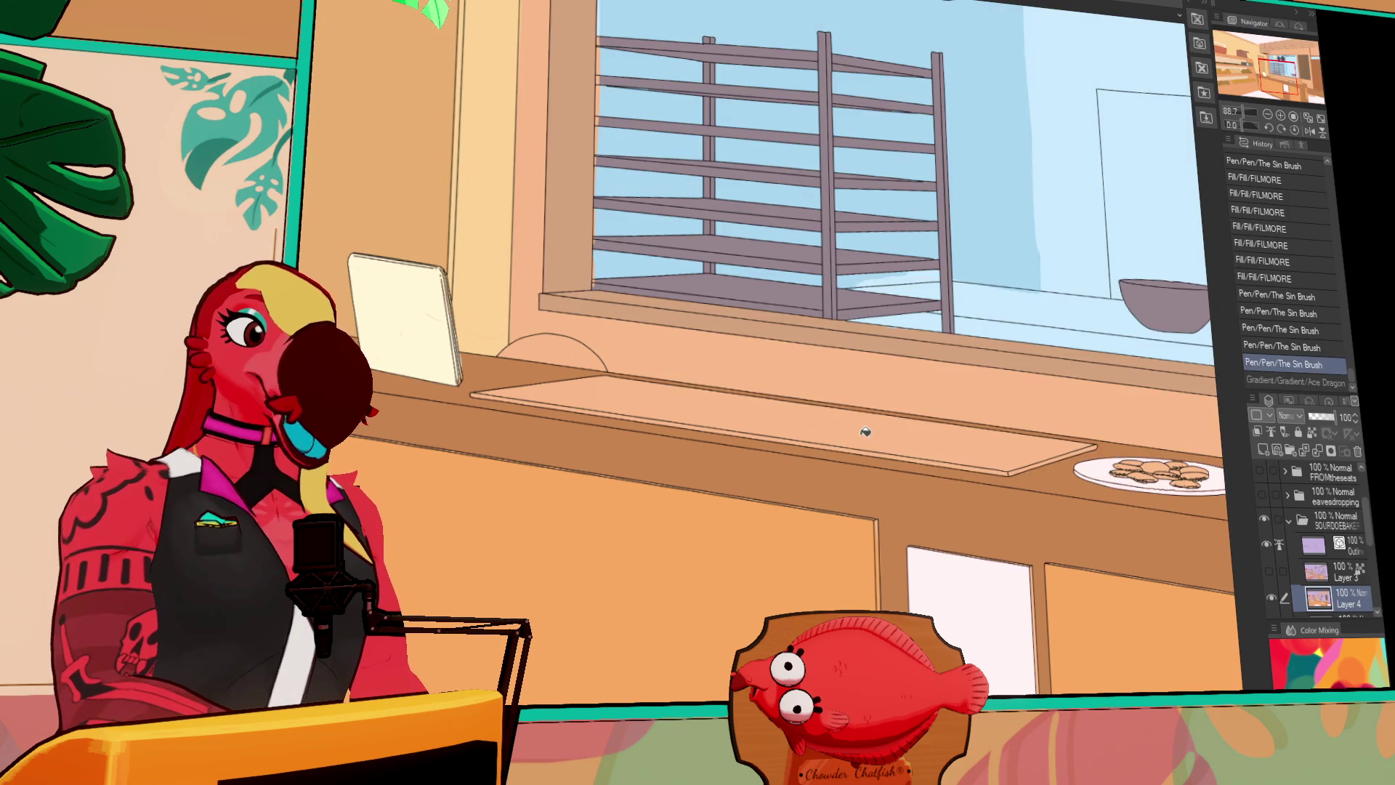
left_click(865, 436)
left_click(865, 447)
left_click(1024, 463)
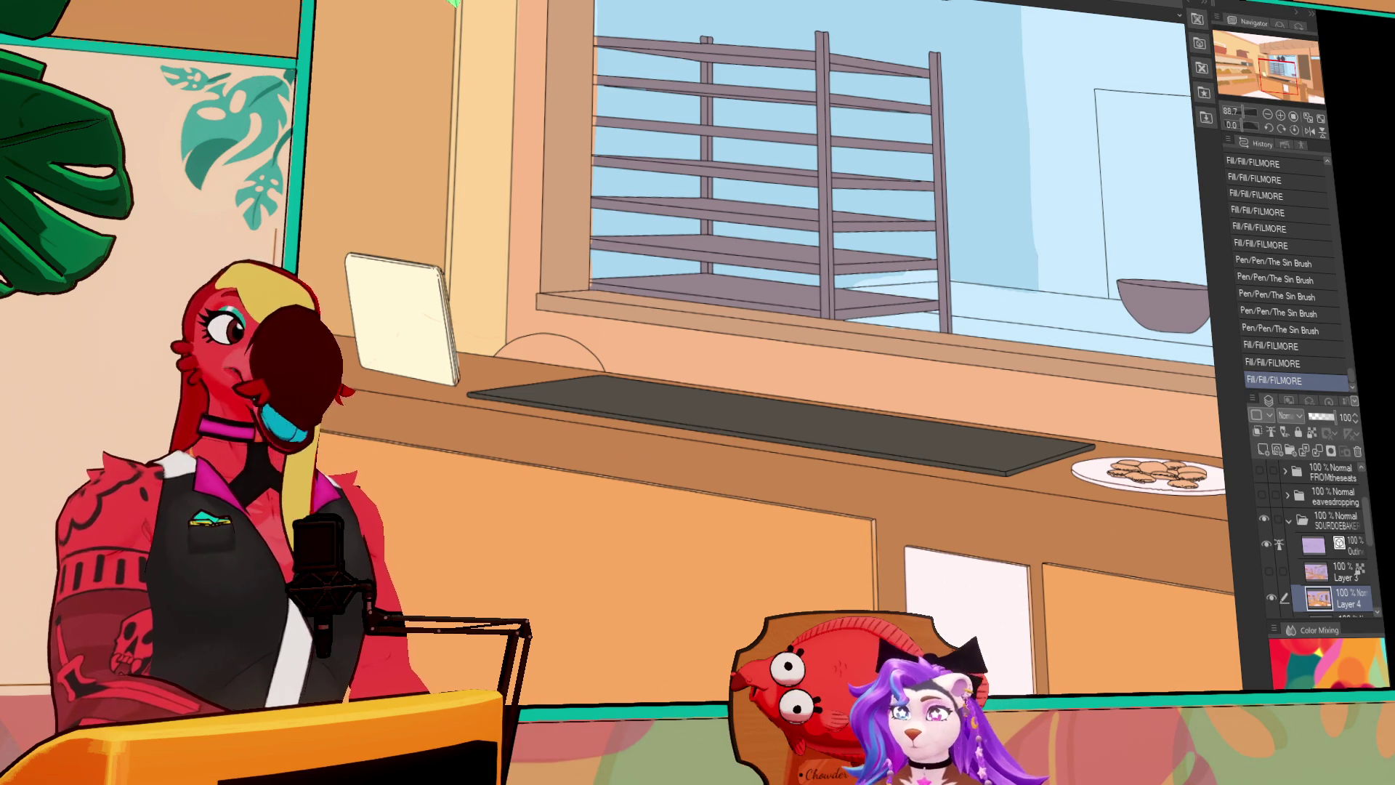
key("ctrl+Tab")
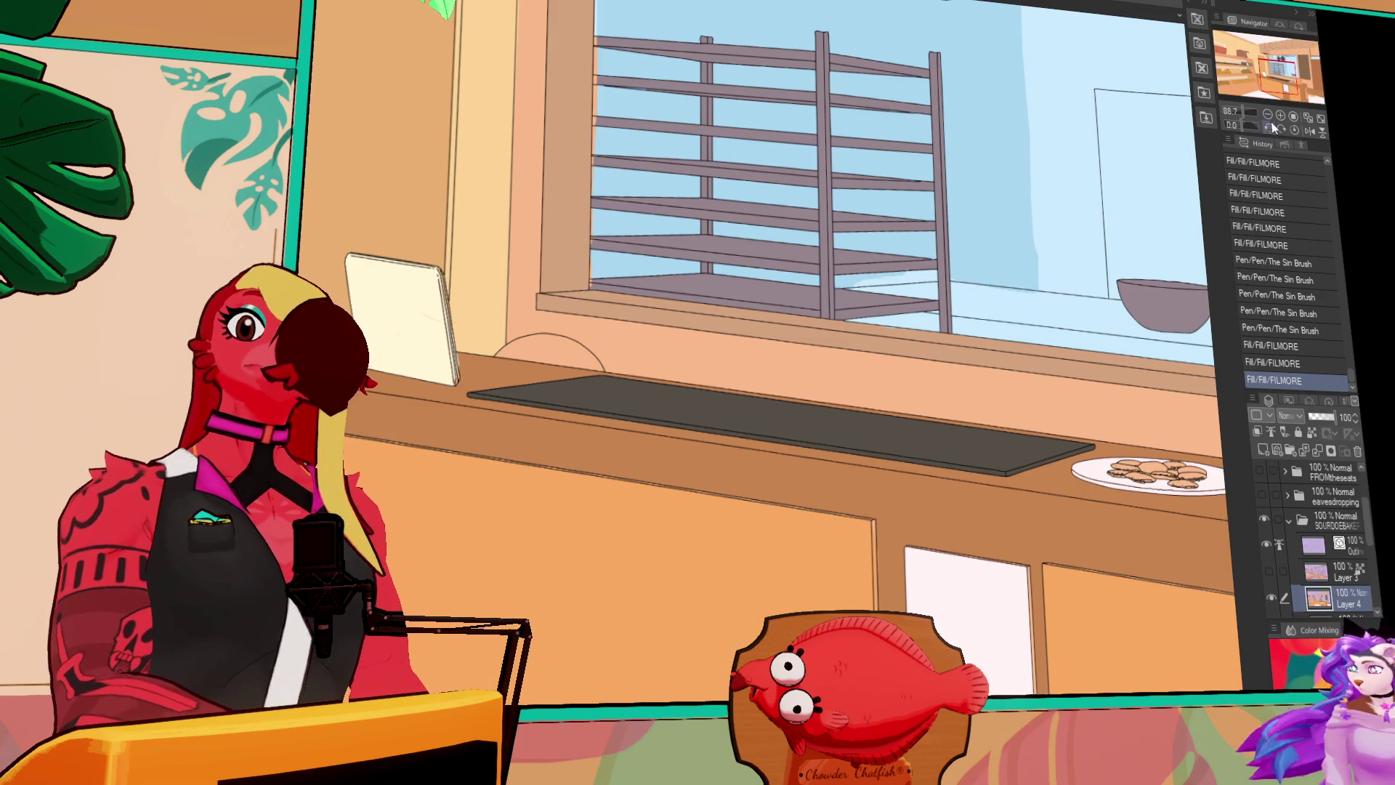
Return to the bakery canvas and fill the strip and box right of the kitchen window dark
left_click(1267, 115)
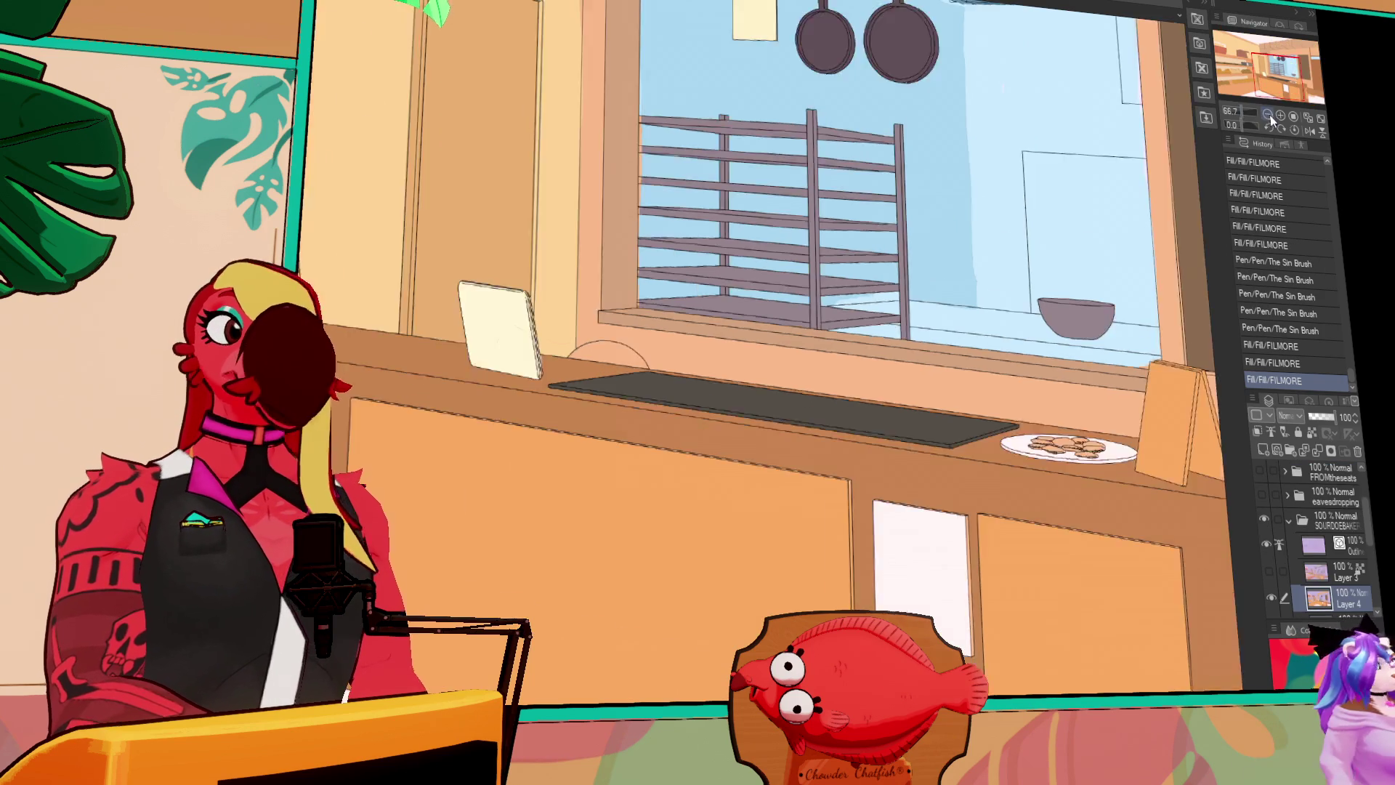
left_click(1268, 115)
mouse_move(1098, 290)
left_mouse_down()
mouse_move(1147, 281)
mouse_move(1178, 312)
left_mouse_up()
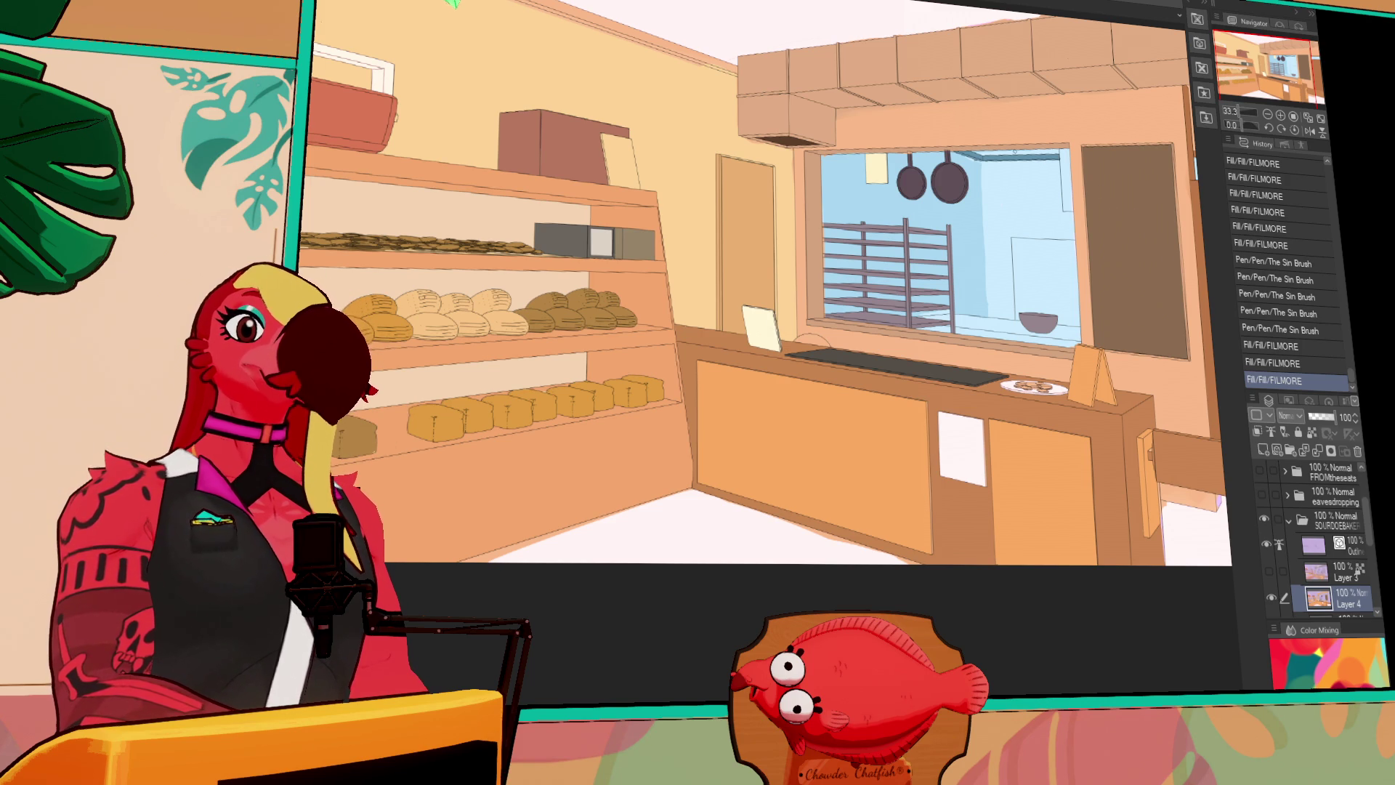
left_click(1072, 204)
left_click(1046, 269)
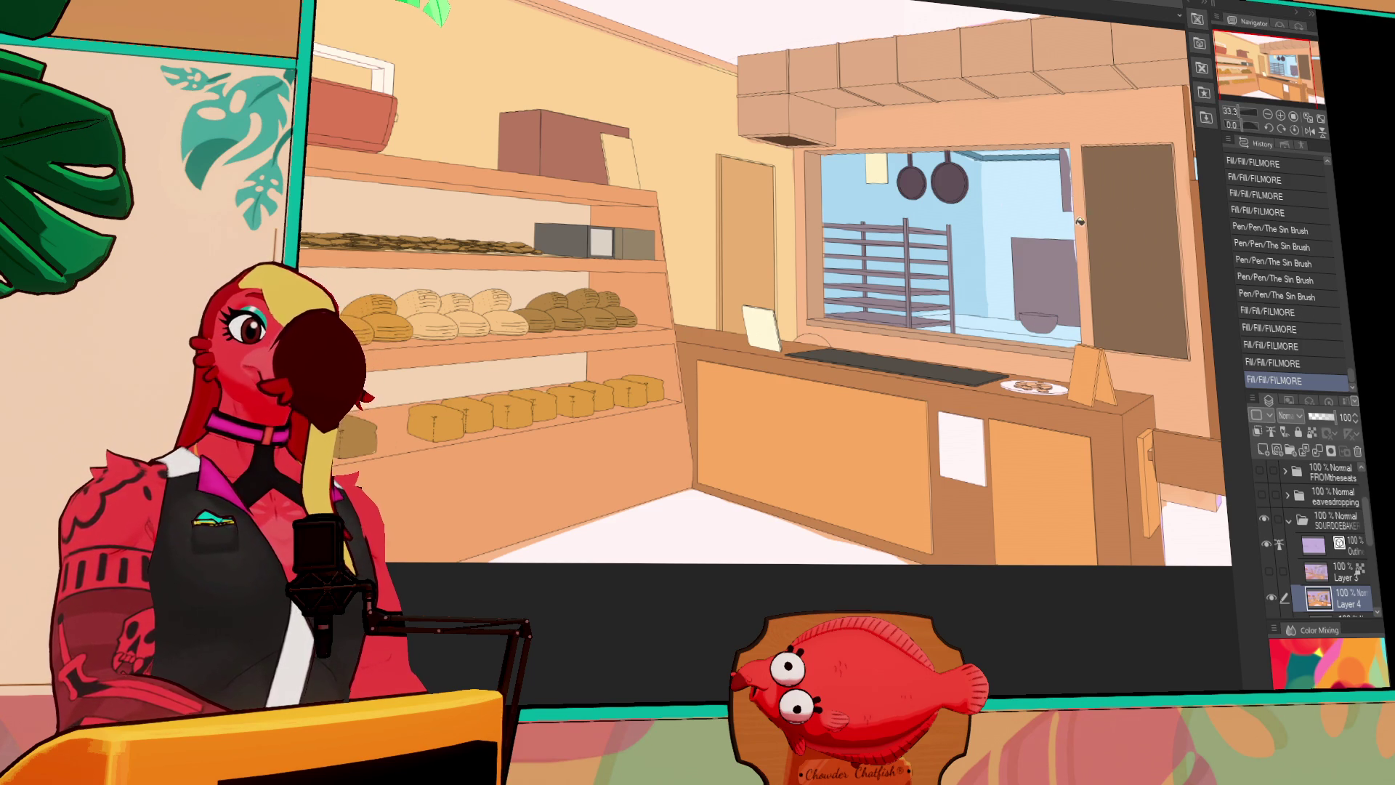
Ink short strokes along the kitchen window's right edge, undoing the last one
mouse_move(1077, 161)
left_mouse_down()
mouse_move(1082, 151)
mouse_move(1072, 207)
left_mouse_up()
left_click_drag(1071, 196, 1070, 274)
key("ctrl+z")
key("ctrl+z")
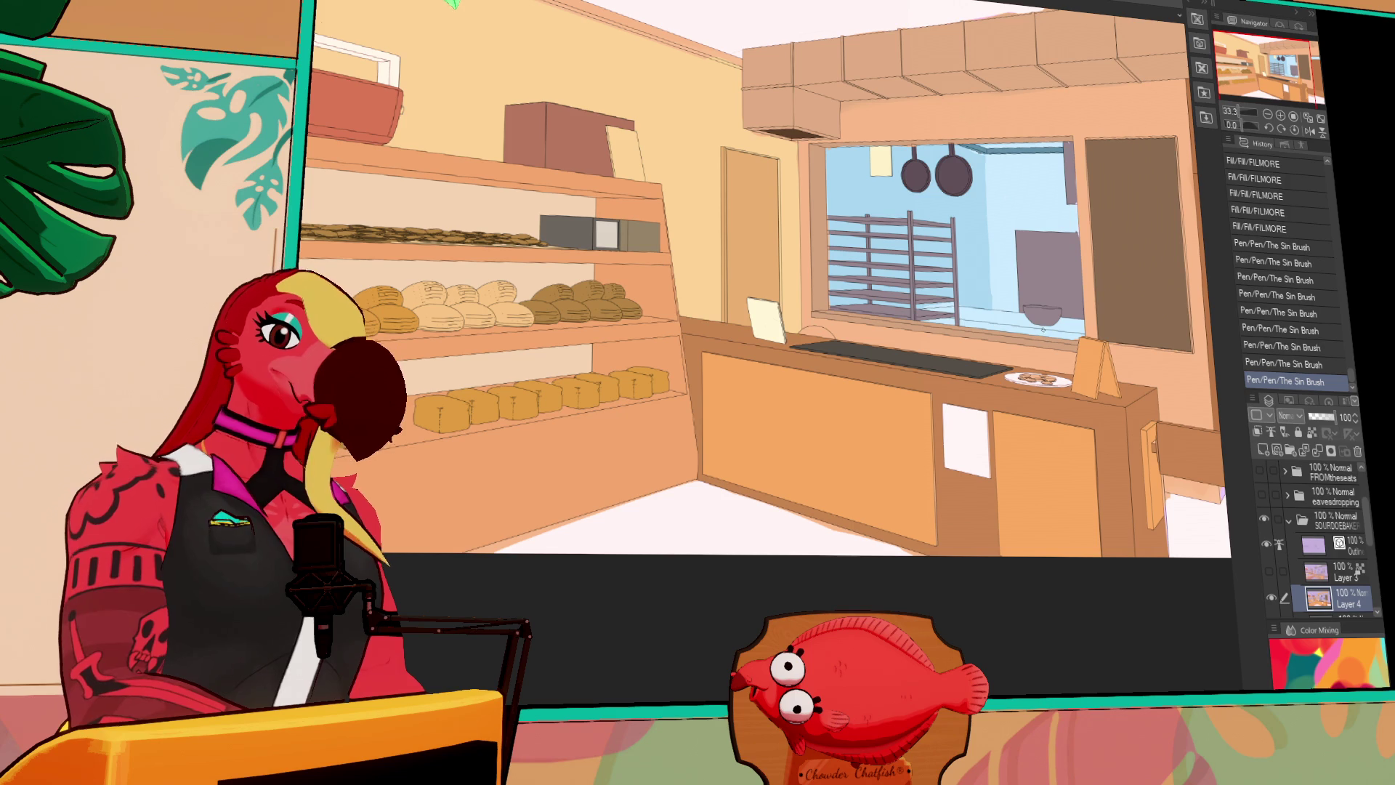
scroll(1035, 276, "up", 2)
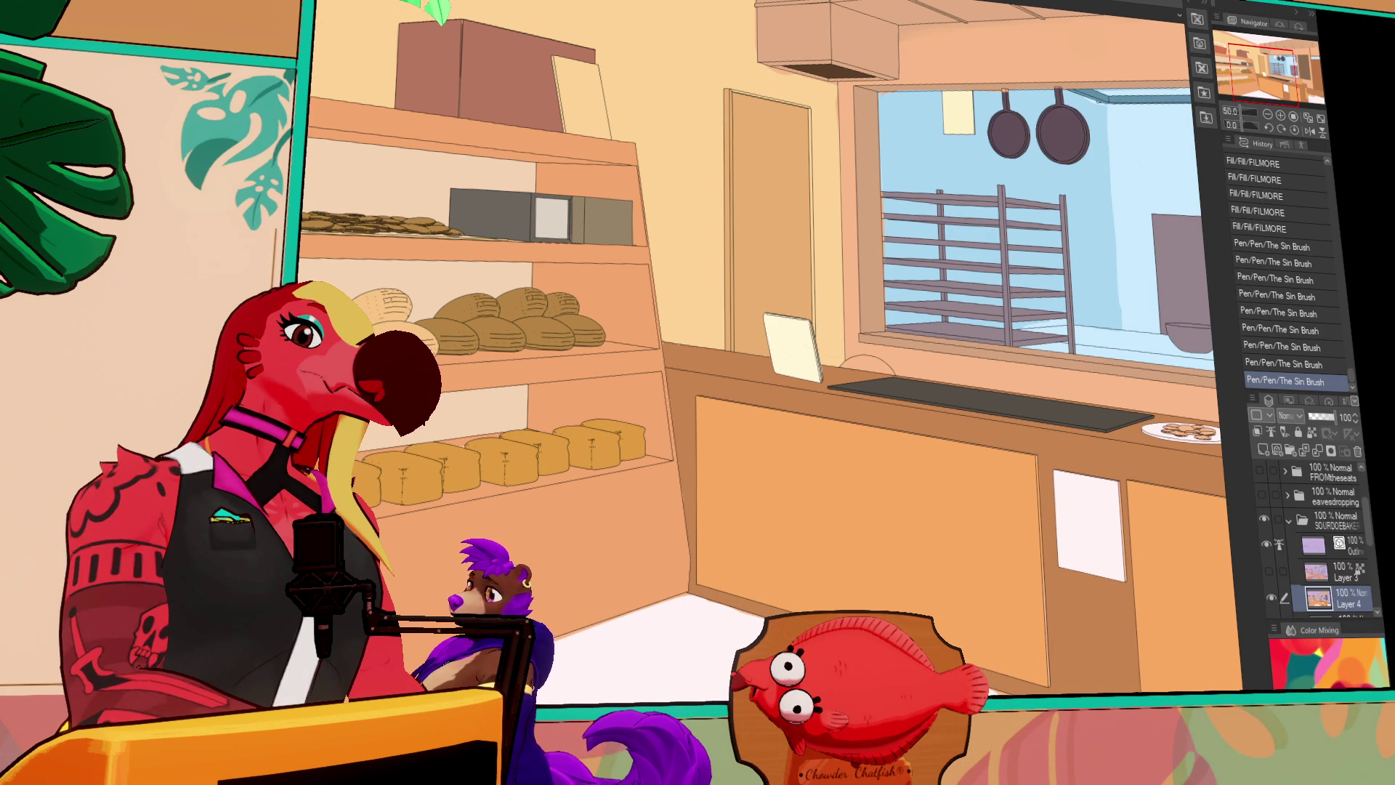
Fill the semicircle on the counter dark and add red marks on it
left_click(869, 371)
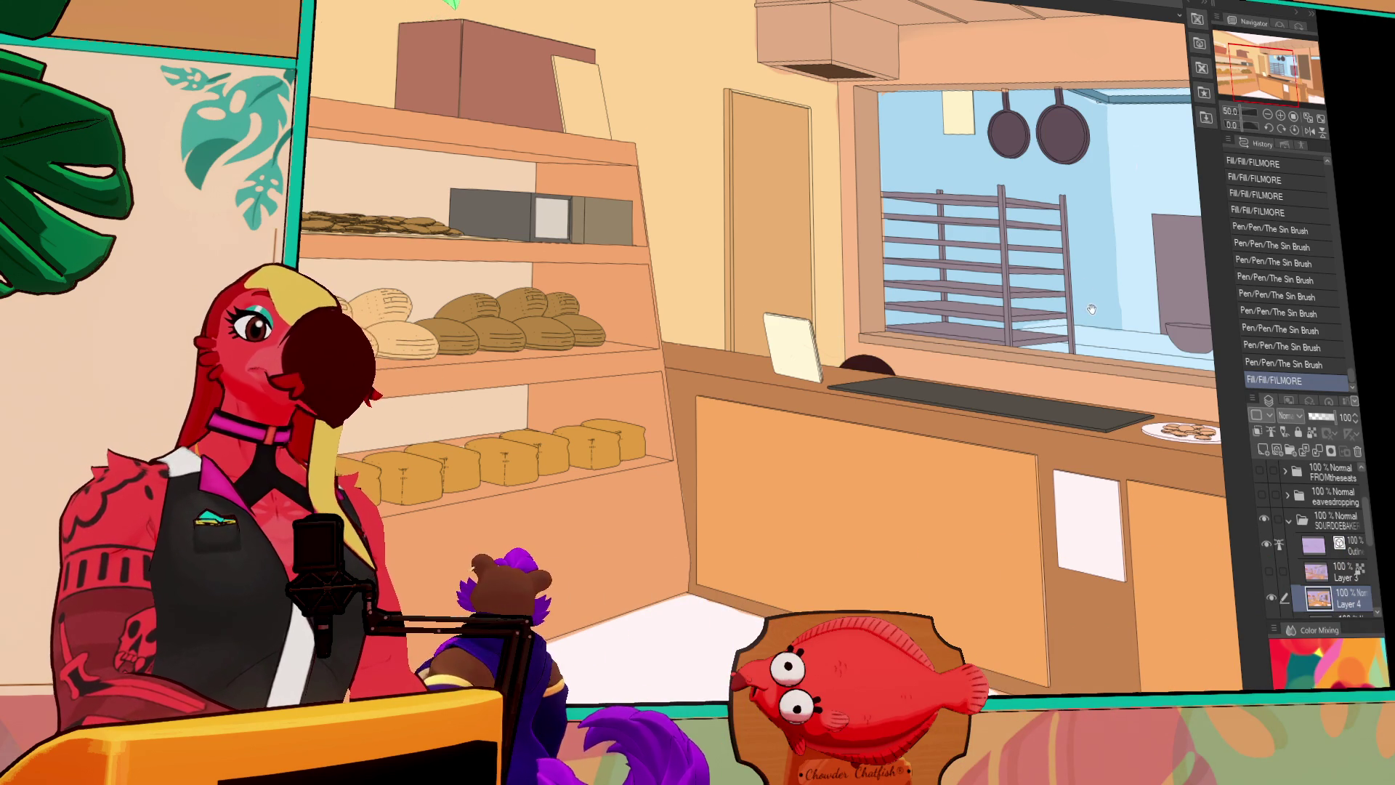
left_click(869, 374)
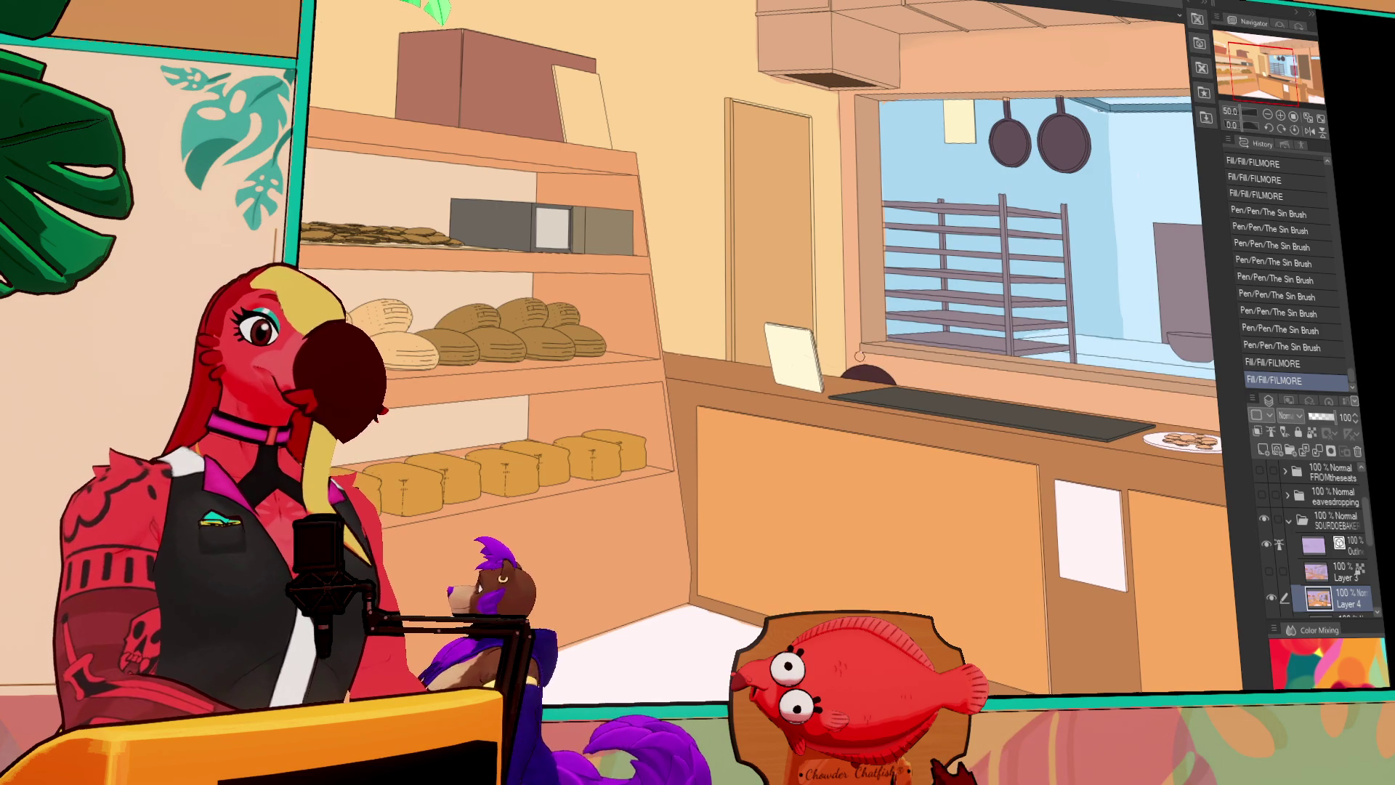
left_click(855, 366)
left_click(855, 368)
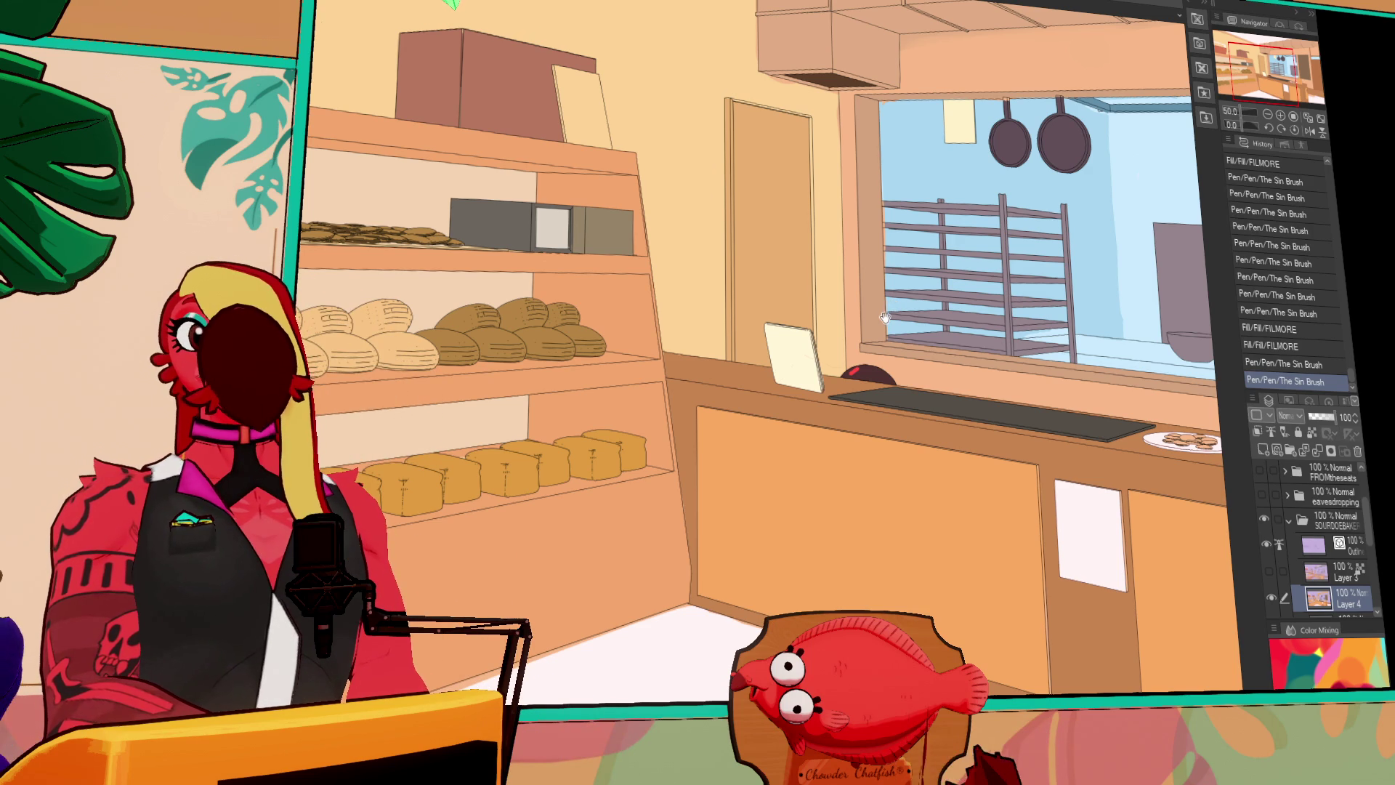
left_click_drag(885, 318, 891, 313)
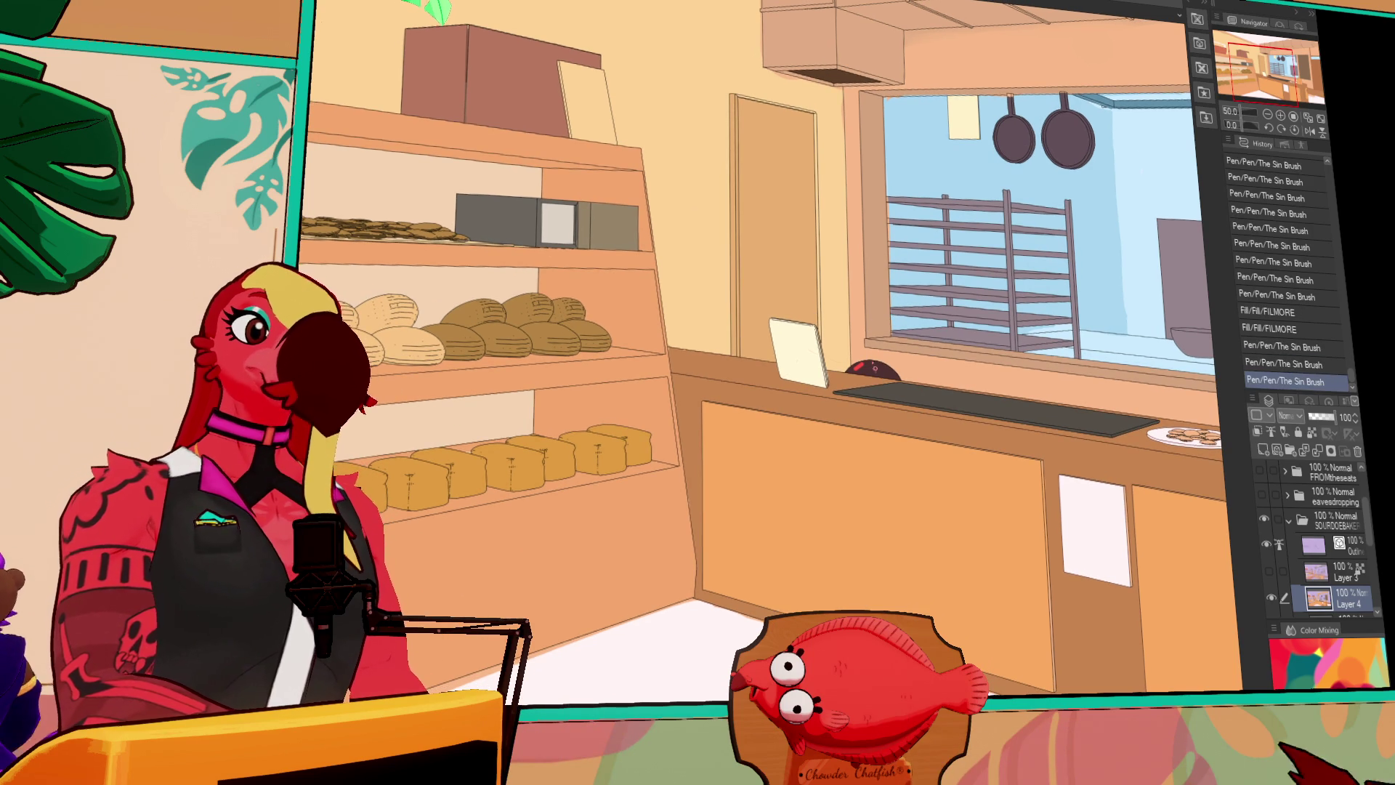
left_click_drag(858, 368, 874, 365)
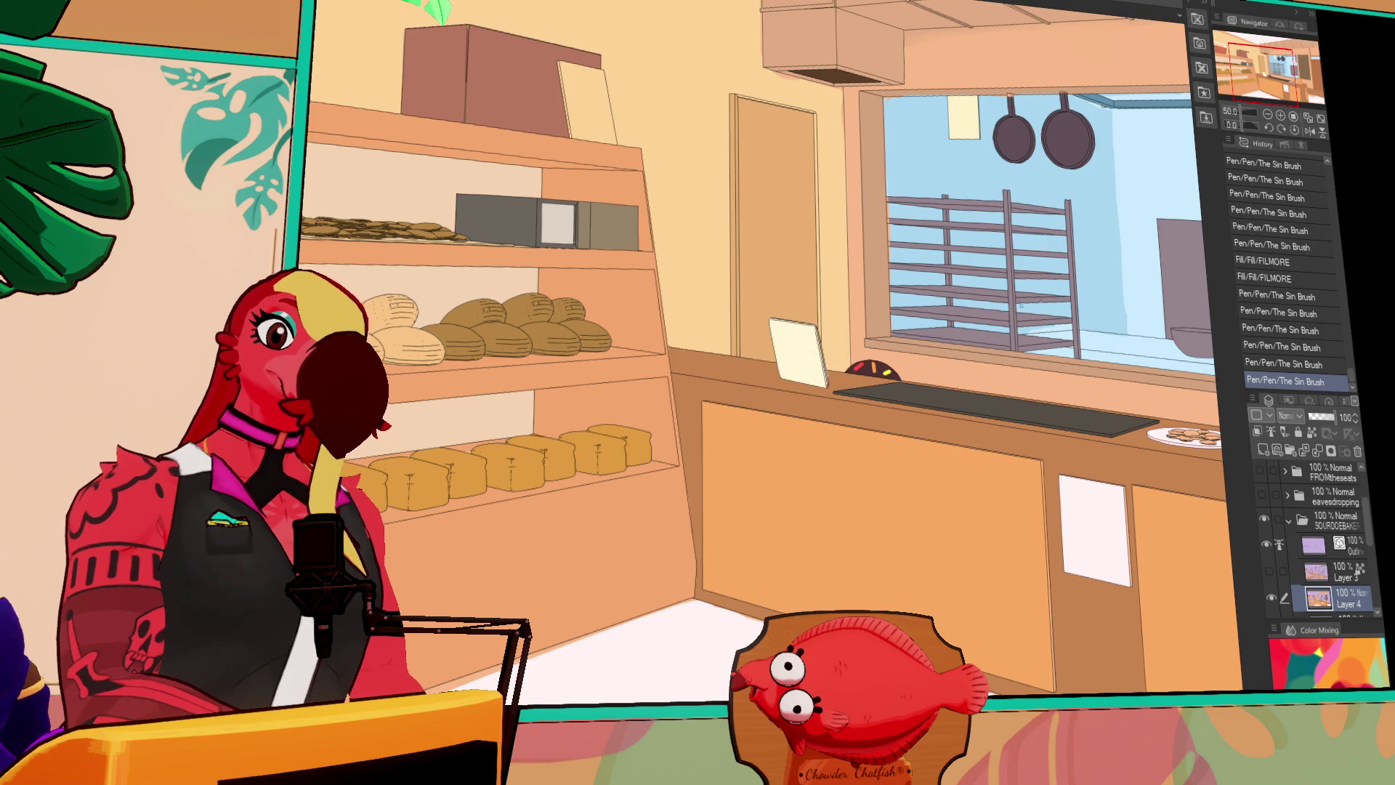
Colour the board leaning on the top shelf orange
mouse_move(1055, 305)
left_mouse_down()
mouse_move(1053, 342)
mouse_move(1163, 407)
mouse_move(1031, 311)
left_mouse_up()
mouse_move(1031, 506)
left_mouse_down()
mouse_move(1205, 504)
mouse_move(1272, 534)
left_mouse_up()
left_click(788, 356)
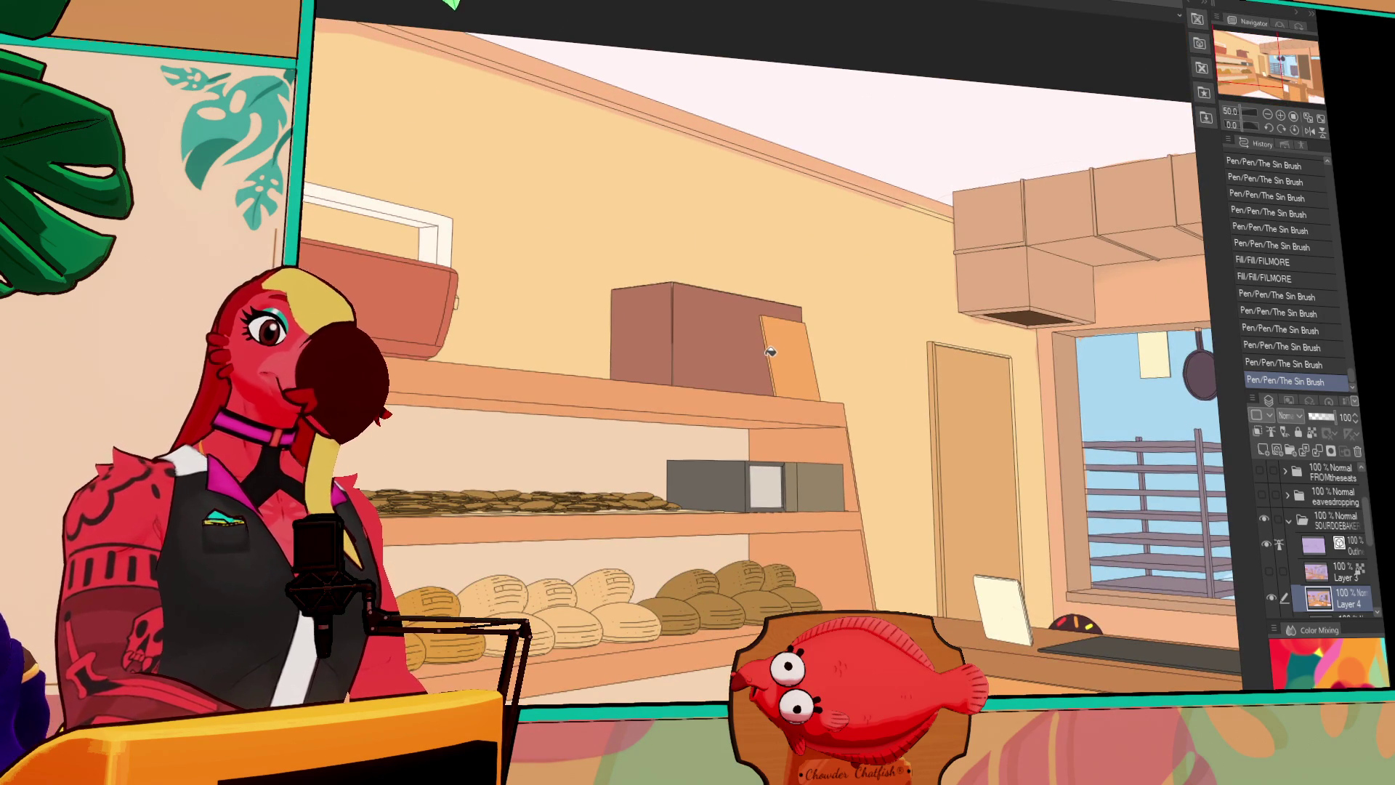
left_click(1268, 114)
left_click_drag(1111, 287, 1054, 242)
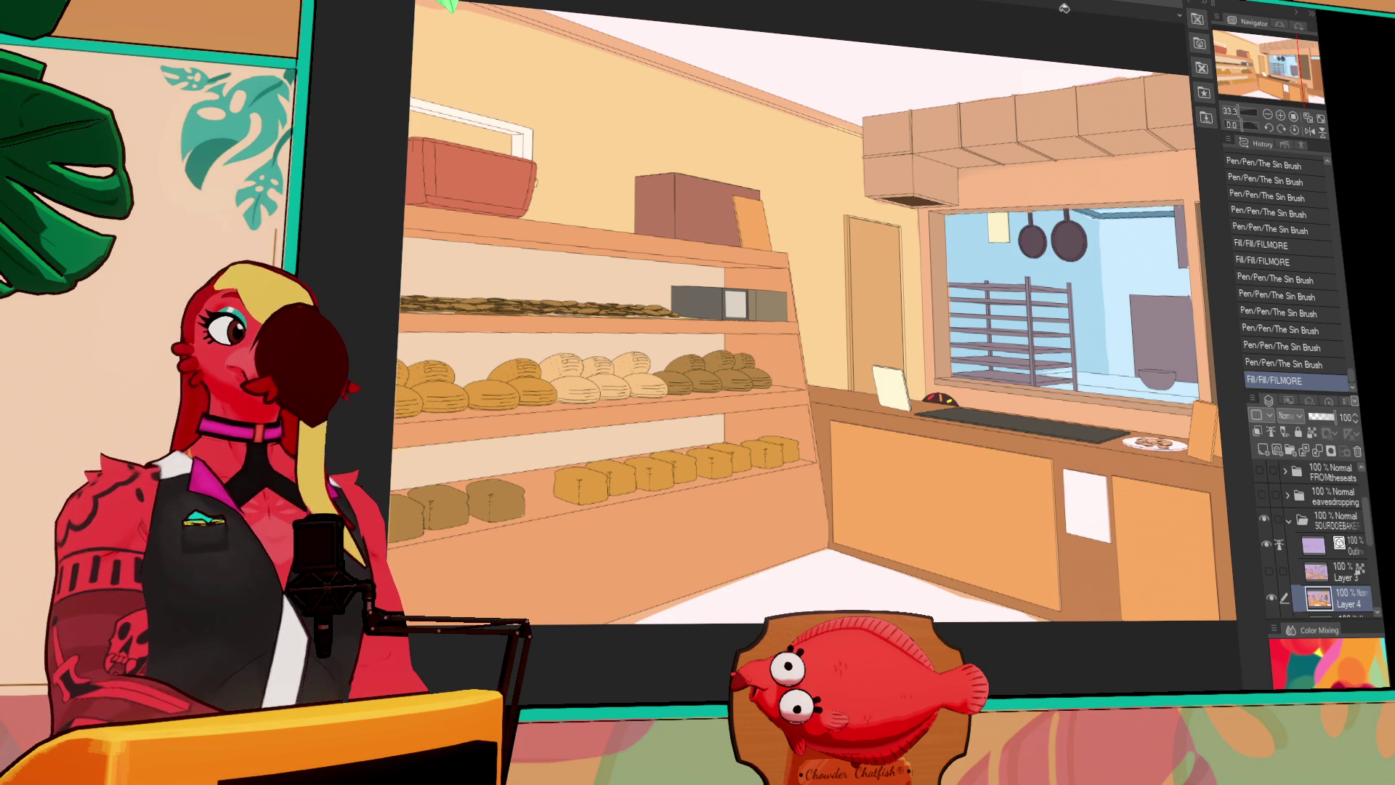
Fill the door-frame strip and the top of the door frame
key("ctrl+plus")
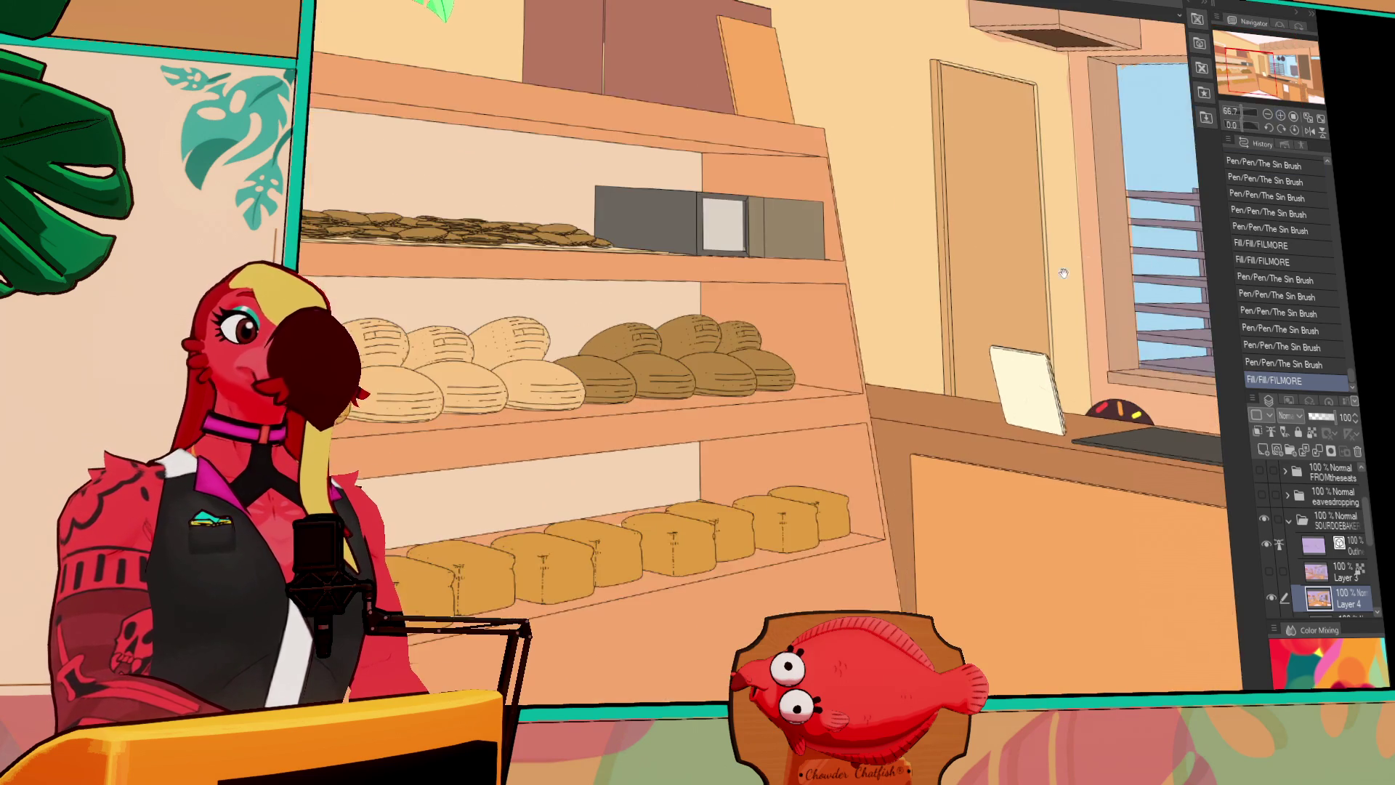
left_click_drag(1087, 249, 895, 374)
left_click(899, 360)
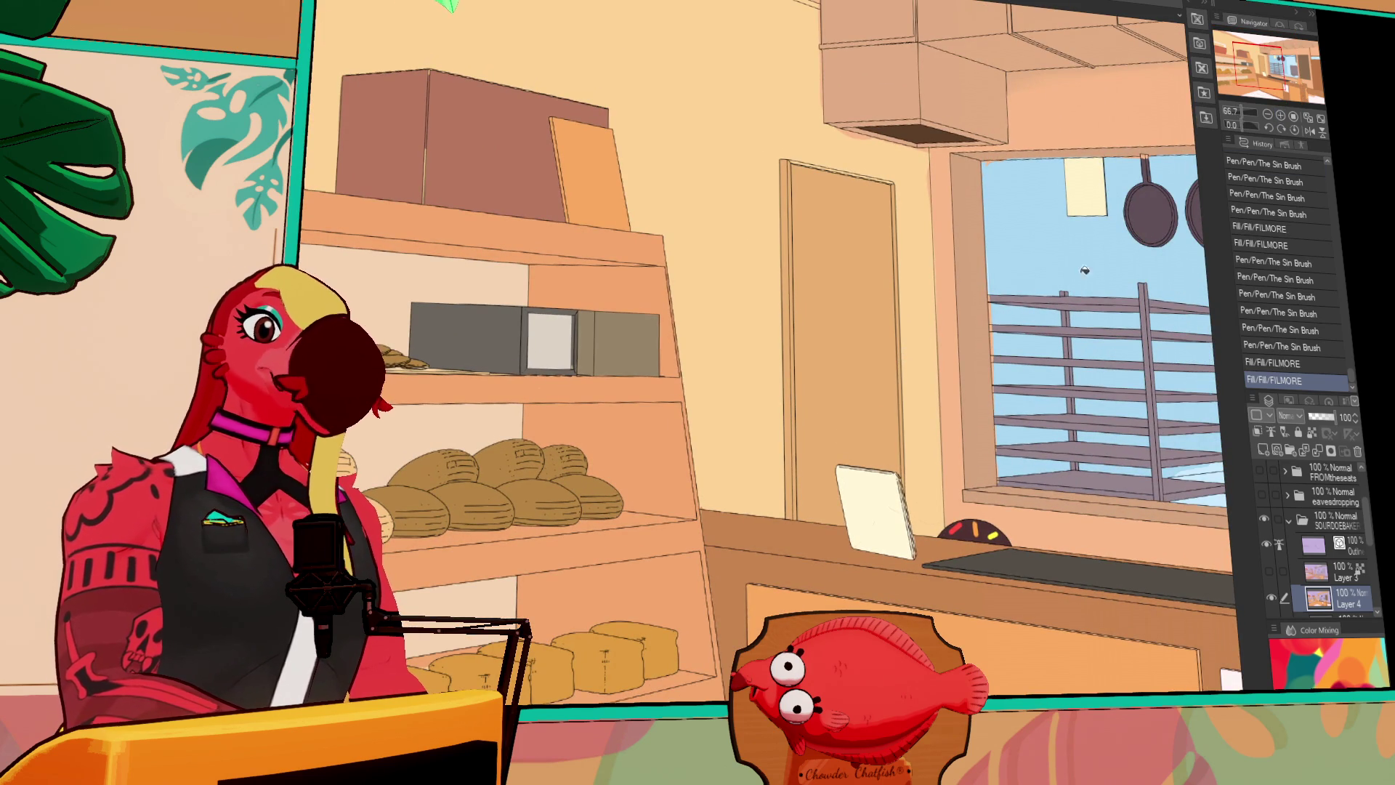
left_click(892, 175)
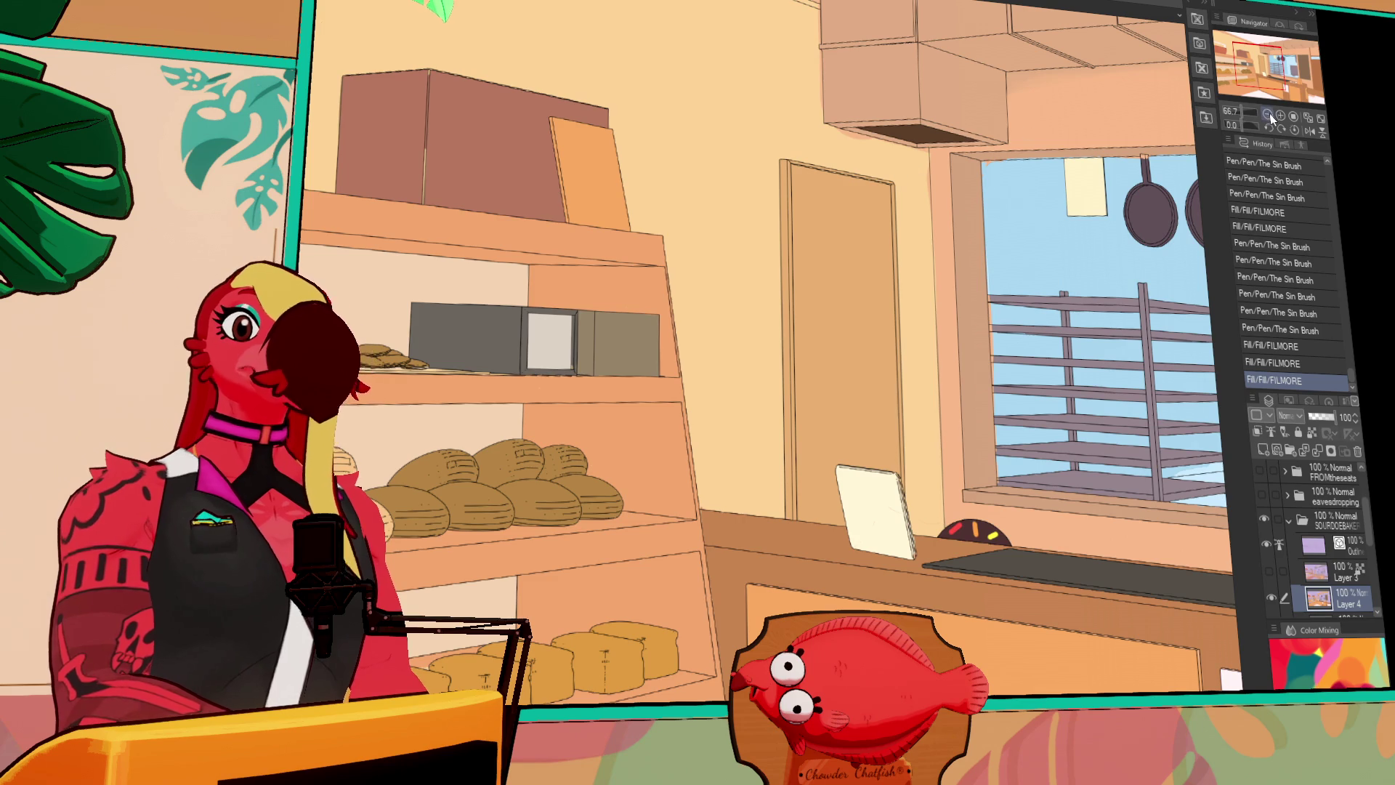
Ink pen strokes and a line along the cabinet edge, redrawing it once after an undo
left_click(1268, 115)
left_click(1268, 115)
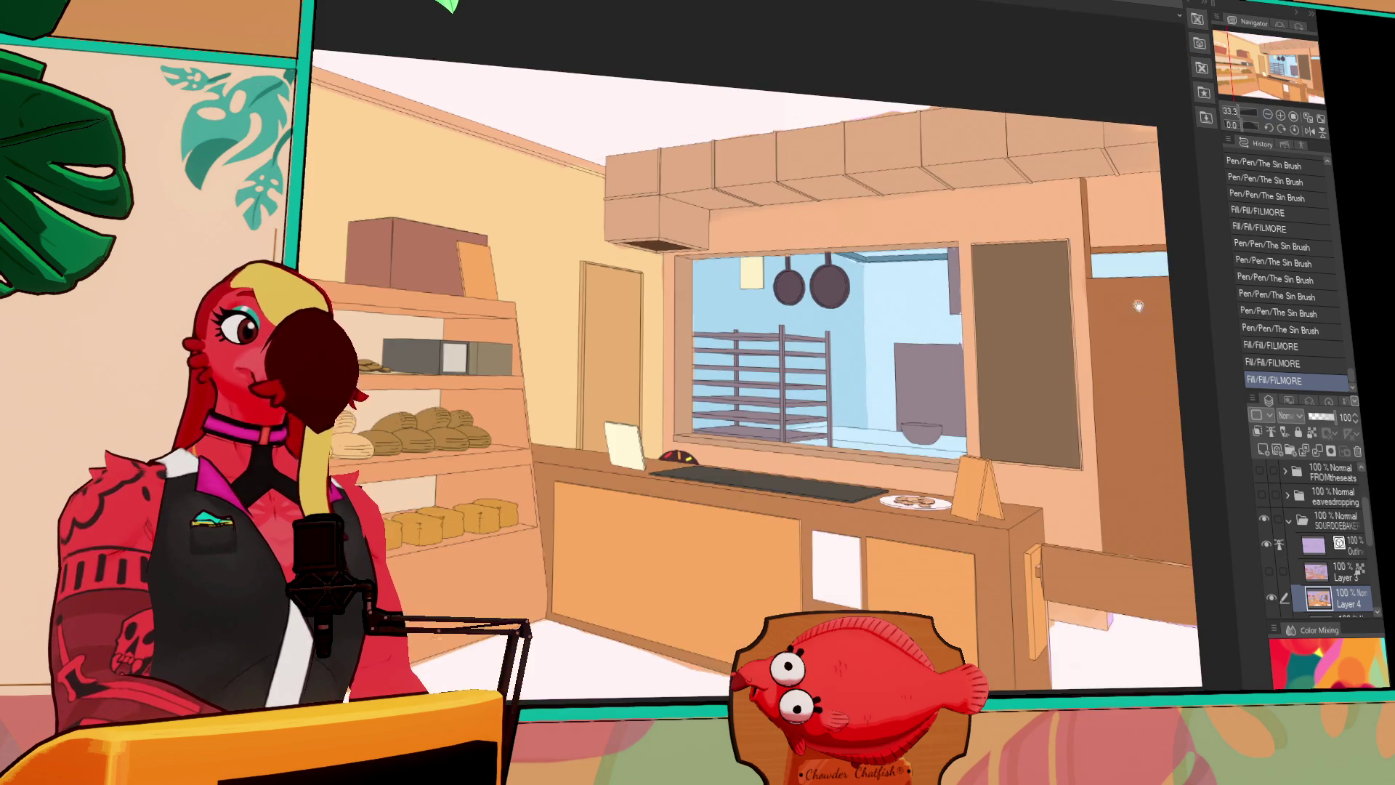
left_click_drag(1148, 277, 1112, 231)
left_click_drag(1093, 344, 1099, 240)
left_click(1124, 347)
left_click(1124, 347)
left_click_drag(1007, 308, 1134, 358)
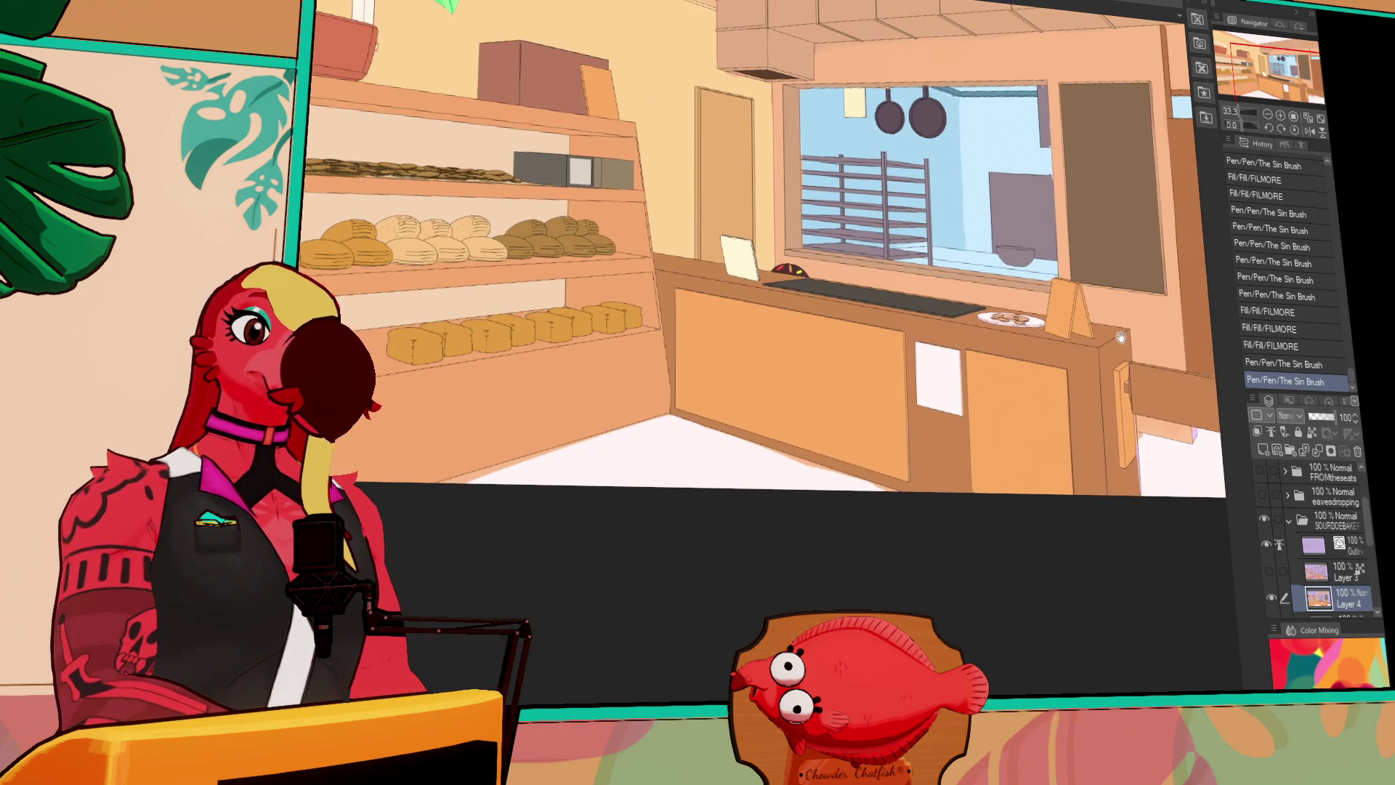
left_click_drag(908, 392, 908, 463)
key("ctrl+z")
left_click(908, 463)
left_click(908, 463)
Fill two remaining counter areas and turn the chalkboard overlay layer back on
mouse_move(821, 381)
left_mouse_down()
mouse_move(890, 373)
mouse_move(947, 442)
left_mouse_up()
left_click(967, 437)
mouse_move(953, 392)
left_mouse_down()
mouse_move(975, 351)
mouse_move(1109, 408)
left_mouse_up()
left_click(922, 361)
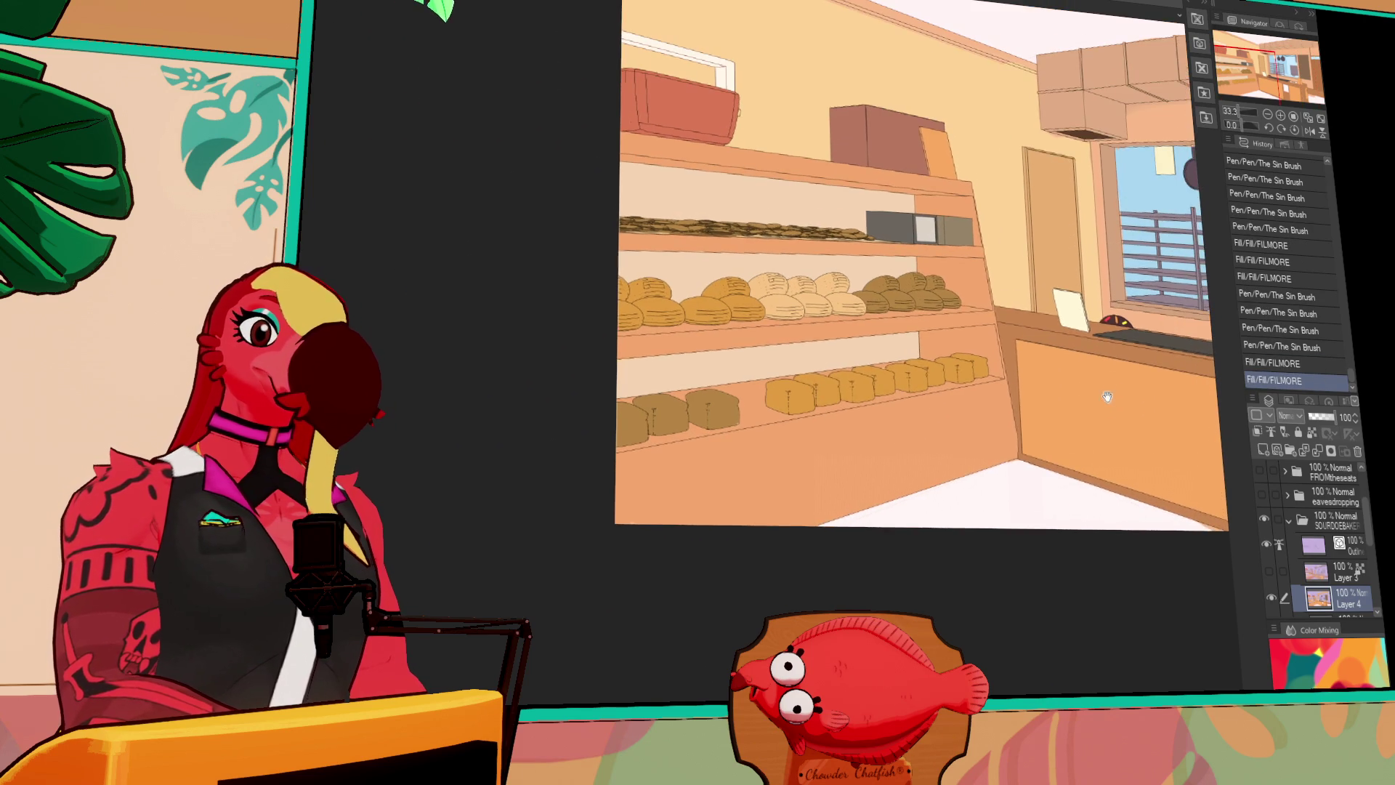
left_click_drag(1115, 352, 972, 374)
left_click_drag(1077, 310, 1014, 320)
left_click(1271, 571)
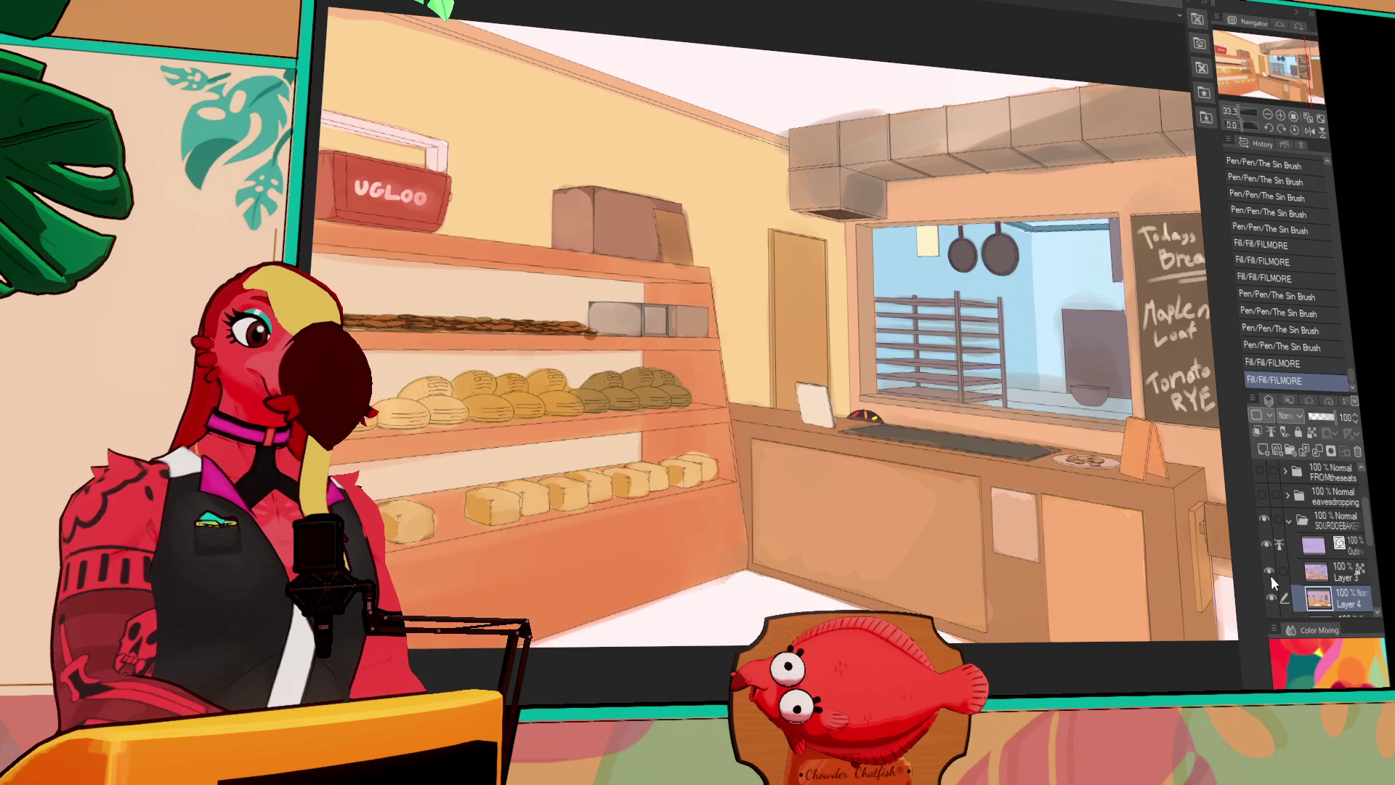
Erase stray Layer 3 paint near the counter's lower right corner with the Eraser
left_click_drag(1251, 573, 1091, 572)
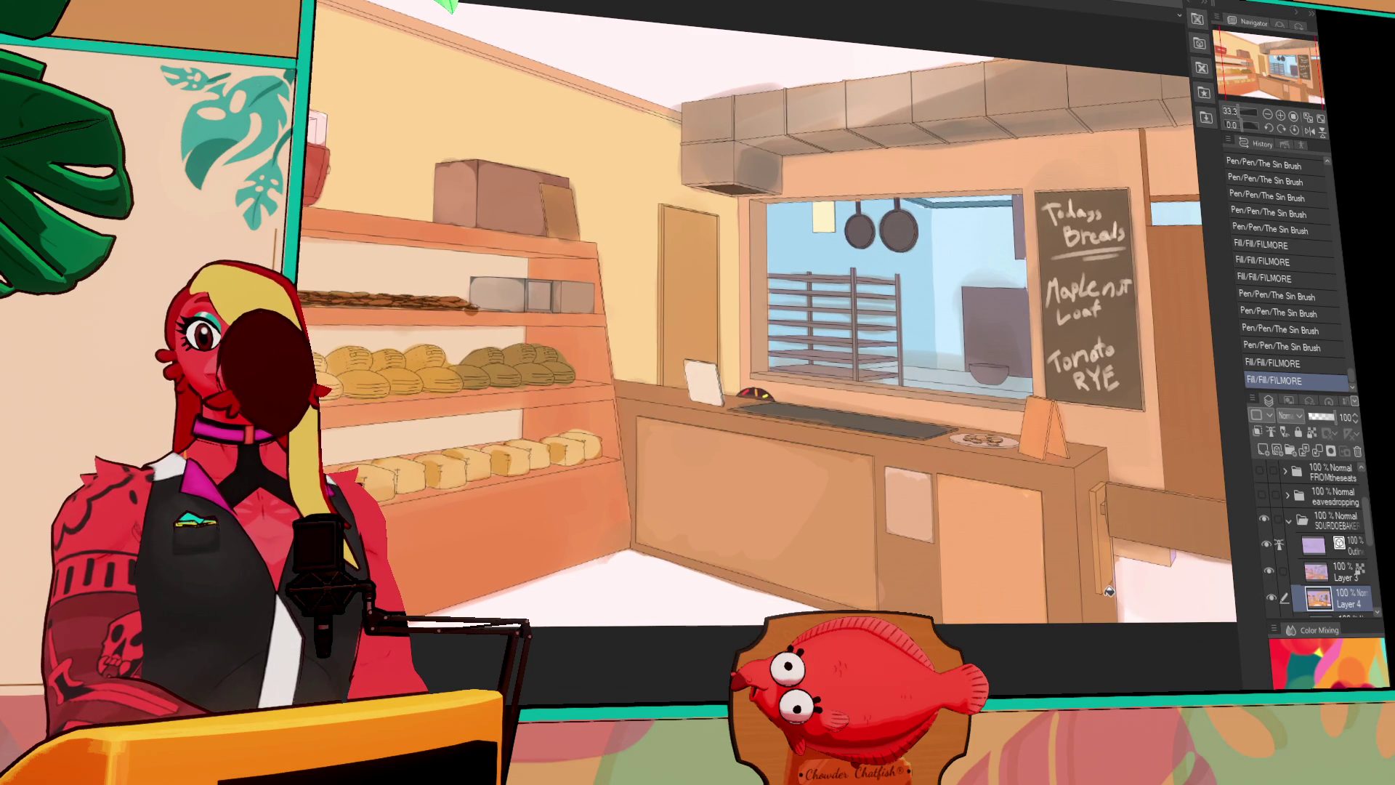
mouse_move(1126, 584)
left_mouse_down()
mouse_move(1128, 602)
mouse_move(1123, 563)
mouse_move(1184, 585)
mouse_move(1171, 574)
mouse_move(1224, 578)
left_mouse_up()
left_click(1319, 572)
key("ctrl+z")
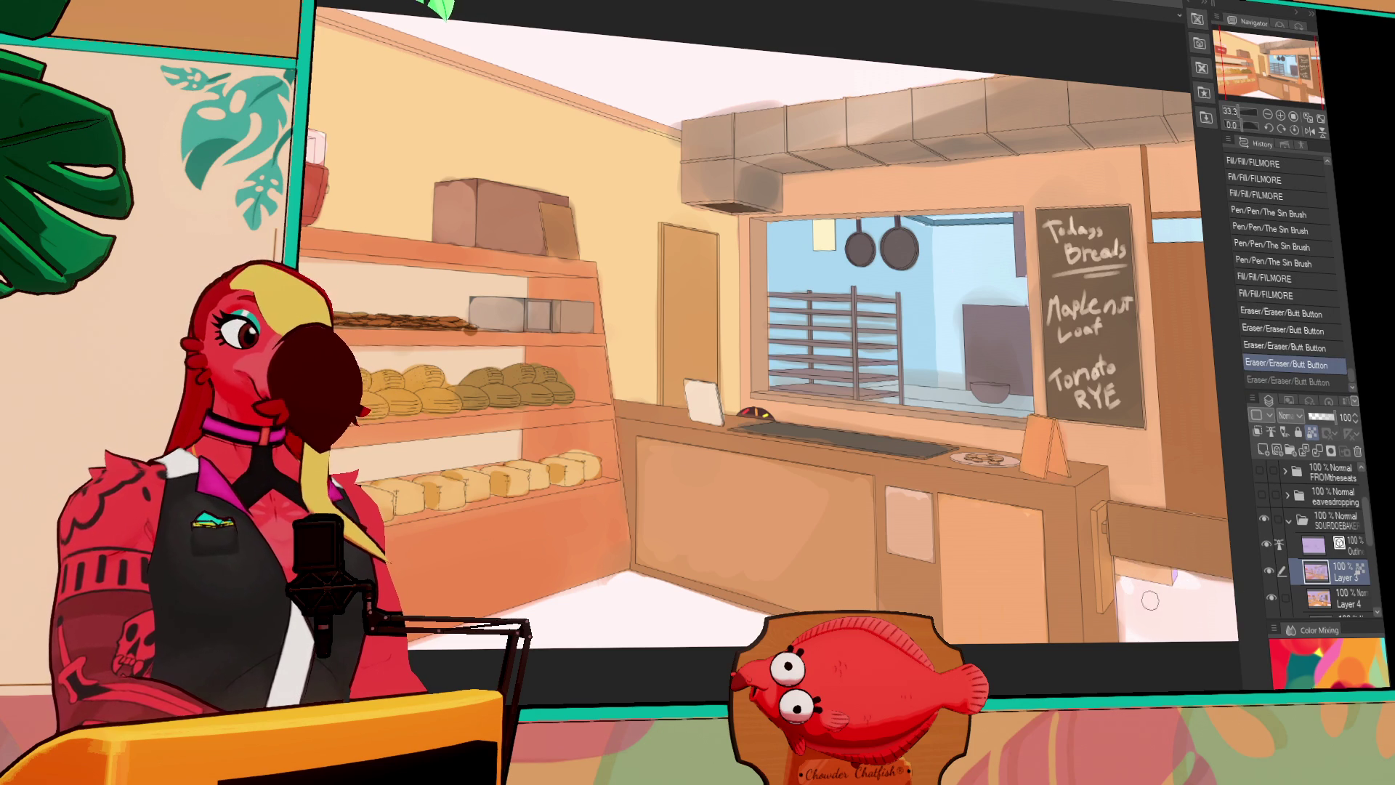
mouse_move(1127, 589)
left_mouse_down()
mouse_move(1128, 618)
mouse_move(1159, 617)
mouse_move(1171, 595)
mouse_move(1190, 613)
mouse_move(1162, 582)
mouse_move(1208, 601)
mouse_move(1125, 639)
left_mouse_up()
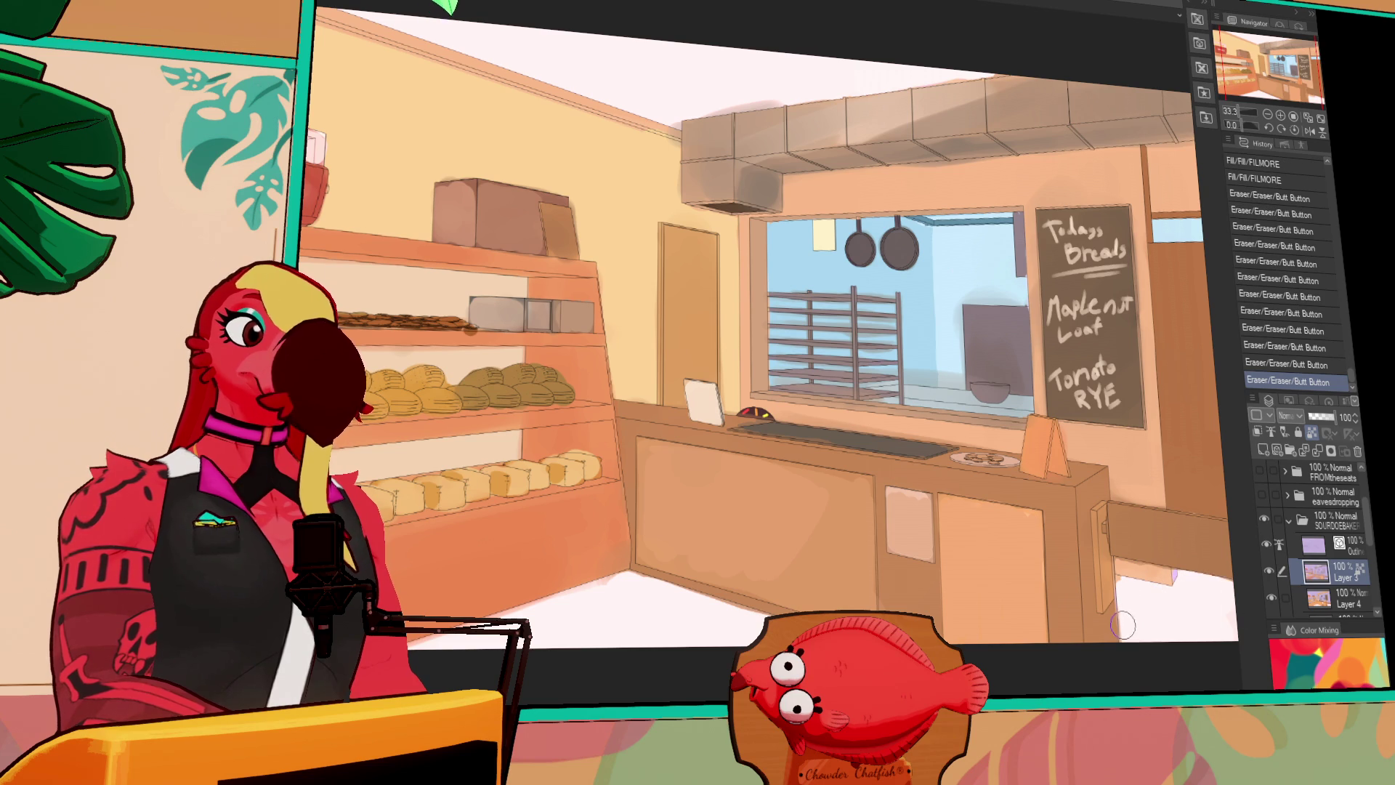
scroll(1148, 621, "up", 1)
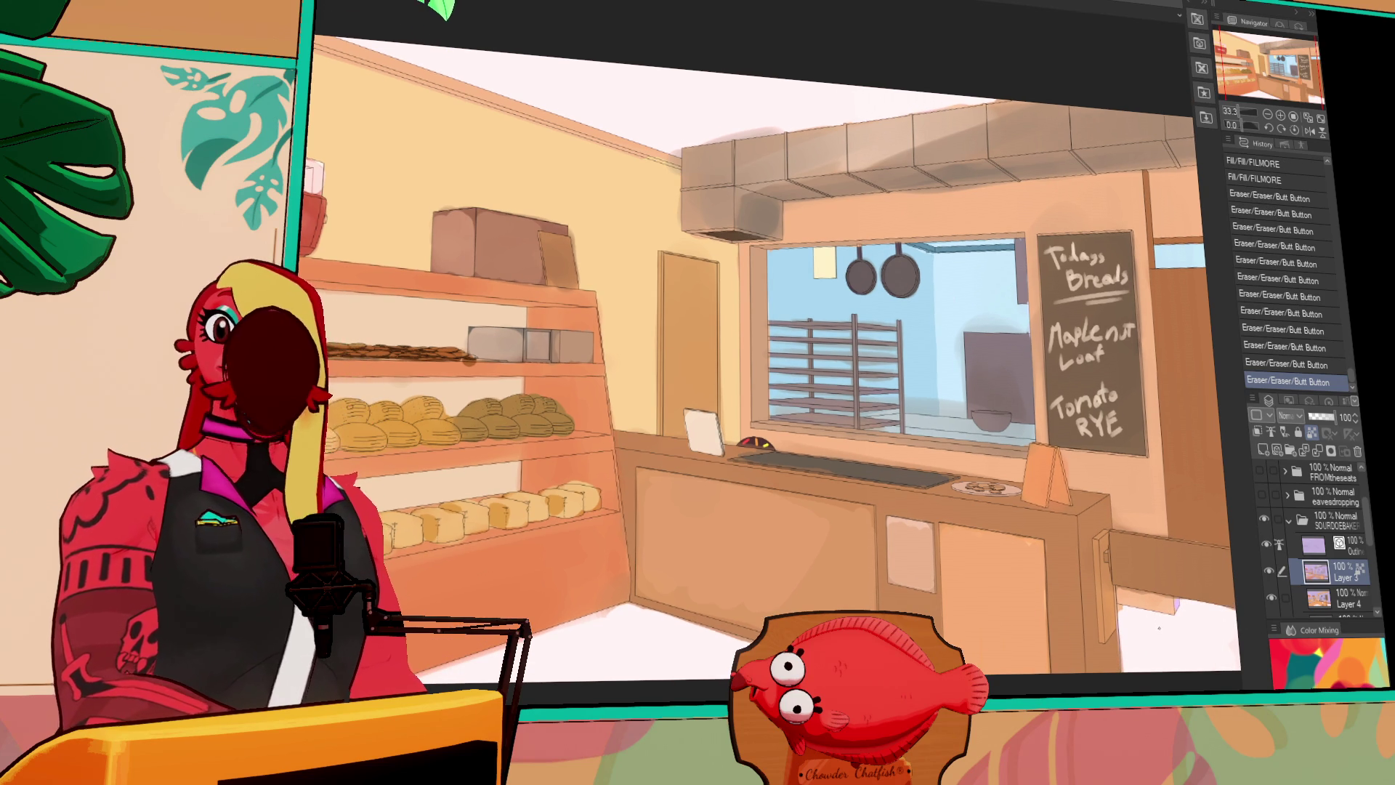
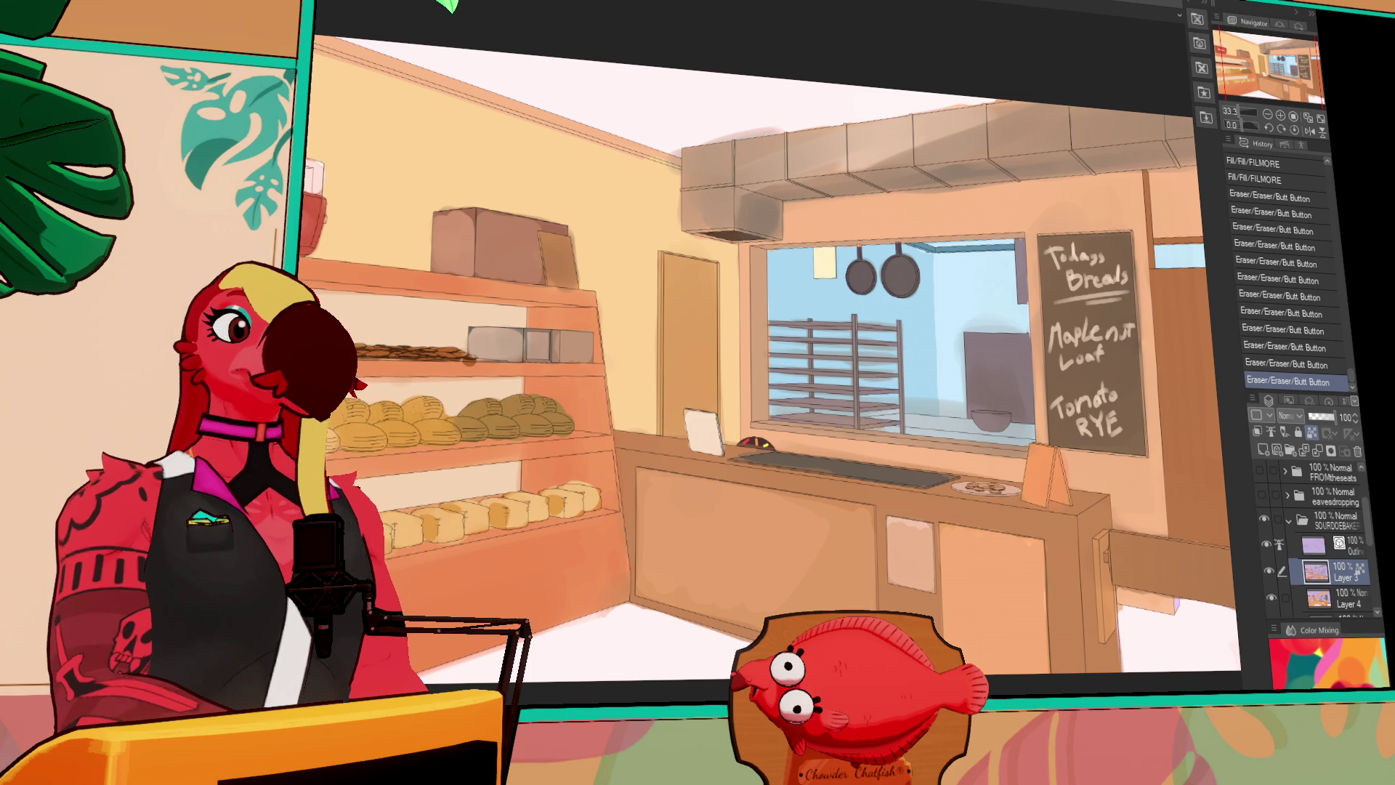
Frame the bread shelves and UGLOO box, then select the whole bakery canvas with Ctrl+A
scroll(836, 331, "up", 1)
left_click_drag(836, 331, 994, 197)
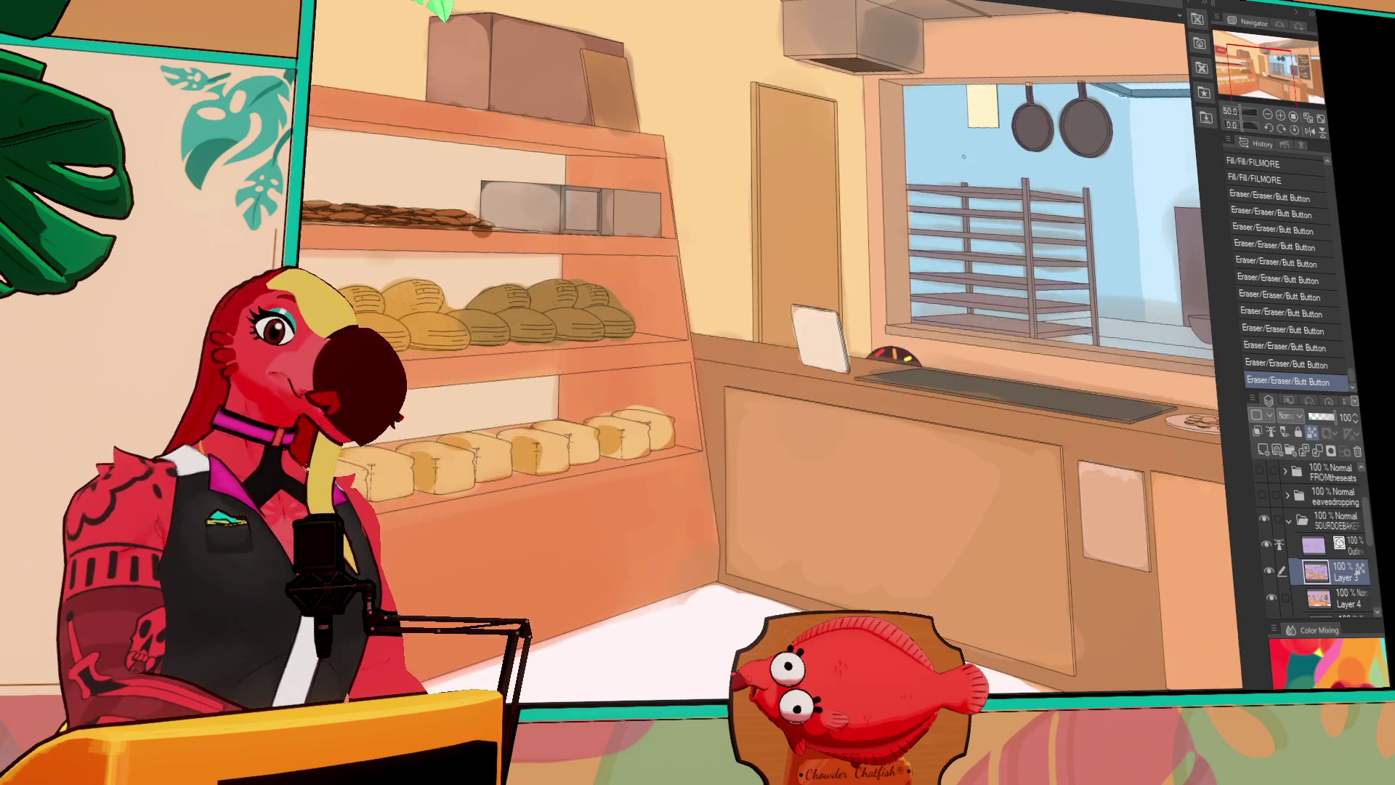
mouse_move(651, 353)
left_mouse_down()
mouse_move(846, 370)
mouse_move(859, 356)
mouse_move(918, 379)
mouse_move(936, 361)
left_mouse_up()
left_click_drag(1021, 376, 1015, 373)
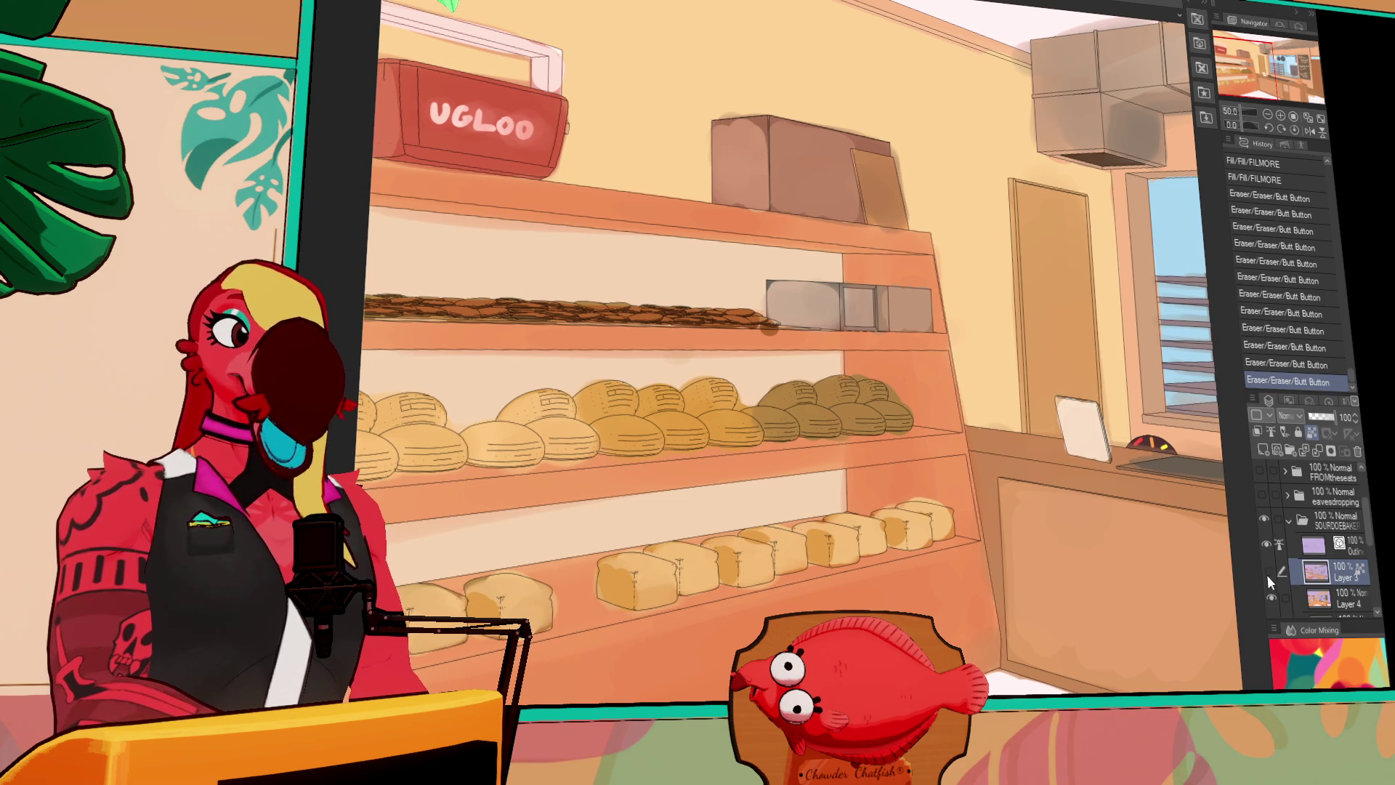
key("ctrl+a")
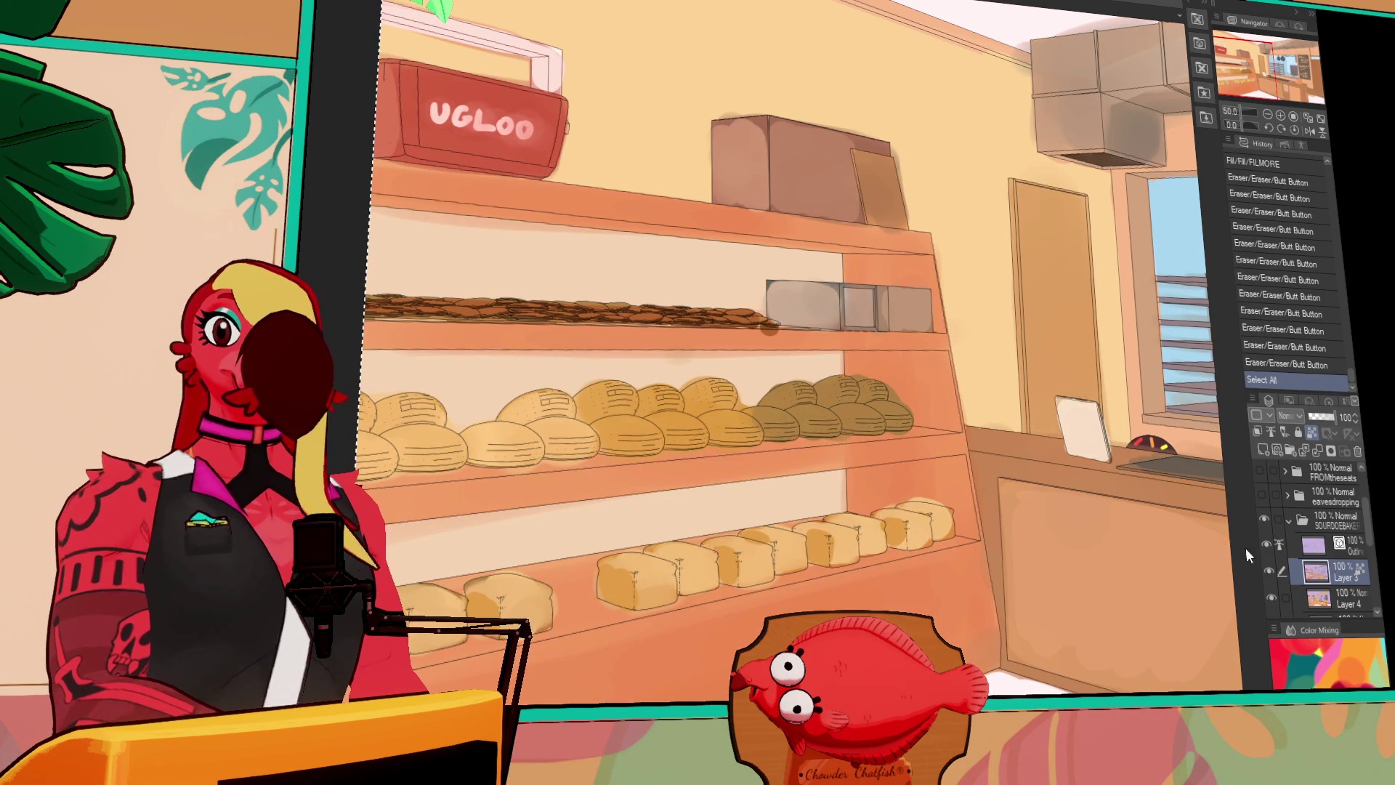
Clear all the earlier shading from Layer 3 across the selected canvas
key("Delete")
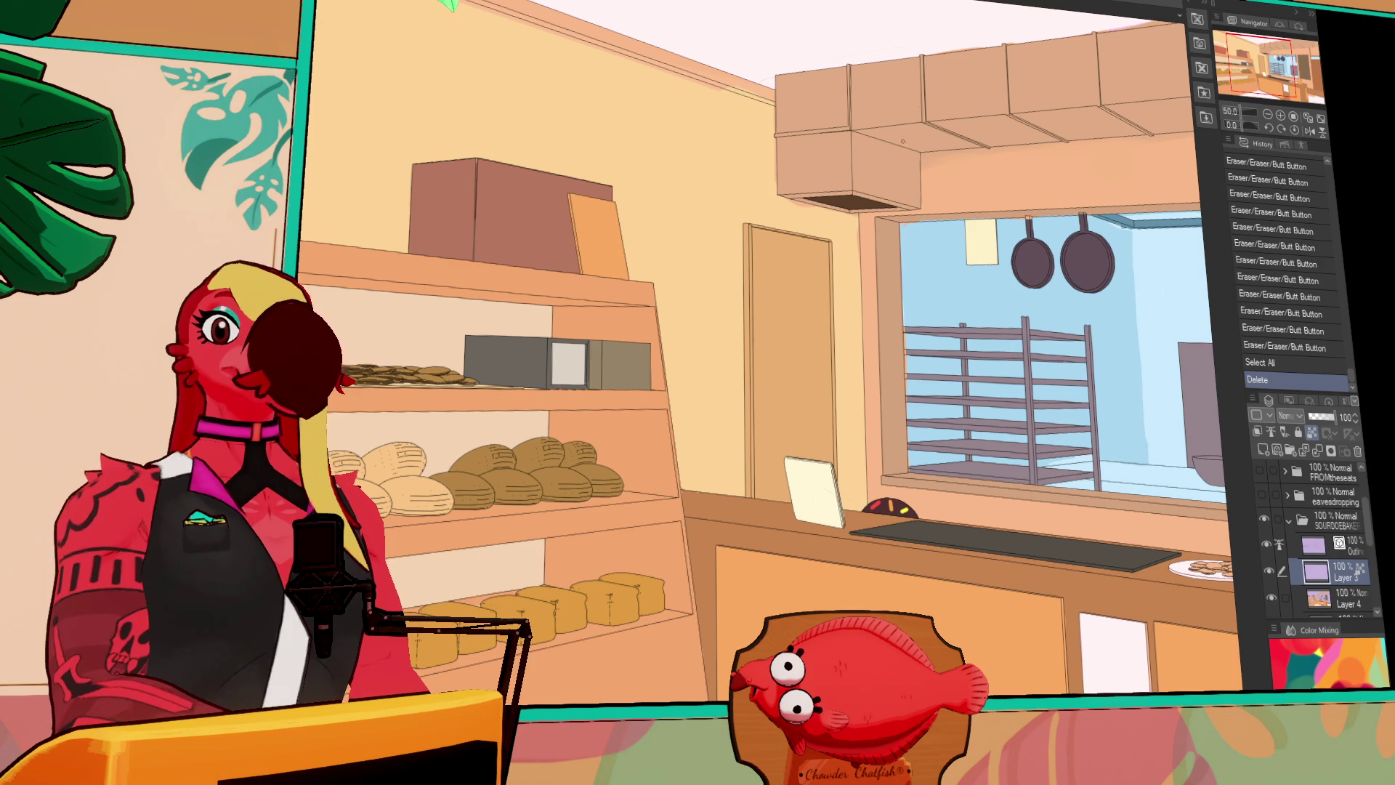
left_click_drag(905, 218, 908, 164)
left_click_drag(898, 233, 893, 203)
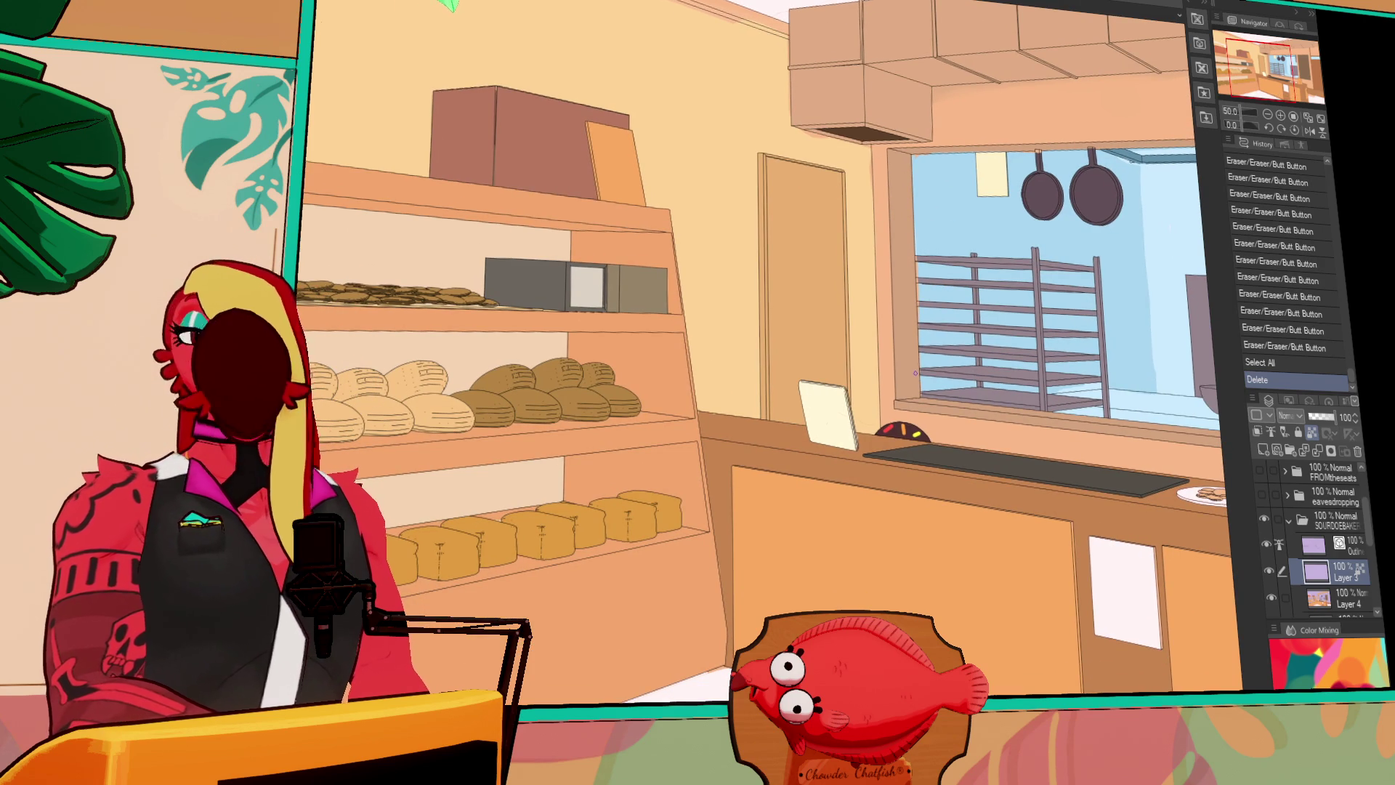
left_click_drag(1067, 320, 950, 349)
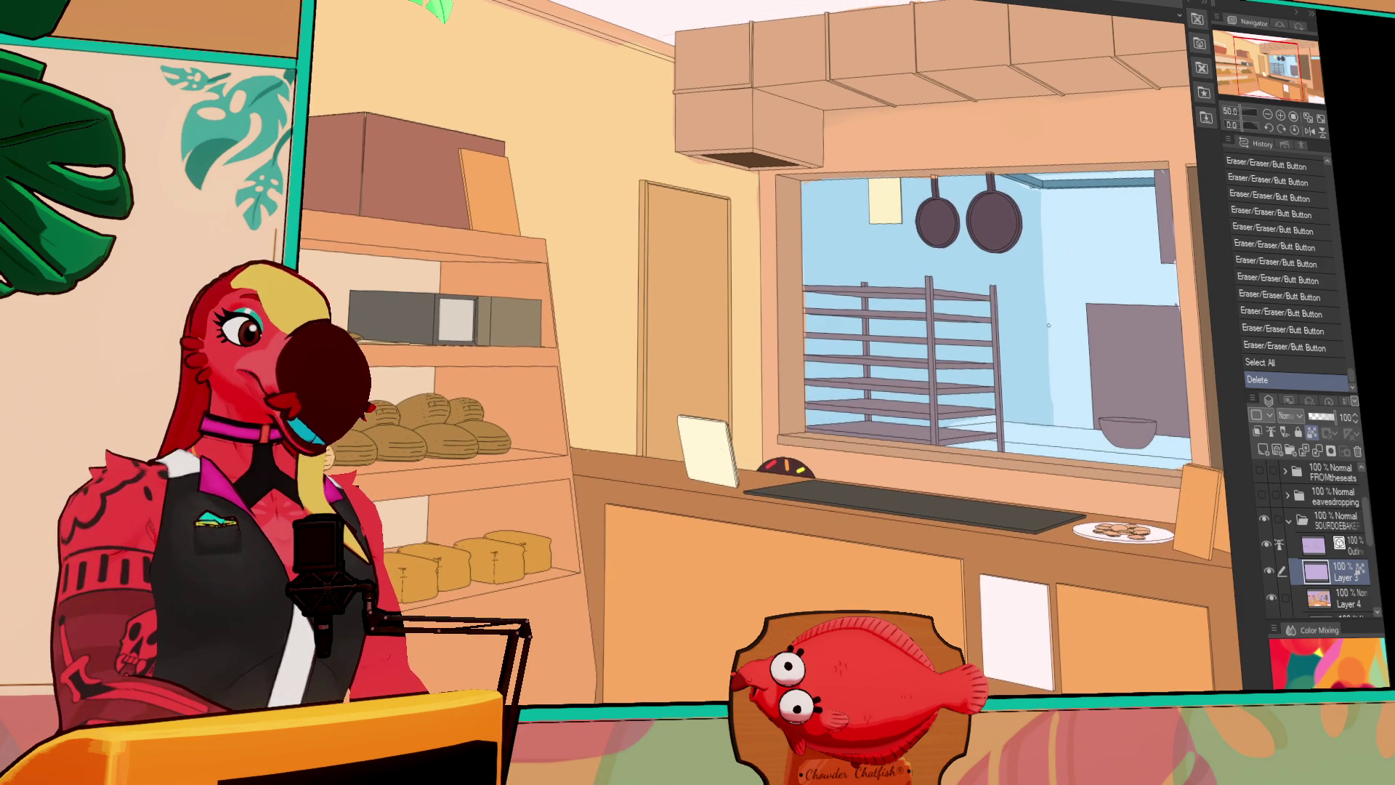
Fill Layer 4 inside the full-canvas selection
left_click(1333, 593)
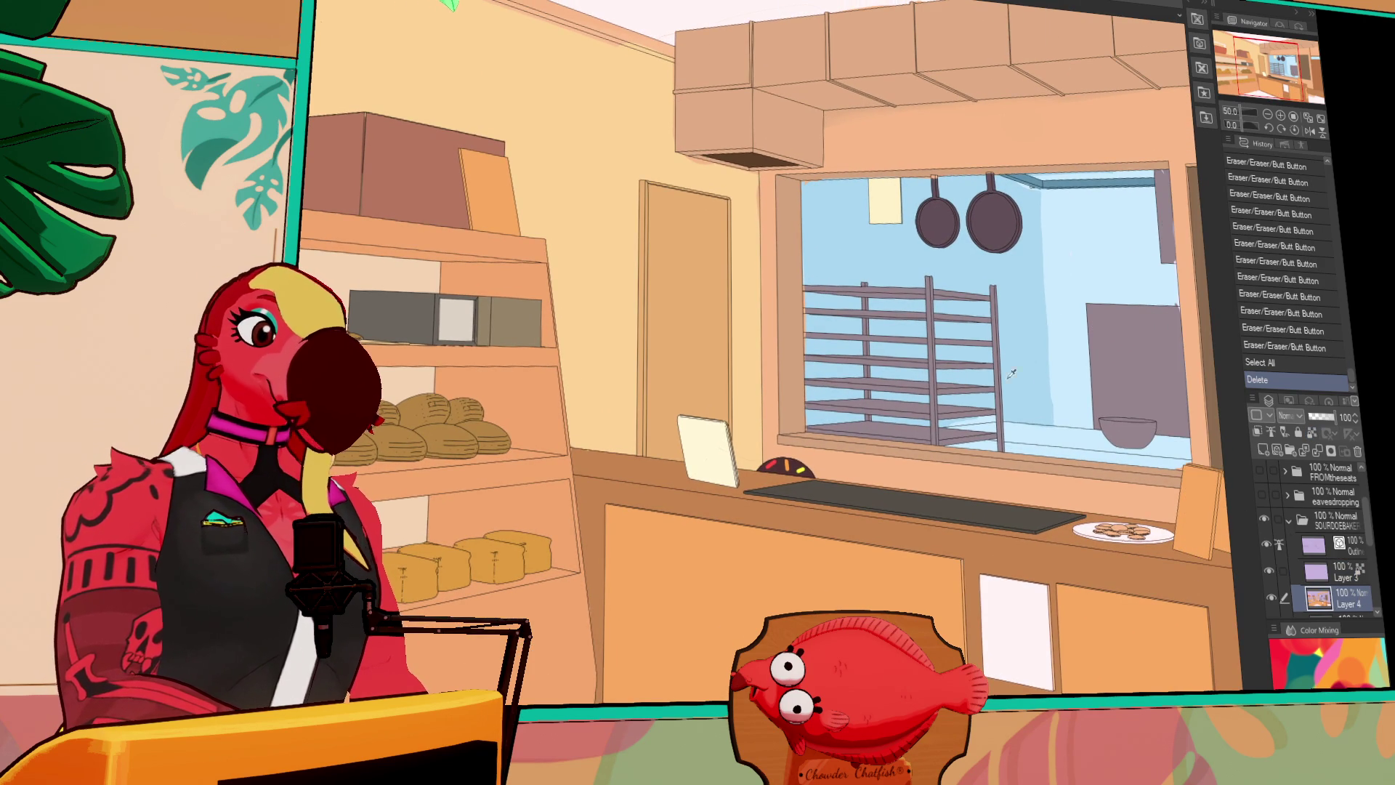
left_click(968, 412)
scroll(968, 412, "up", 3)
left_click_drag(968, 413, 1118, 269)
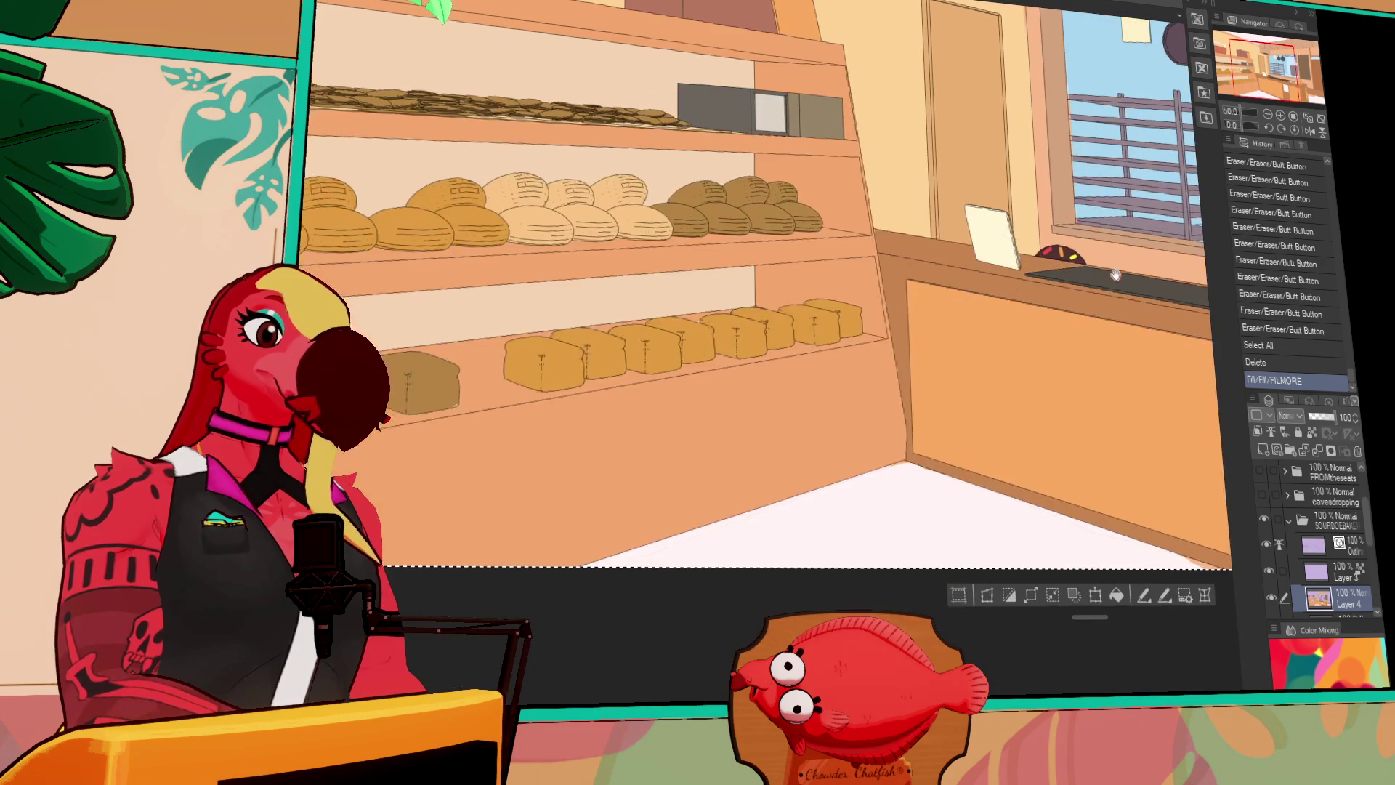
Ink short pen strokes along the top and middle bread-shelf edges with The Sin Brush
left_click(896, 465)
mouse_move(843, 325)
left_mouse_down()
mouse_move(901, 350)
mouse_move(913, 429)
mouse_move(1000, 327)
left_mouse_up()
left_click(766, 442)
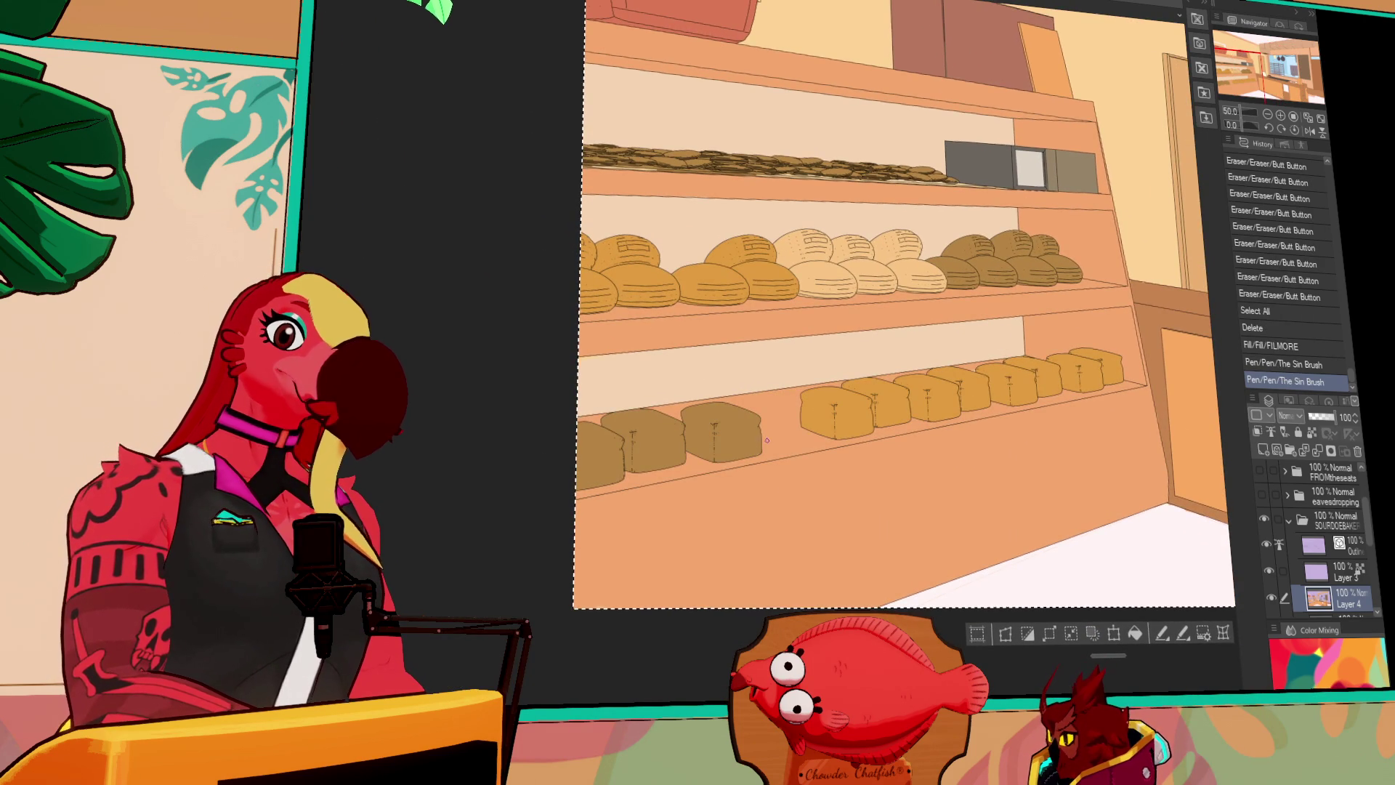
scroll(989, 352, "up", 2)
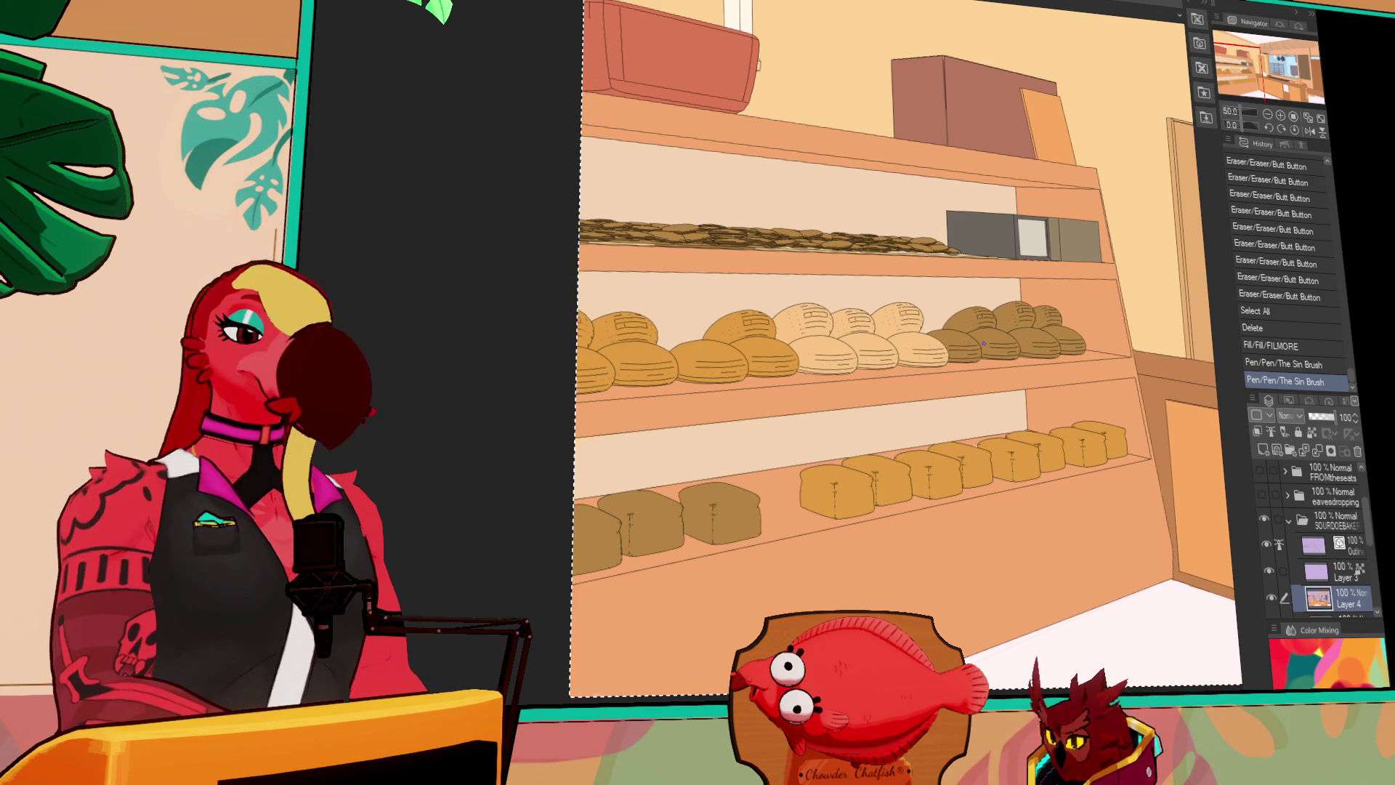
scroll(1025, 347, "up", 1)
left_click_drag(1109, 311, 1097, 369)
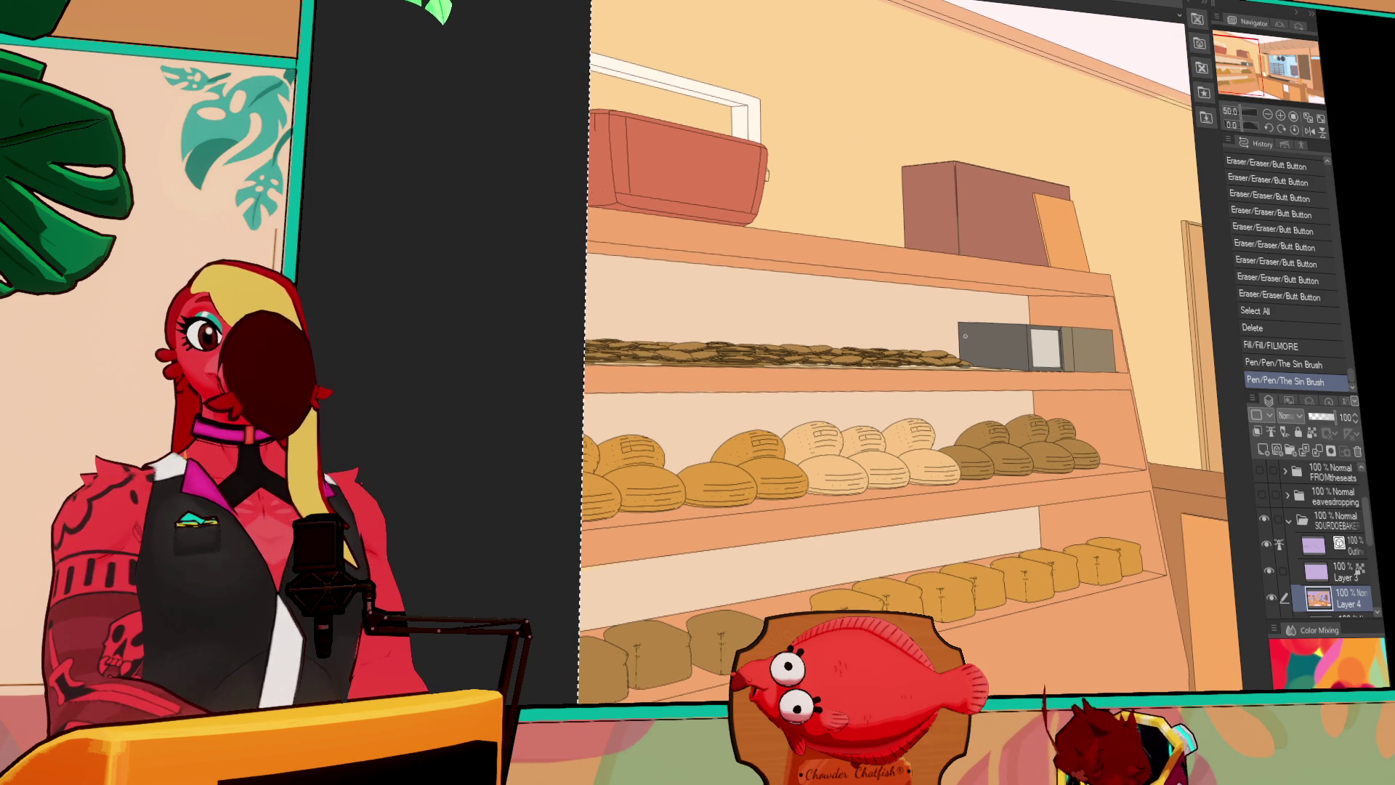
mouse_move(923, 372)
left_mouse_down()
mouse_move(913, 378)
mouse_move(927, 369)
left_mouse_up()
left_click_drag(942, 372, 973, 367)
mouse_move(969, 368)
left_mouse_down()
mouse_move(815, 365)
mouse_move(924, 372)
left_mouse_up()
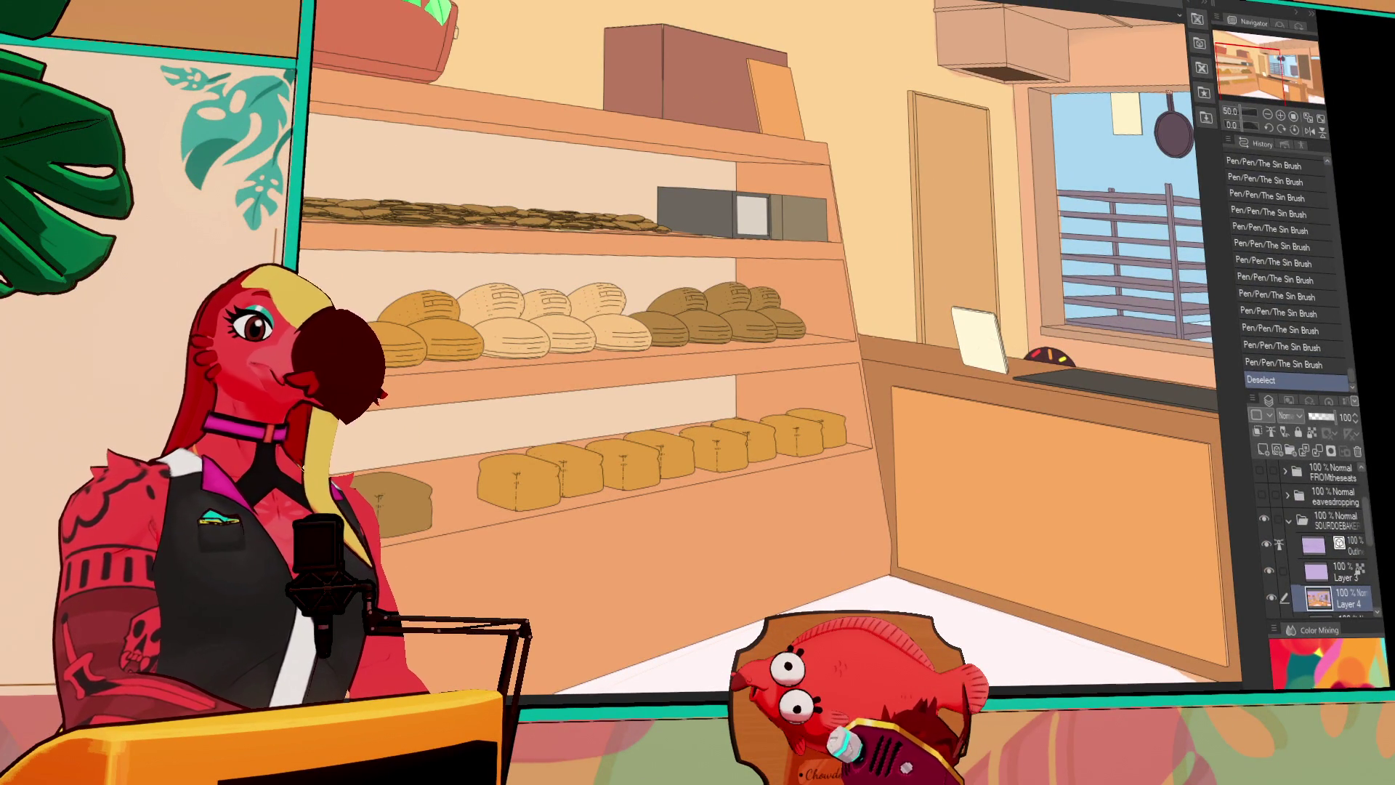
left_click_drag(1250, 69, 1279, 73)
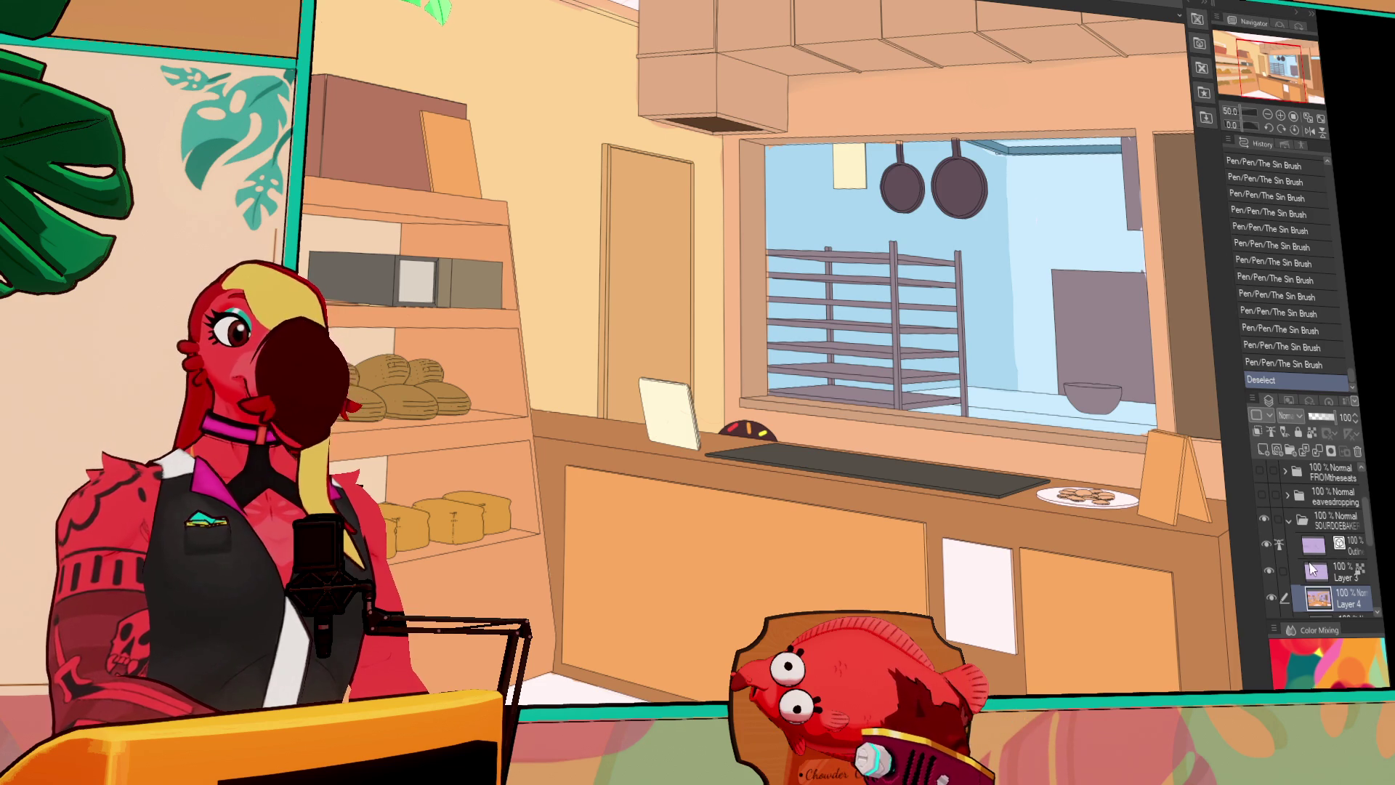
Add a new raster layer above Layer 4 and set it to Multiply blending
left_click(1309, 570)
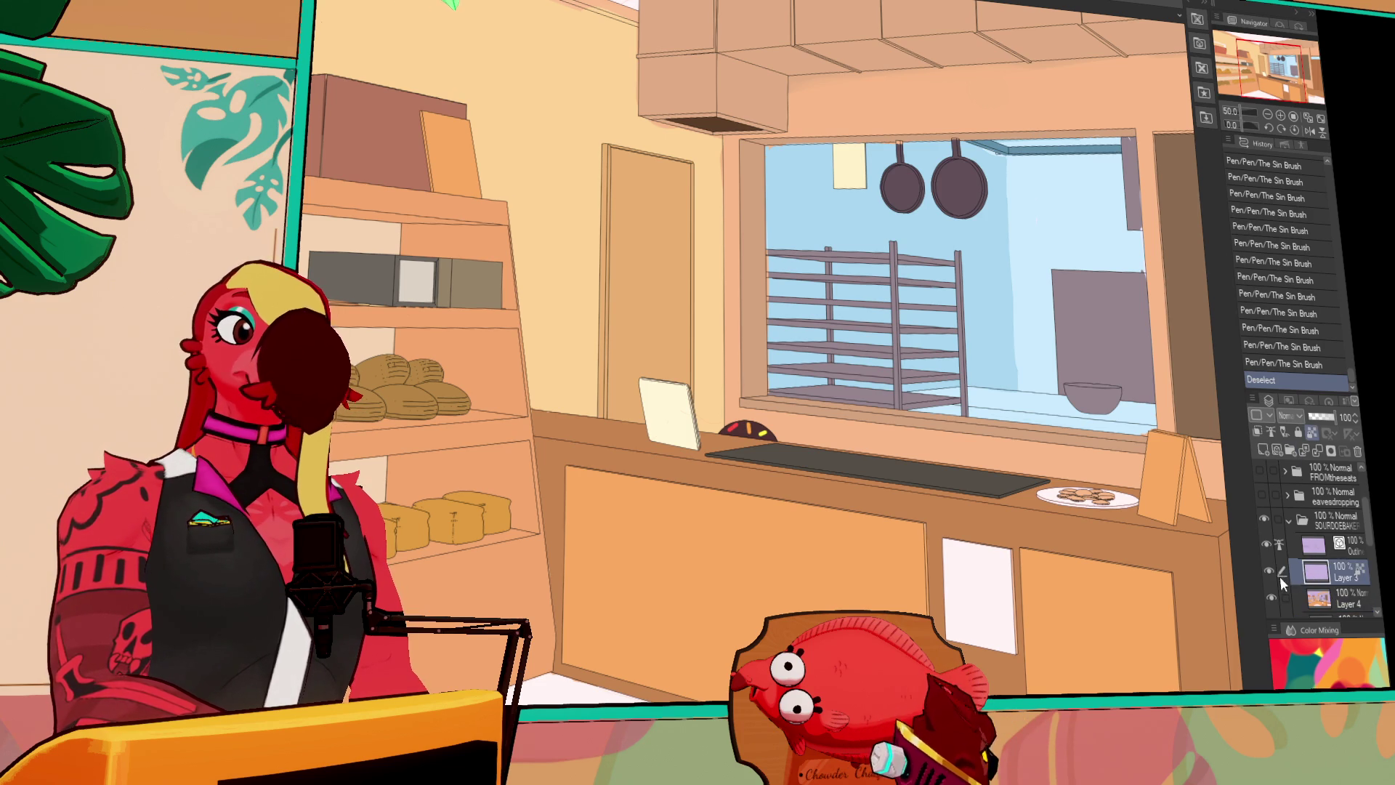
left_click(1263, 450)
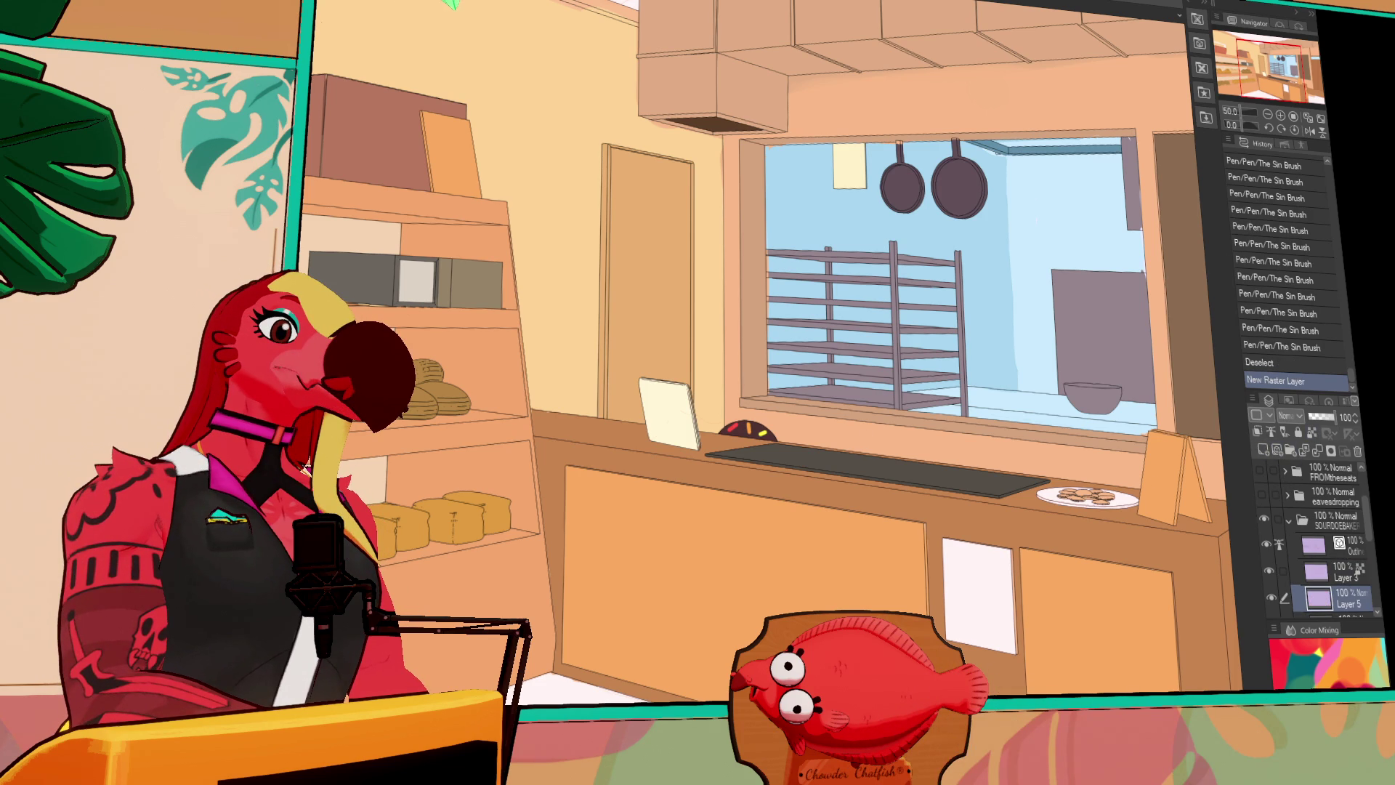
key("ctrl+Tab")
key("ctrl+Tab")
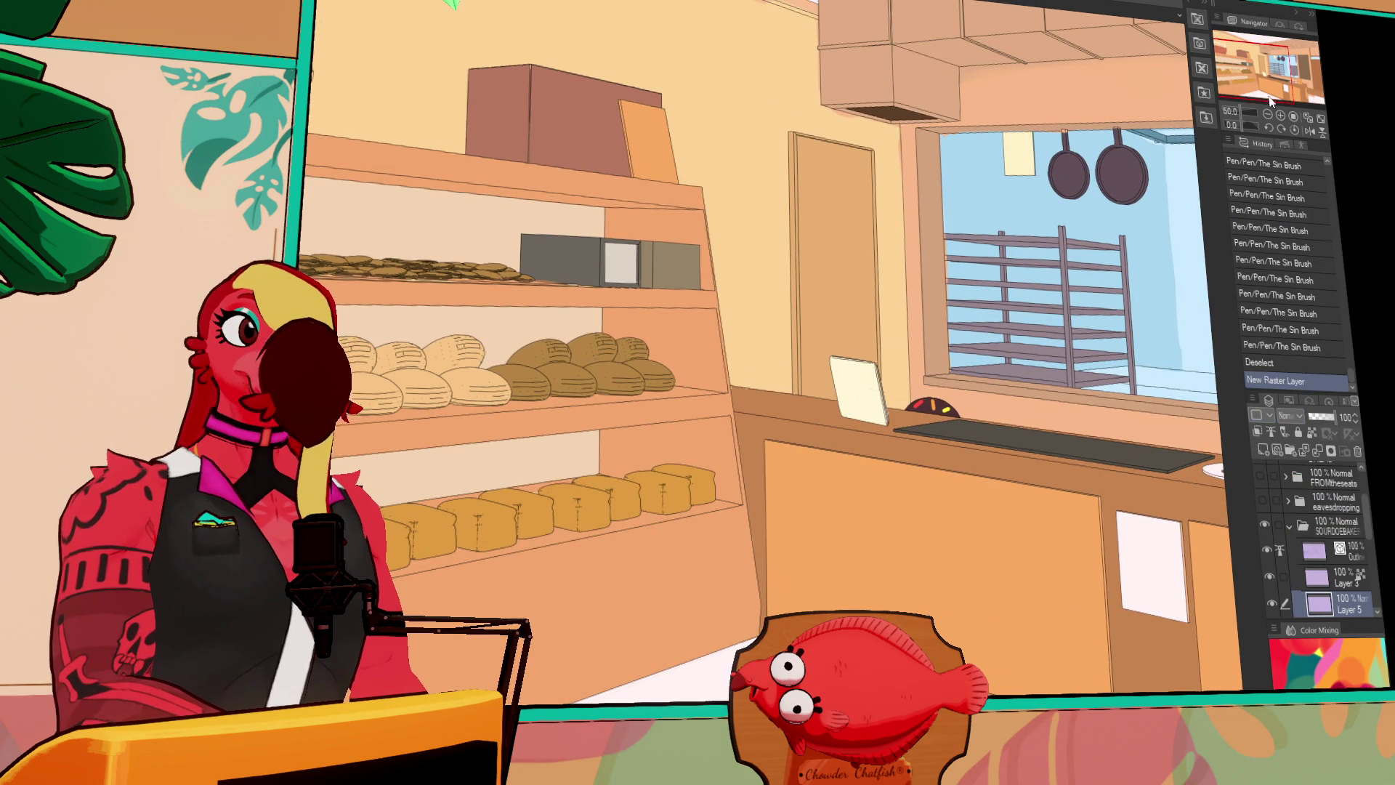
left_click(1285, 416)
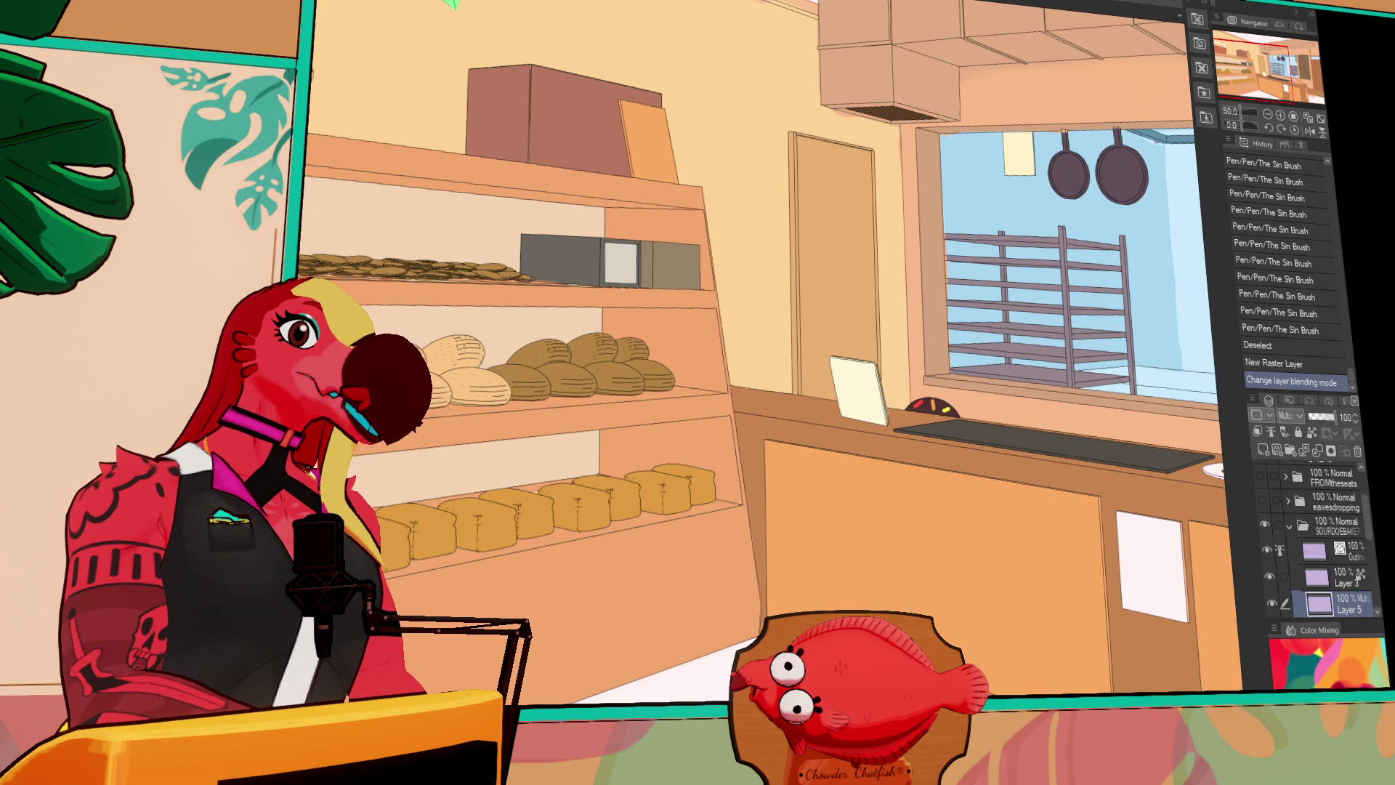
Paint Opaque watercolor shading over the counter, lower counter and floor
mouse_move(854, 349)
left_mouse_down()
mouse_move(800, 466)
mouse_move(843, 582)
left_mouse_up()
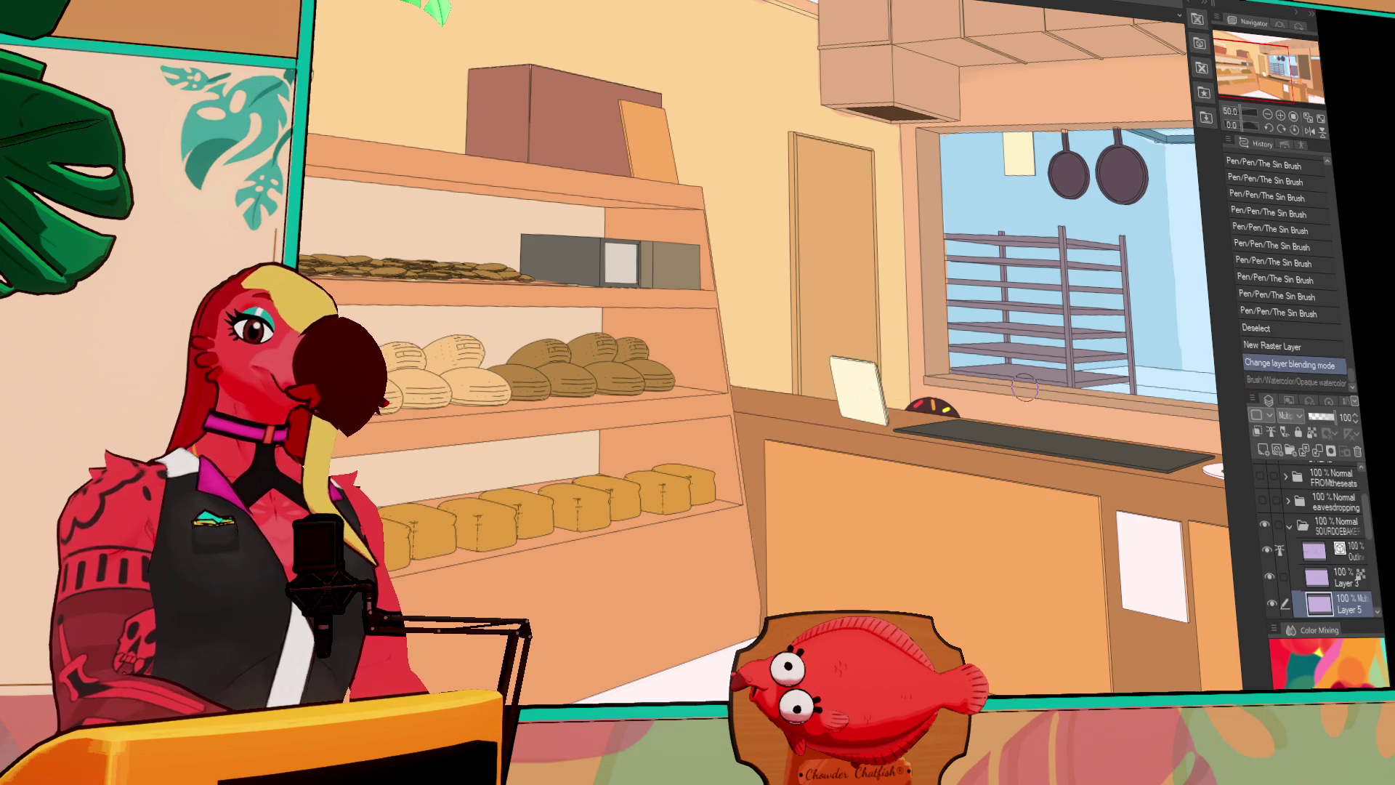
left_click_drag(804, 498, 959, 393)
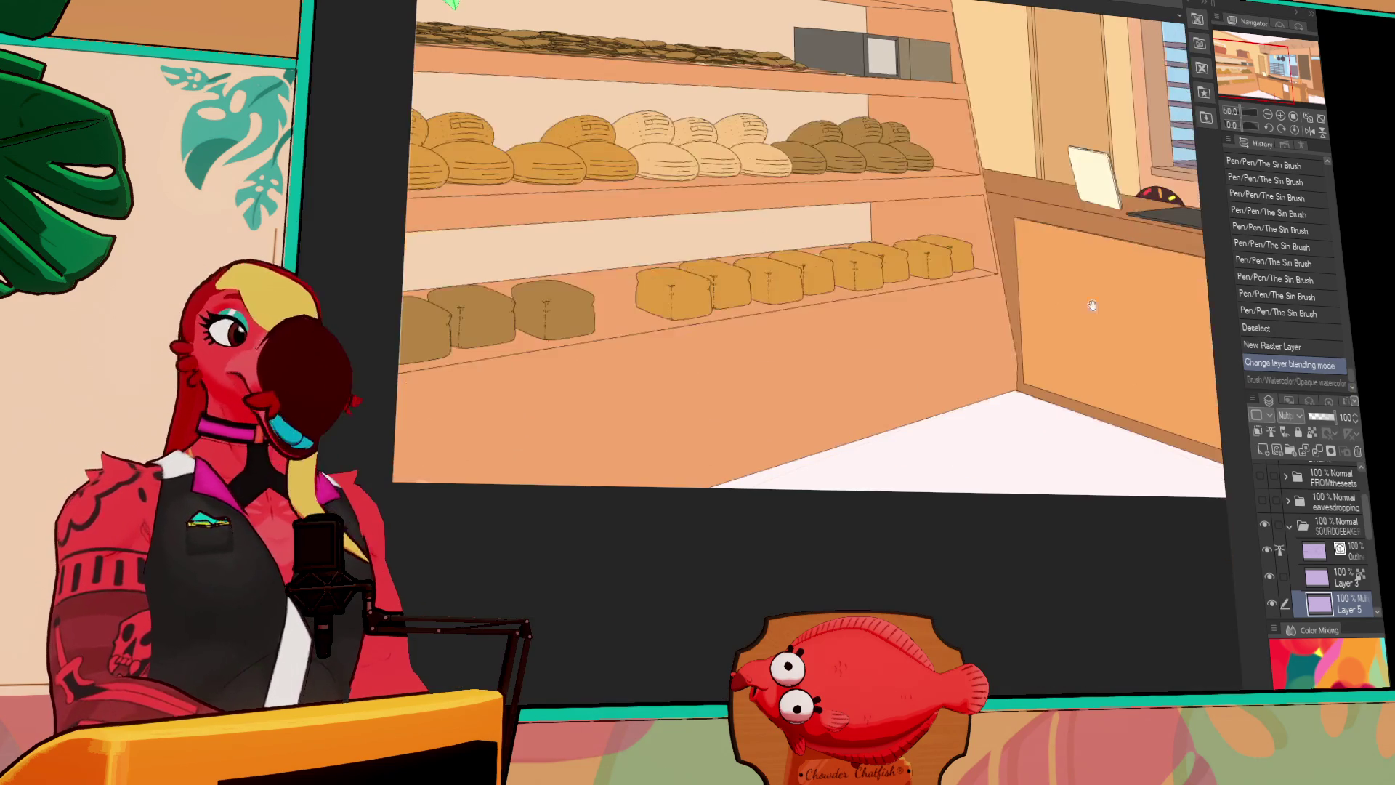
scroll(1023, 364, "down", 1)
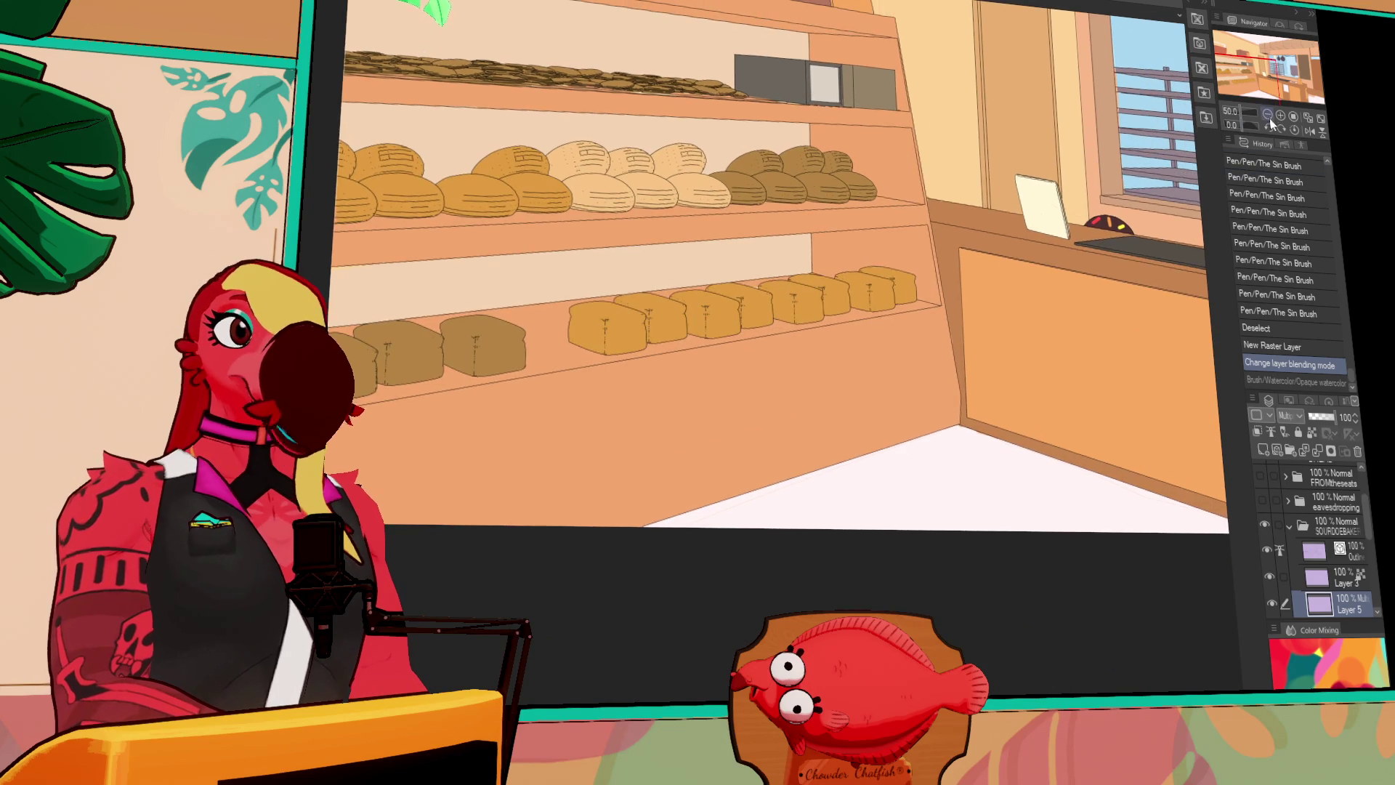
left_click_drag(1027, 254, 1026, 345)
mouse_move(858, 414)
left_mouse_down()
mouse_move(794, 457)
mouse_move(654, 494)
mouse_move(614, 490)
mouse_move(856, 423)
mouse_move(601, 498)
mouse_move(632, 492)
mouse_move(608, 492)
mouse_move(809, 439)
mouse_move(477, 508)
mouse_move(819, 414)
mouse_move(492, 492)
mouse_move(721, 410)
mouse_move(461, 499)
mouse_move(673, 405)
mouse_move(835, 381)
mouse_move(878, 411)
mouse_move(913, 386)
mouse_move(579, 489)
mouse_move(548, 477)
mouse_move(661, 437)
mouse_move(685, 408)
mouse_move(891, 395)
mouse_move(893, 417)
mouse_move(1017, 487)
mouse_move(1143, 535)
mouse_move(710, 492)
mouse_move(865, 461)
mouse_move(756, 498)
mouse_move(1130, 443)
mouse_move(905, 486)
left_mouse_up()
left_click_drag(1003, 404, 970, 415)
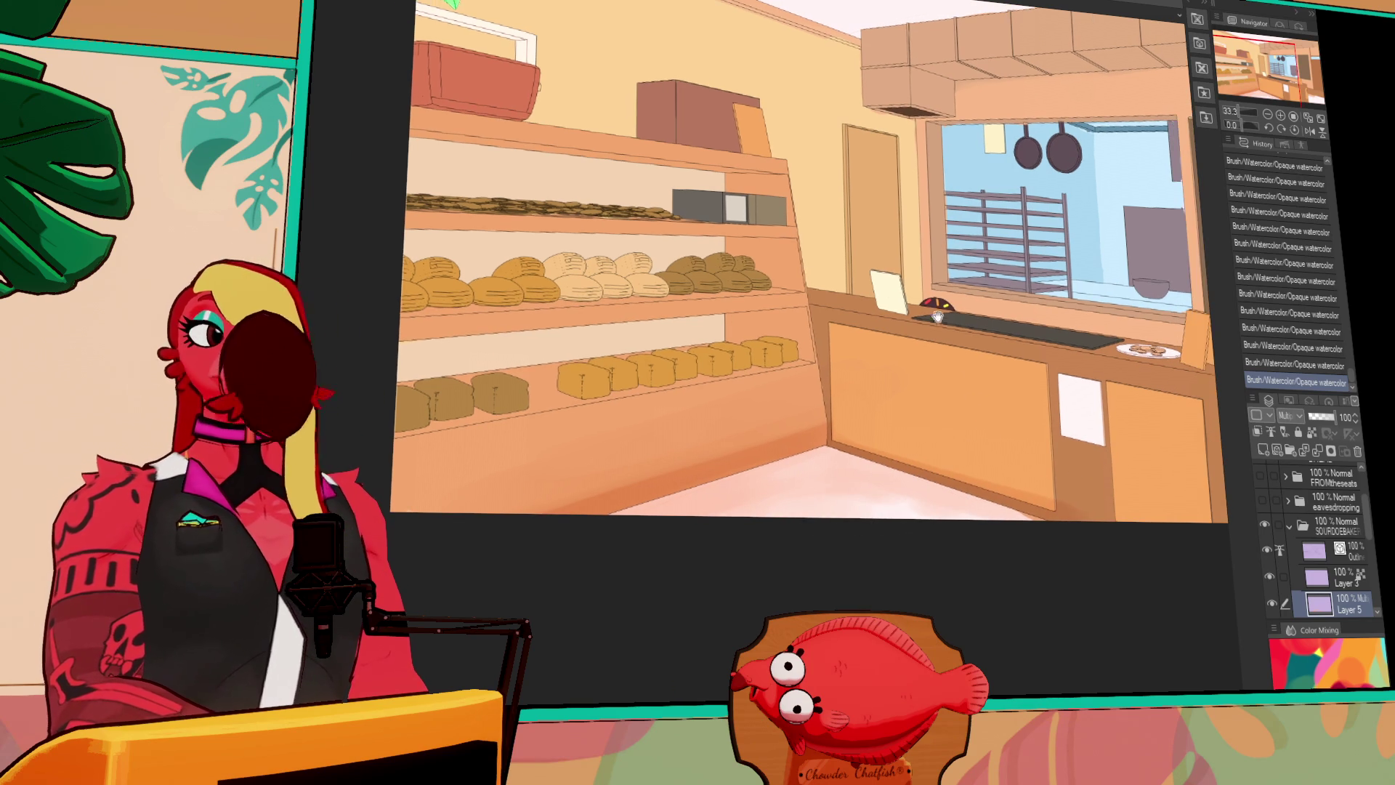
Undo the stray watercolor stroke and touch up the sign on the counter
left_click_drag(1018, 320, 967, 291)
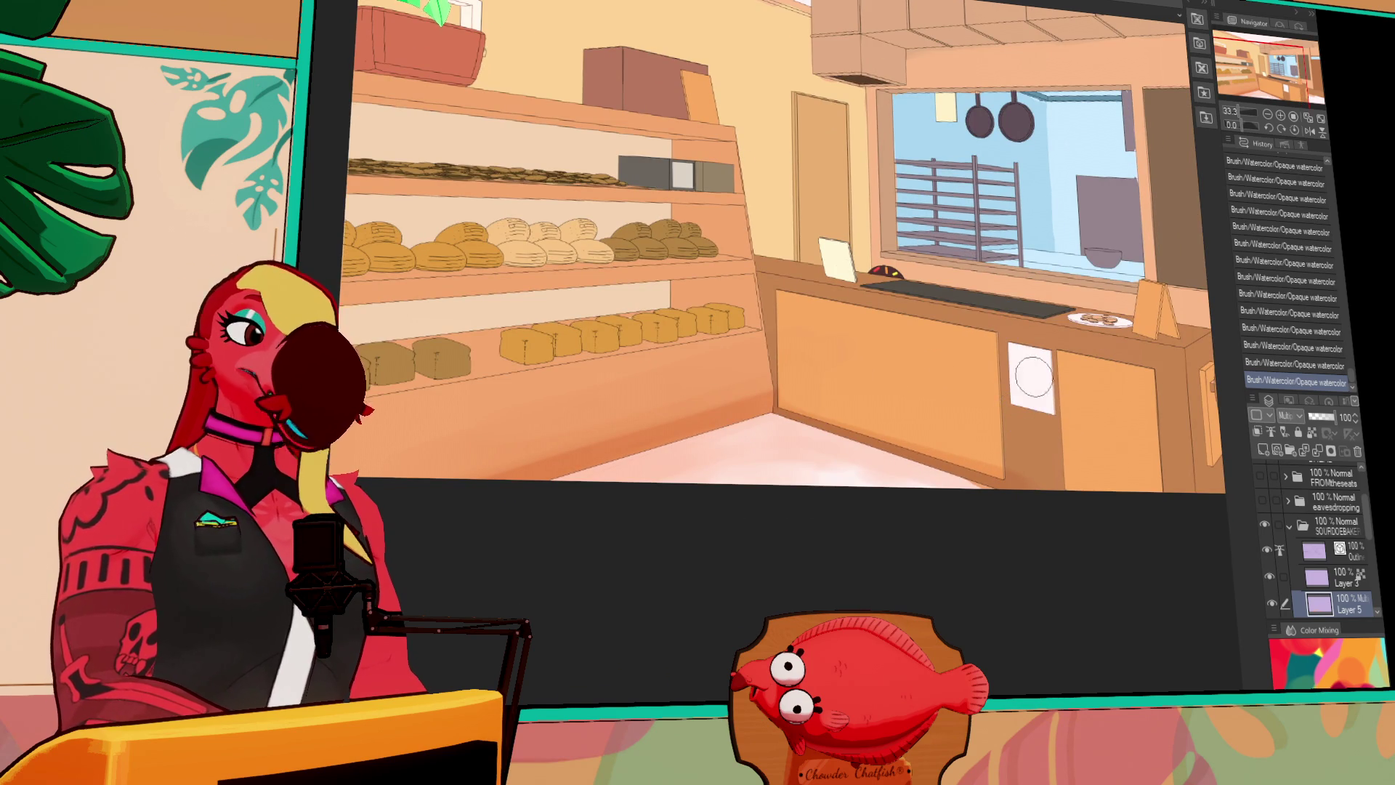
key("ctrl+z")
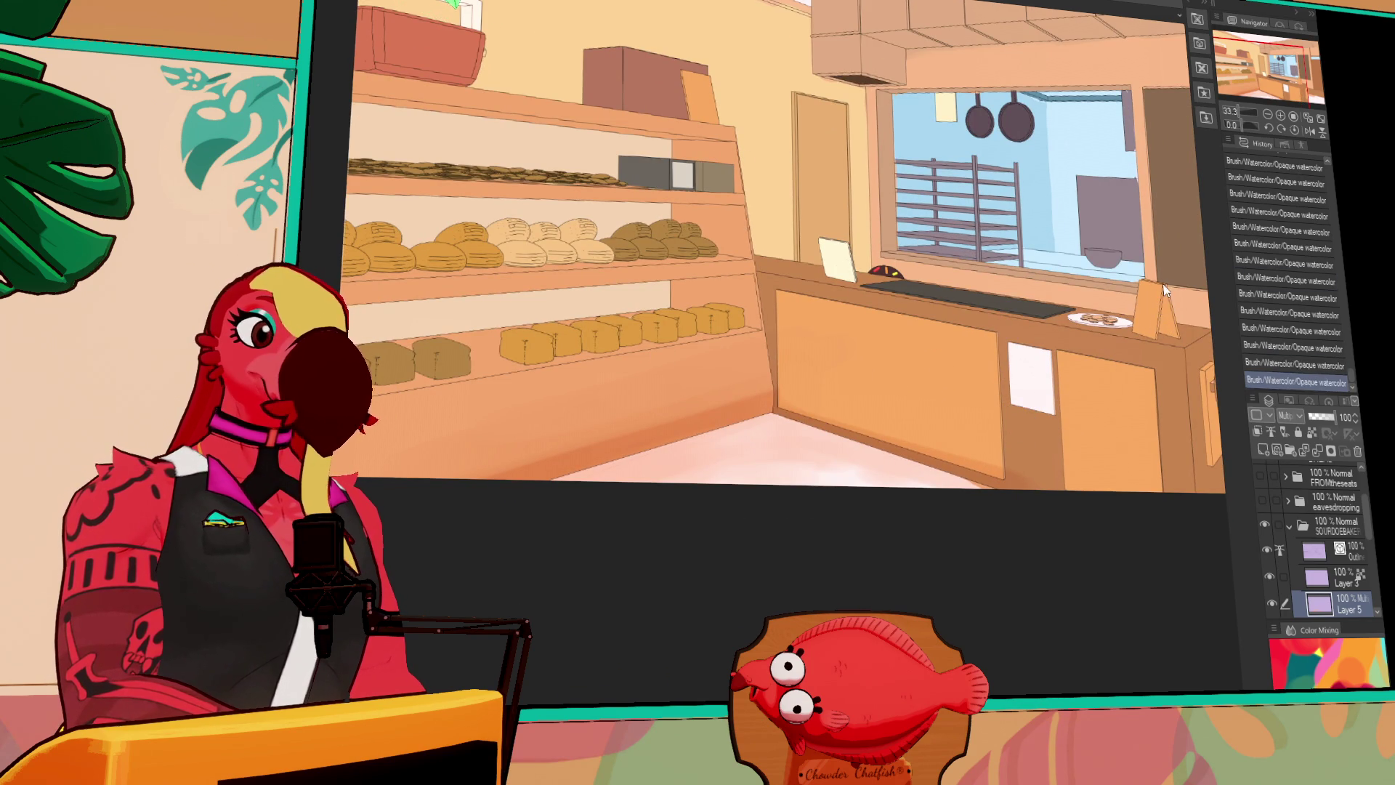
left_click_drag(1163, 311, 1166, 305)
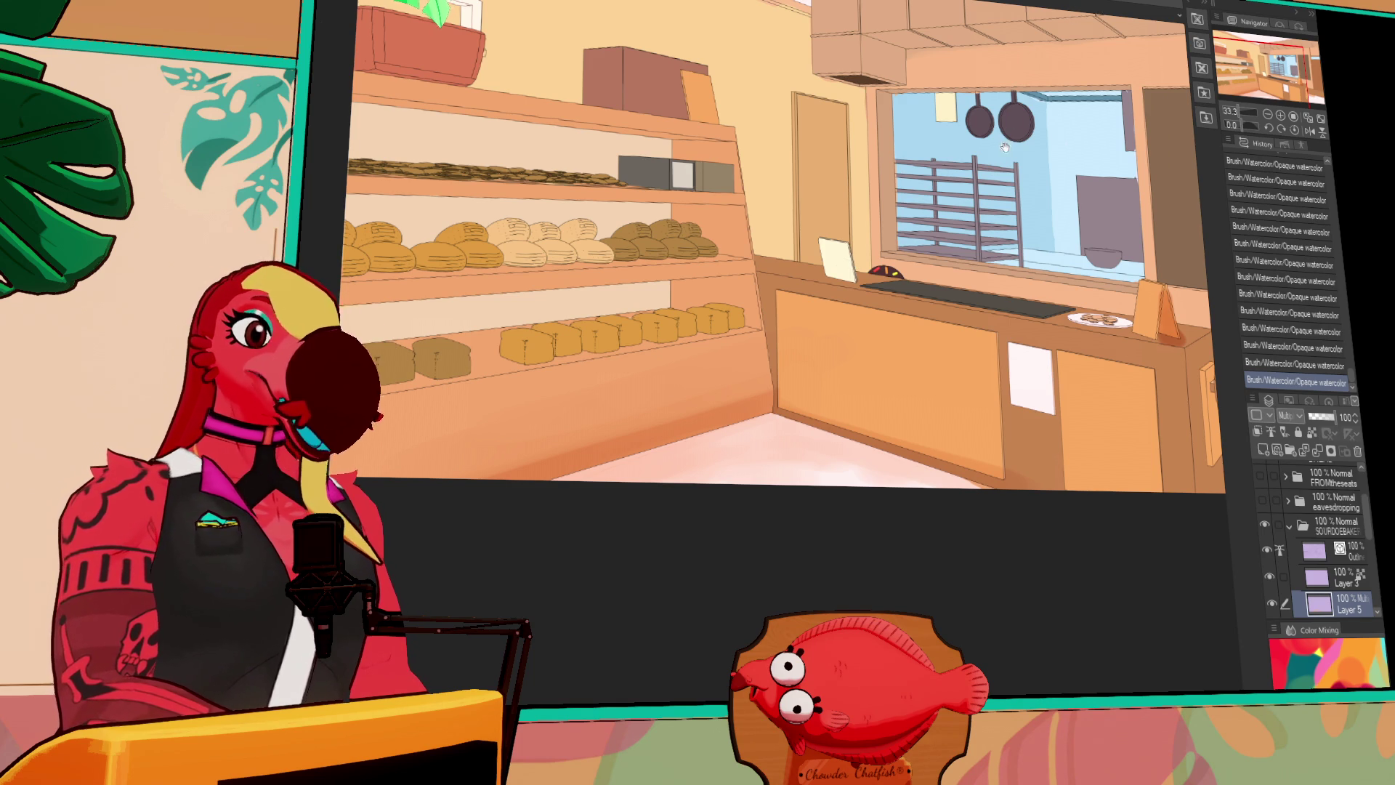
Darken the soffit below the ceiling boxes, comparing strokes with undo and redo
left_click_drag(1105, 11, 1079, 104)
key("ctrl+z")
key("ctrl+y")
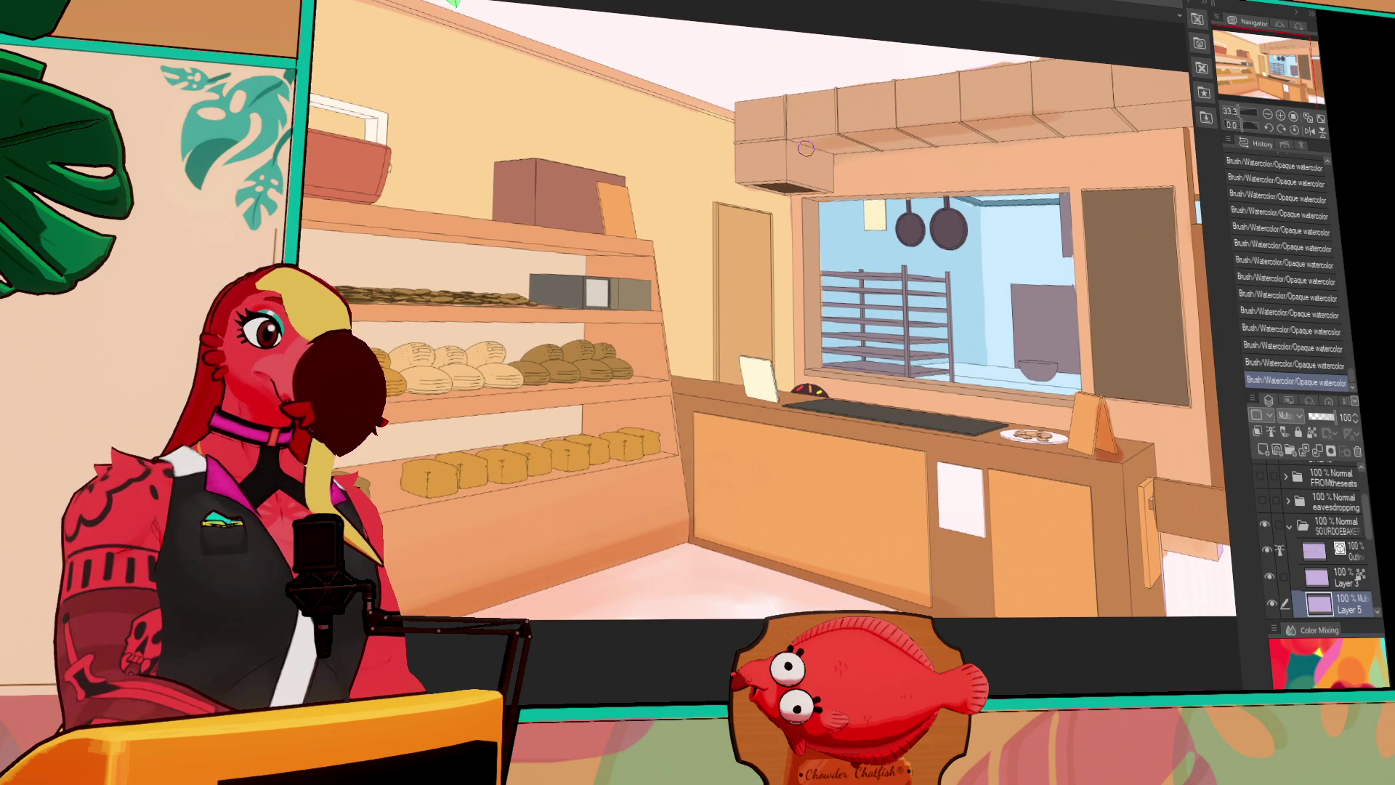
key("ctrl+z")
key("ctrl+y")
mouse_move(802, 145)
left_mouse_down()
mouse_move(798, 186)
mouse_move(824, 184)
mouse_move(807, 171)
left_mouse_up()
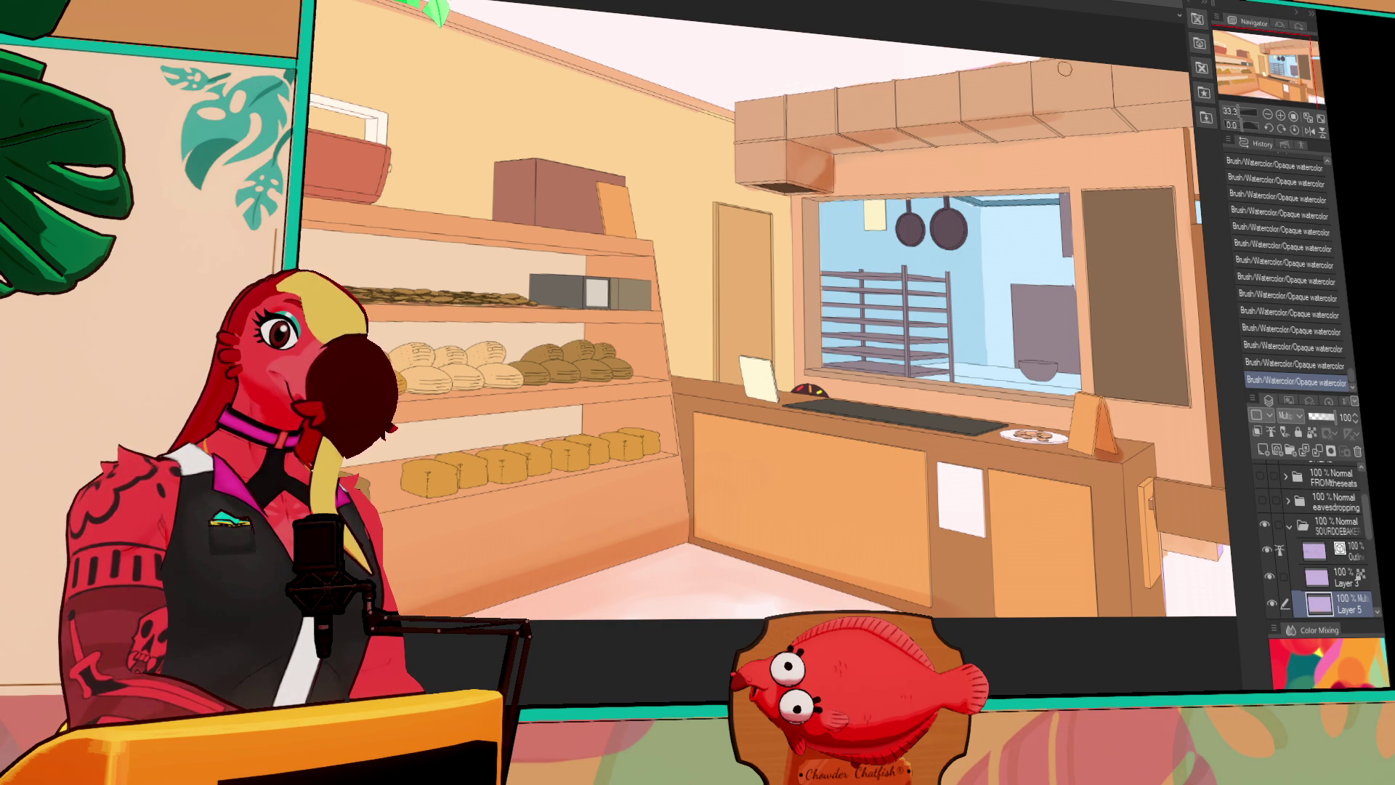
mouse_move(819, 159)
left_mouse_down()
mouse_move(808, 180)
mouse_move(918, 134)
mouse_move(1105, 120)
left_mouse_up()
Brush faint watercolor shading across the soffit, darkening its right side
left_click_drag(905, 145, 1163, 109)
left_click_drag(941, 130, 1181, 102)
mouse_move(1051, 138)
left_mouse_down()
mouse_move(906, 155)
mouse_move(910, 131)
left_mouse_up()
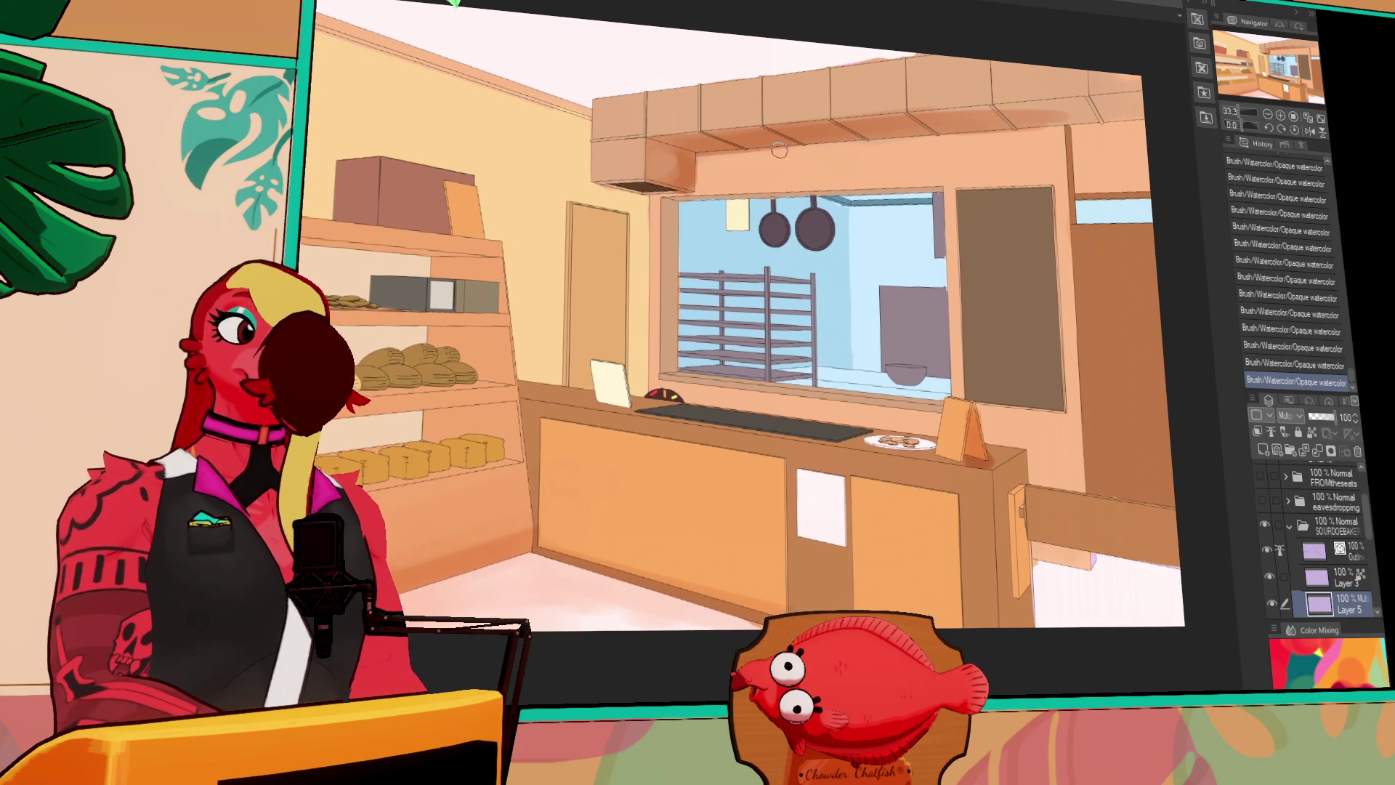
left_click_drag(742, 138, 851, 127)
left_click_drag(934, 122, 996, 114)
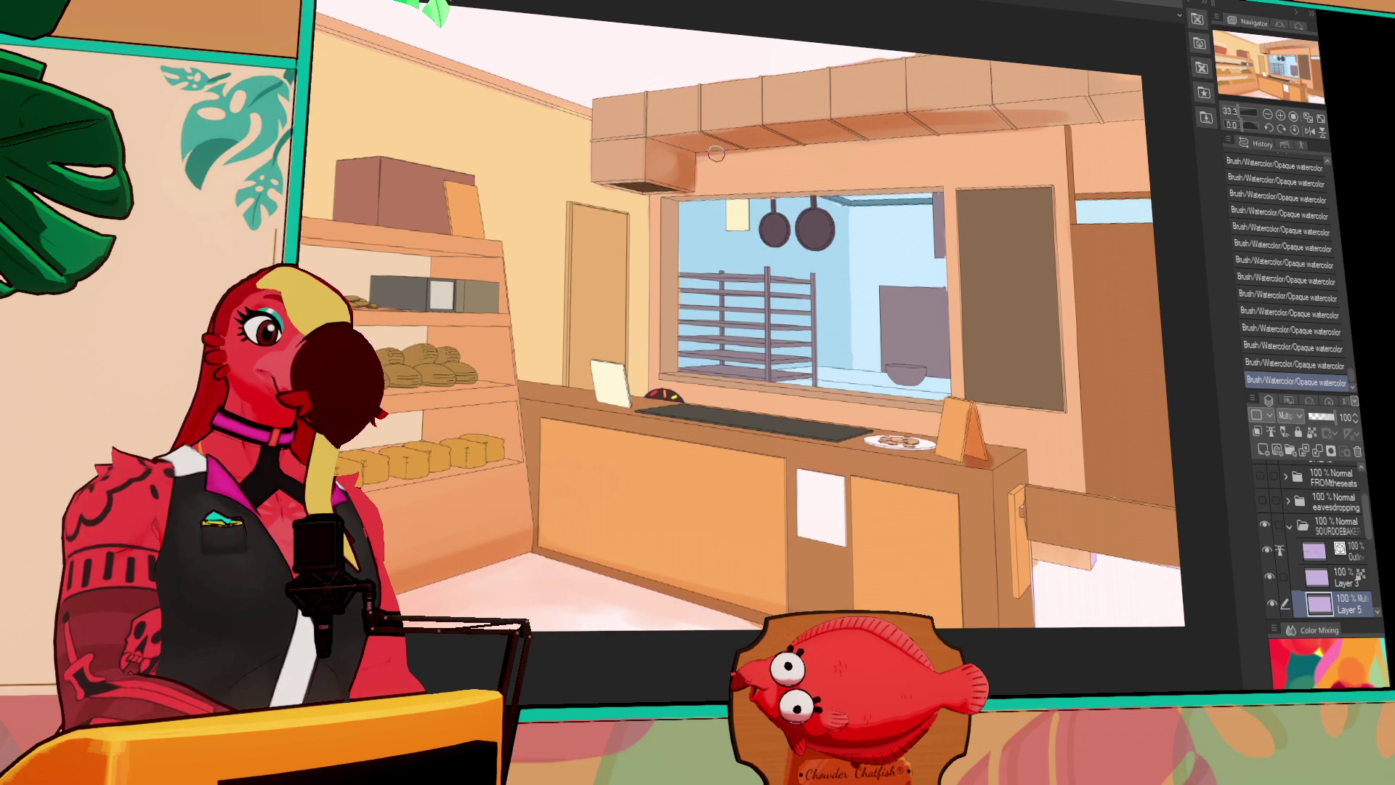
left_click_drag(694, 171, 814, 143)
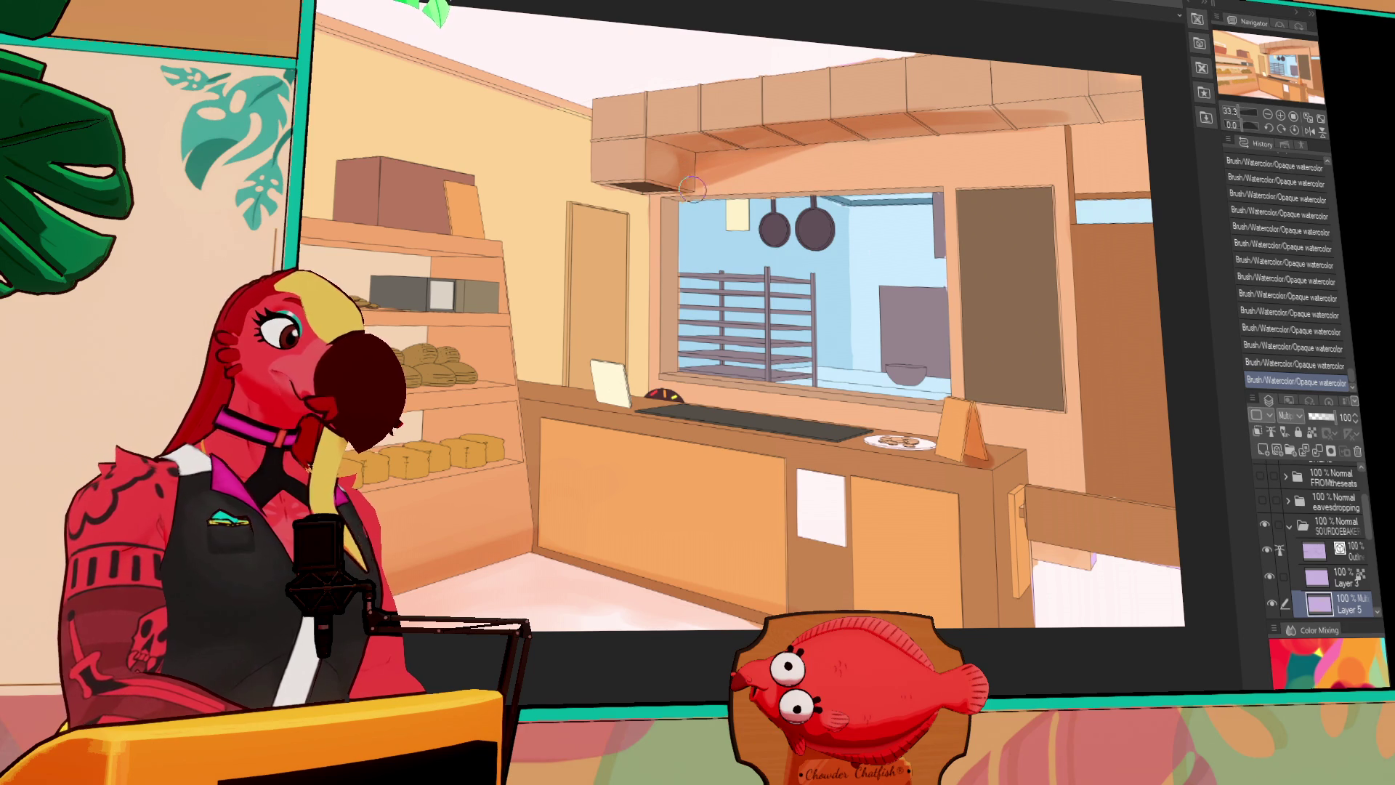
left_click_drag(716, 186, 923, 143)
mouse_move(767, 175)
left_mouse_down()
mouse_move(964, 125)
mouse_move(1025, 140)
left_mouse_up()
key("ctrl+z")
key("ctrl+z")
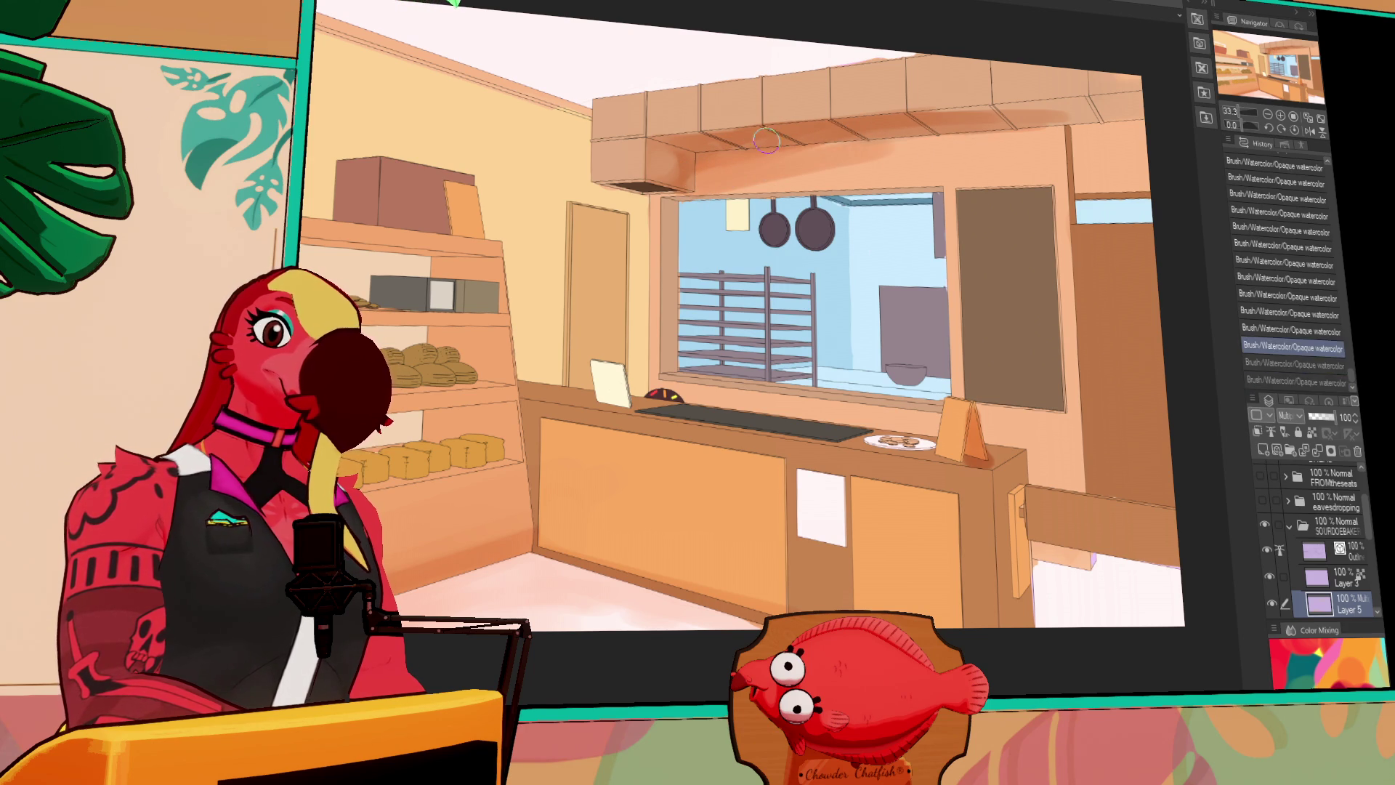
mouse_move(728, 182)
left_mouse_down()
mouse_move(1015, 141)
mouse_move(731, 171)
mouse_move(718, 191)
left_mouse_up()
mouse_move(860, 153)
left_mouse_down()
mouse_move(998, 148)
mouse_move(888, 175)
left_mouse_up()
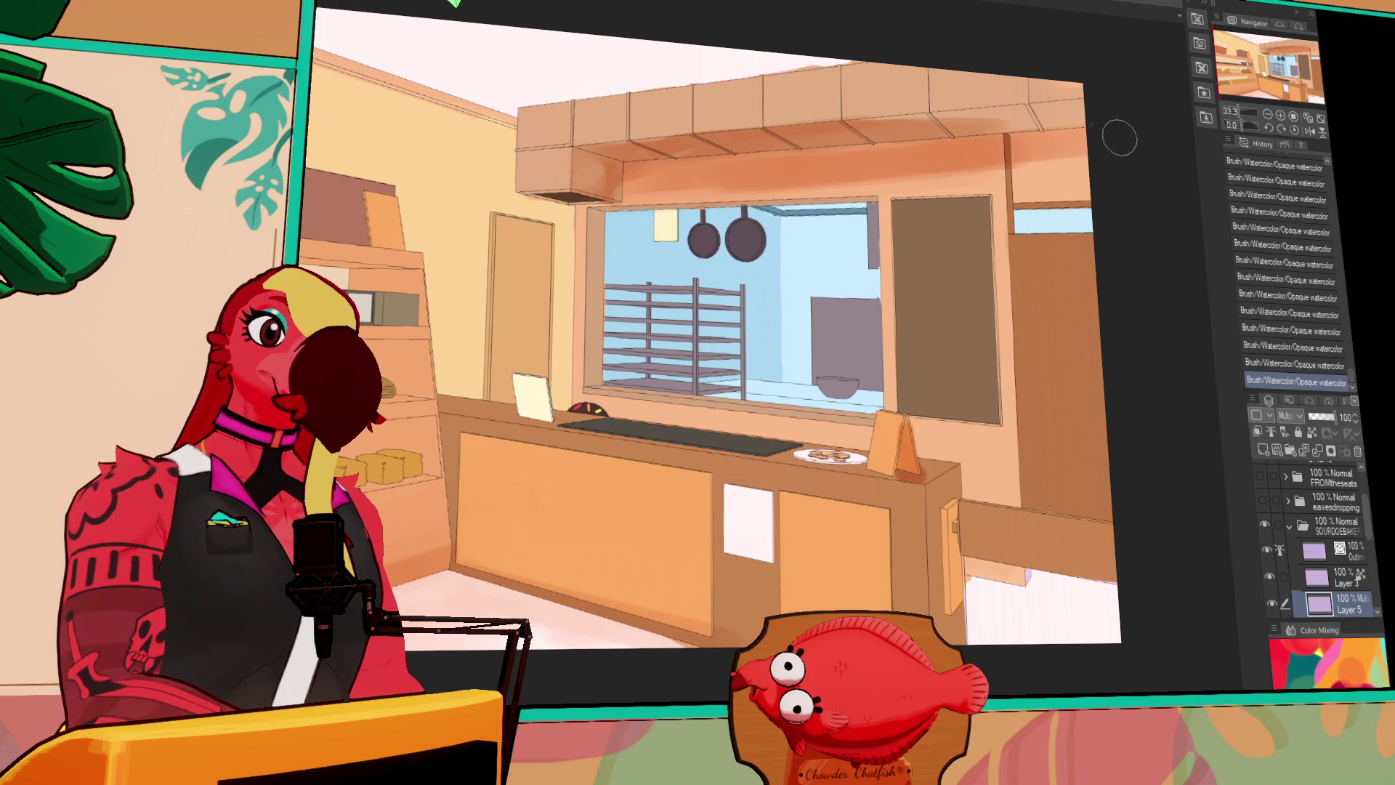
Darken the band under the overhead hood, comparing strokes with undo and redo
mouse_move(1114, 102)
left_mouse_down()
mouse_move(912, 124)
mouse_move(1119, 115)
left_mouse_up()
left_click_drag(887, 120, 1116, 96)
mouse_move(672, 171)
left_mouse_down()
mouse_move(981, 140)
mouse_move(770, 154)
left_mouse_up()
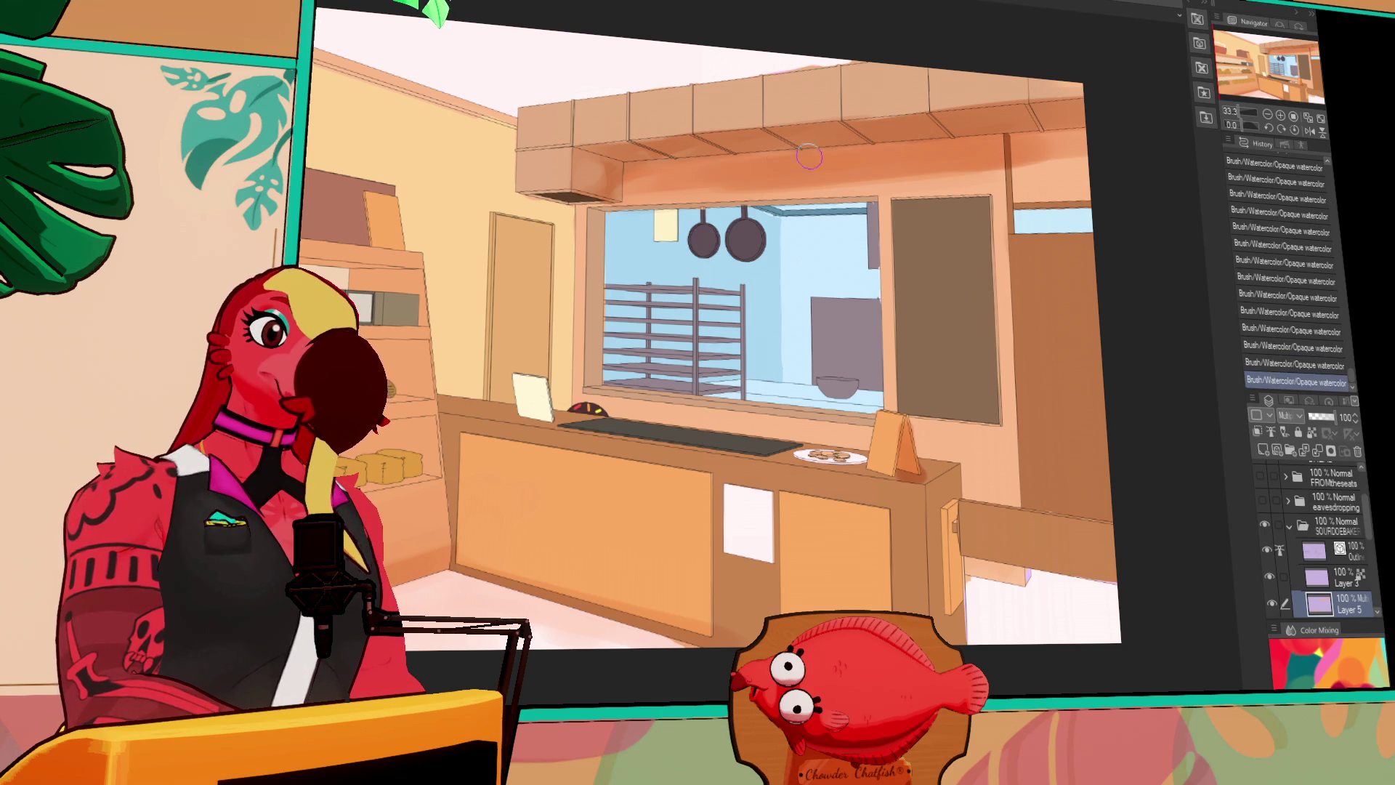
key("ctrl+z")
key("ctrl+z")
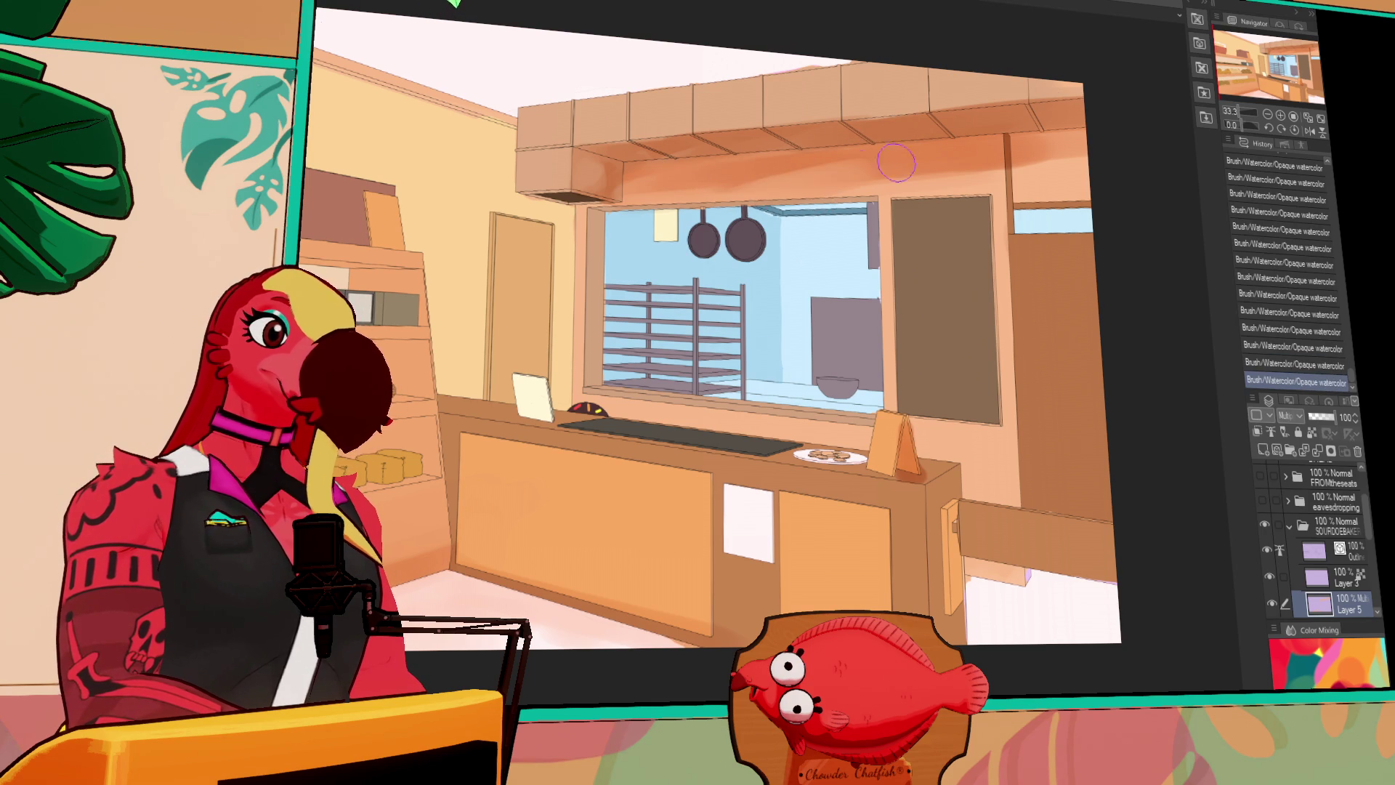
key("ctrl+y")
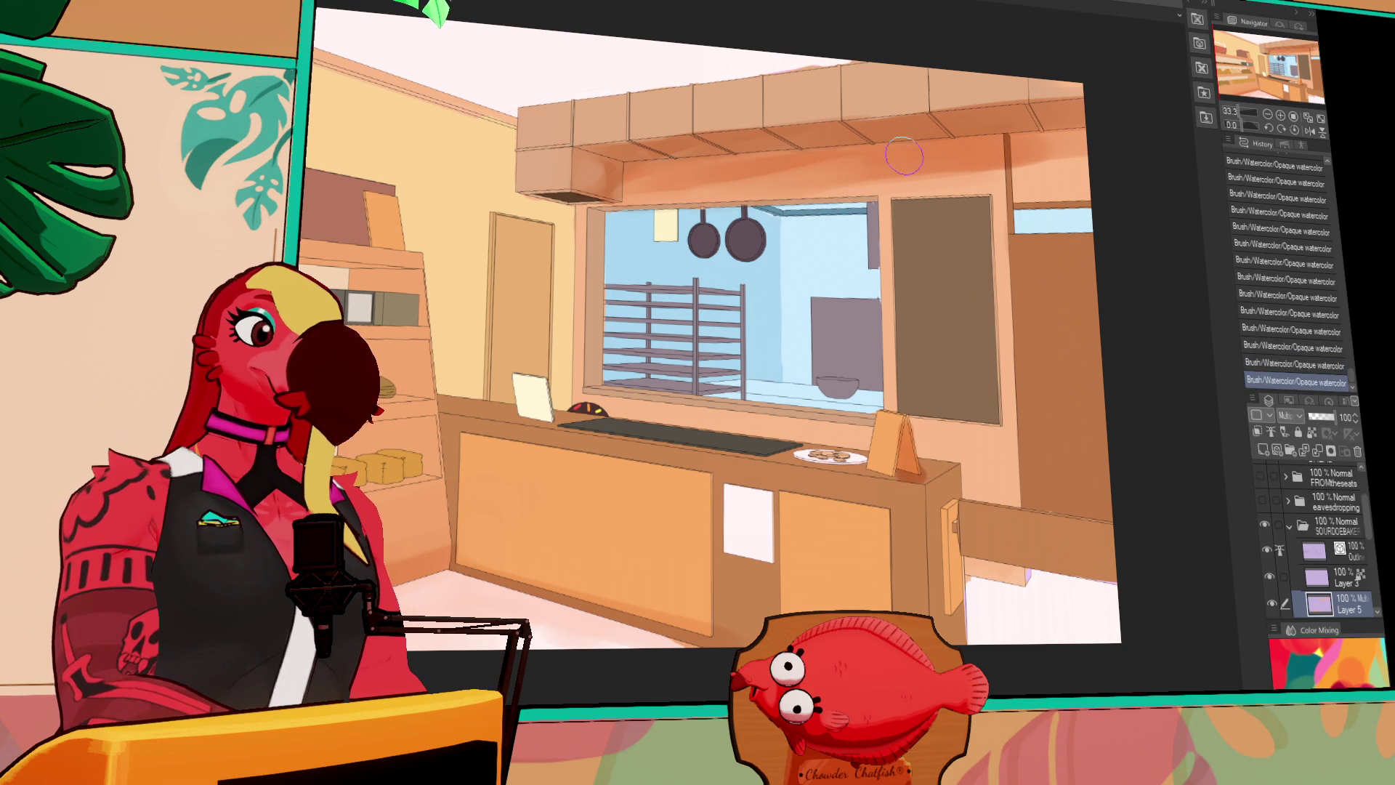
key("ctrl+y")
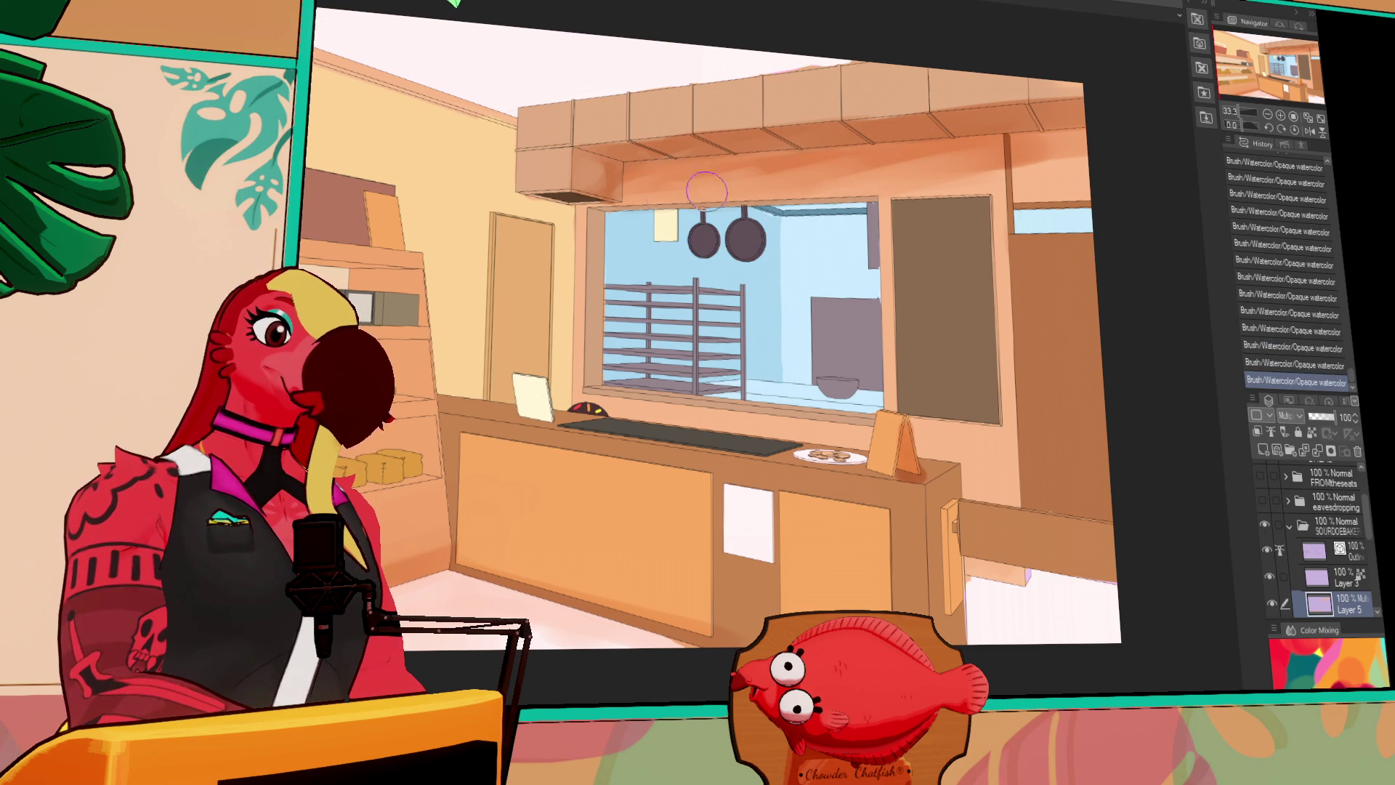
mouse_move(1068, 111)
left_mouse_down()
mouse_move(1065, 143)
mouse_move(1077, 134)
left_mouse_up()
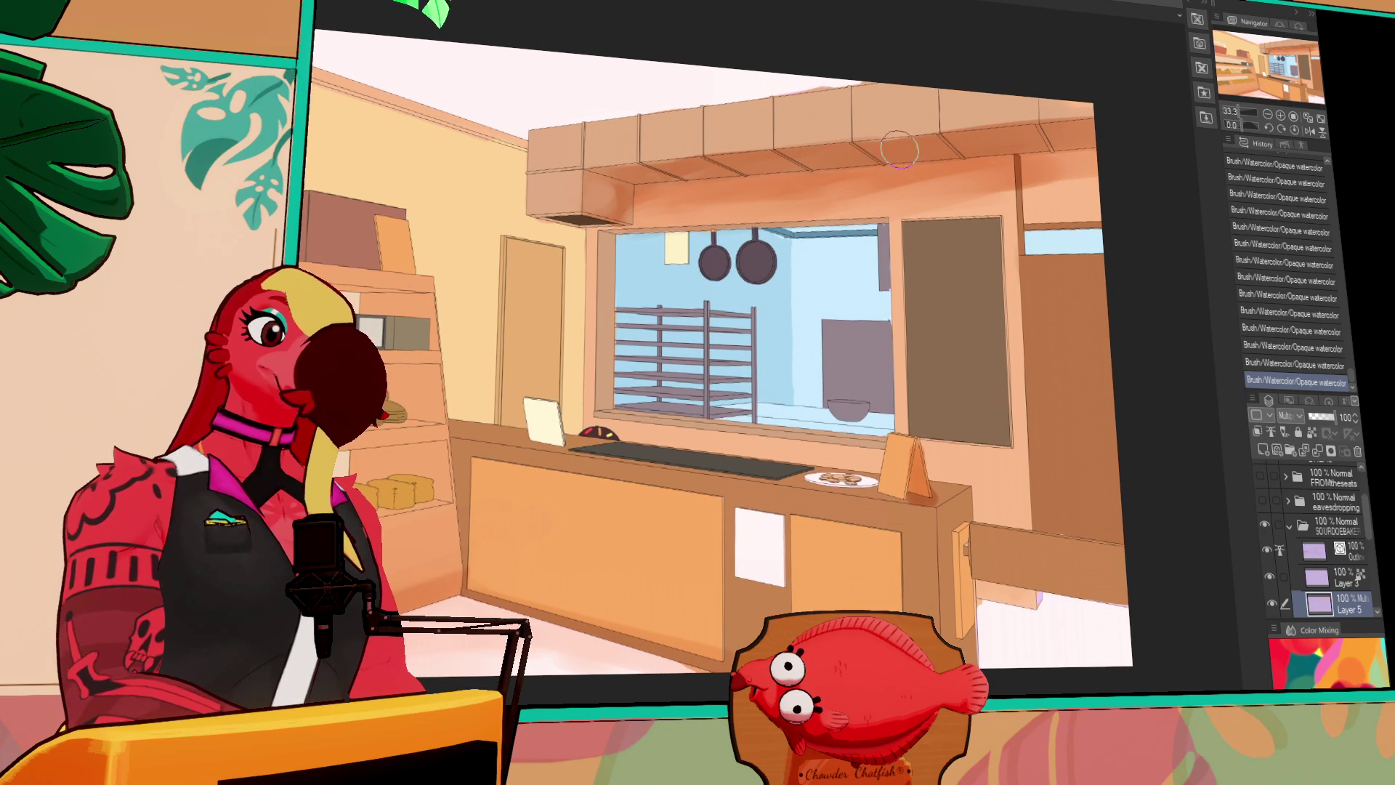
key("ctrl+z")
key("ctrl+y")
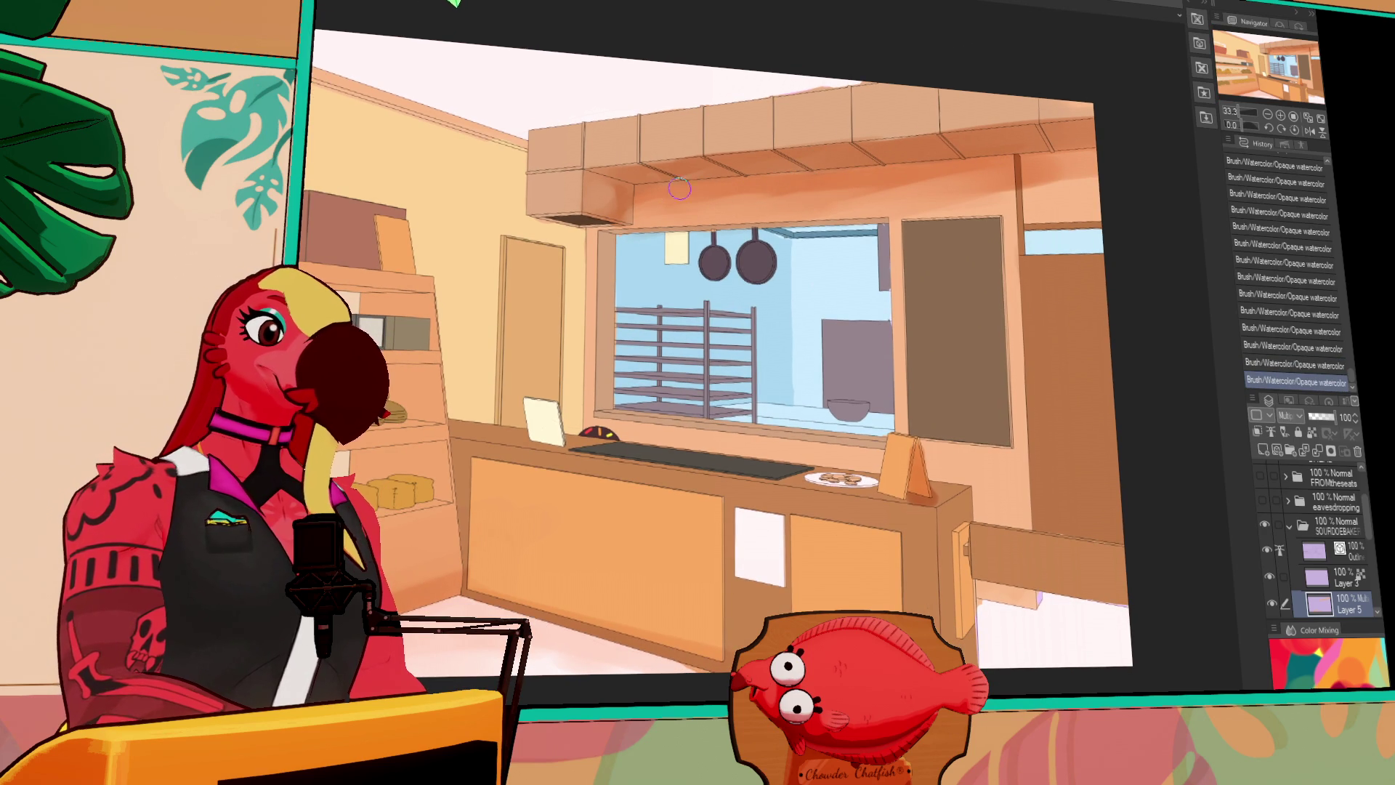
key("ctrl+z")
key("ctrl+y")
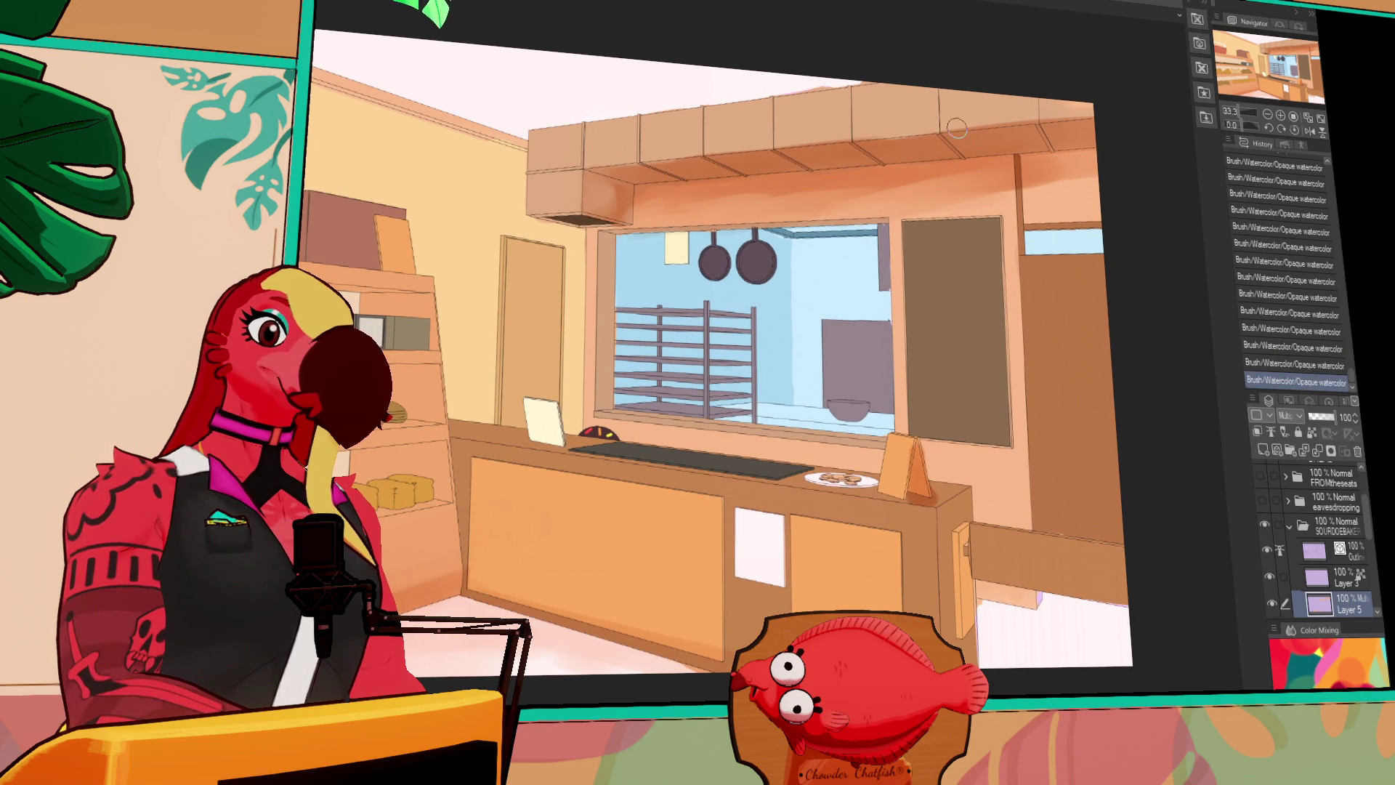
left_click_drag(1089, 166, 1064, 94)
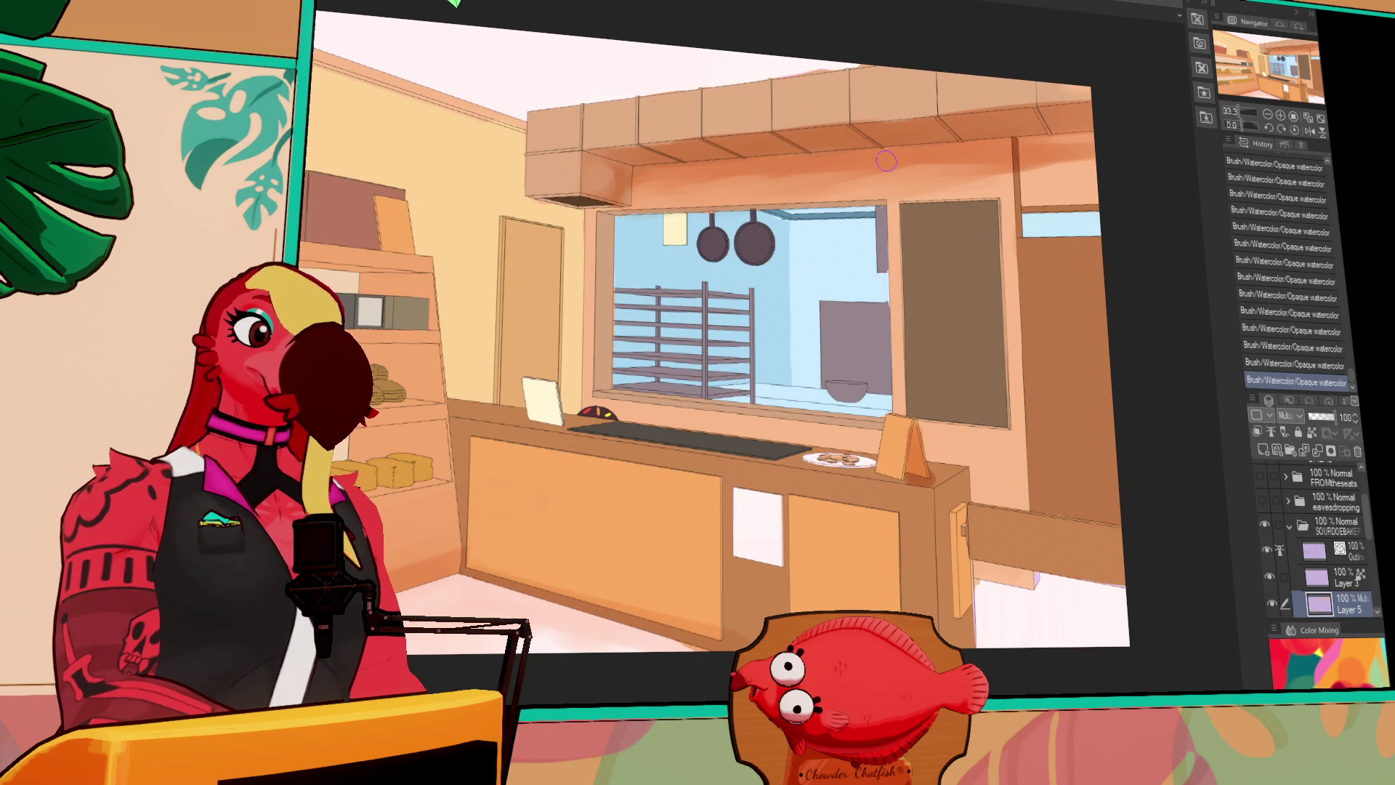
mouse_move(1066, 192)
left_mouse_down()
mouse_move(1043, 159)
mouse_move(1021, 191)
mouse_move(1057, 190)
mouse_move(1003, 197)
mouse_move(1009, 140)
left_mouse_up()
Remove the dark strokes on the blue strip and shade the counter's corner post
key("ctrl+z")
left_click_drag(990, 252, 961, 171)
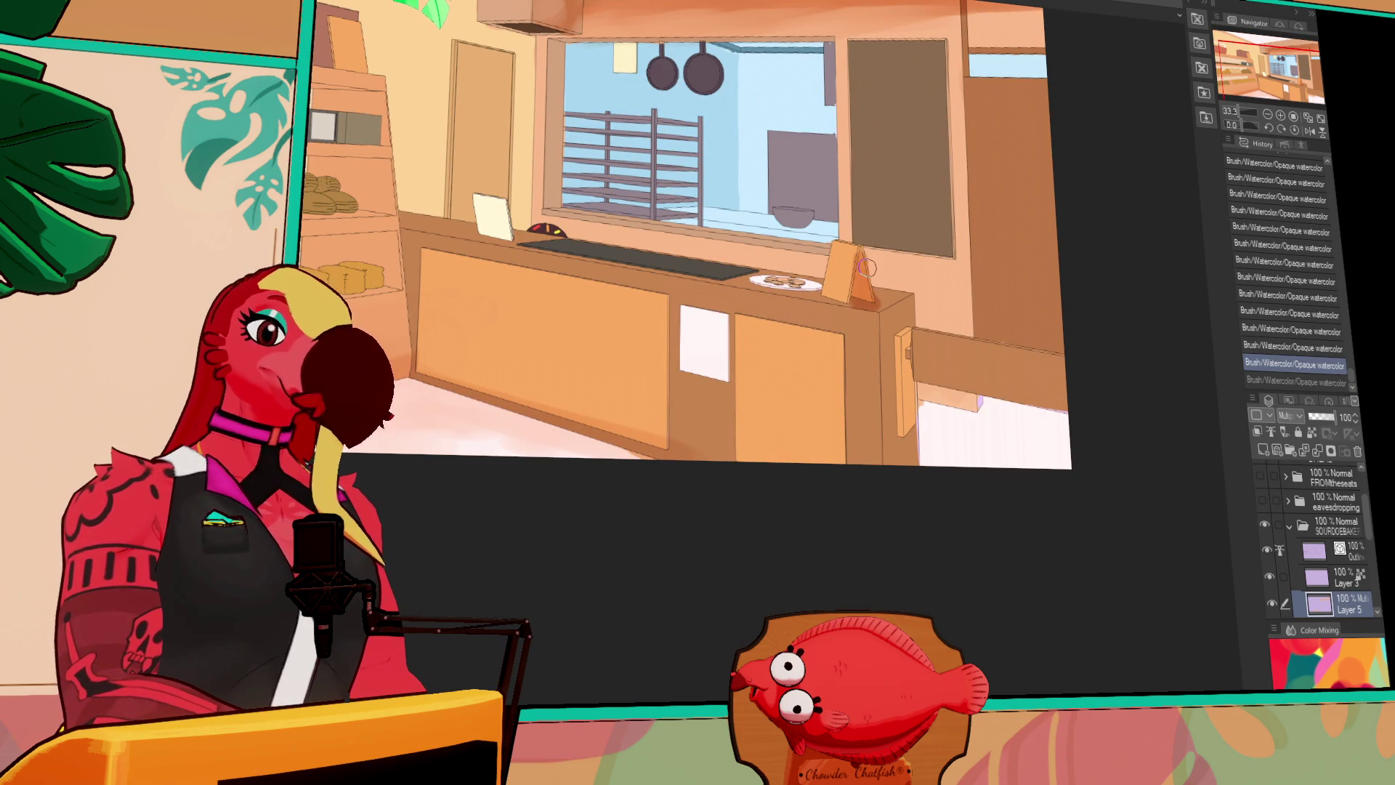
mouse_move(887, 328)
left_mouse_down()
mouse_move(889, 313)
mouse_move(884, 384)
mouse_move(912, 468)
mouse_move(901, 318)
mouse_move(899, 367)
left_mouse_up()
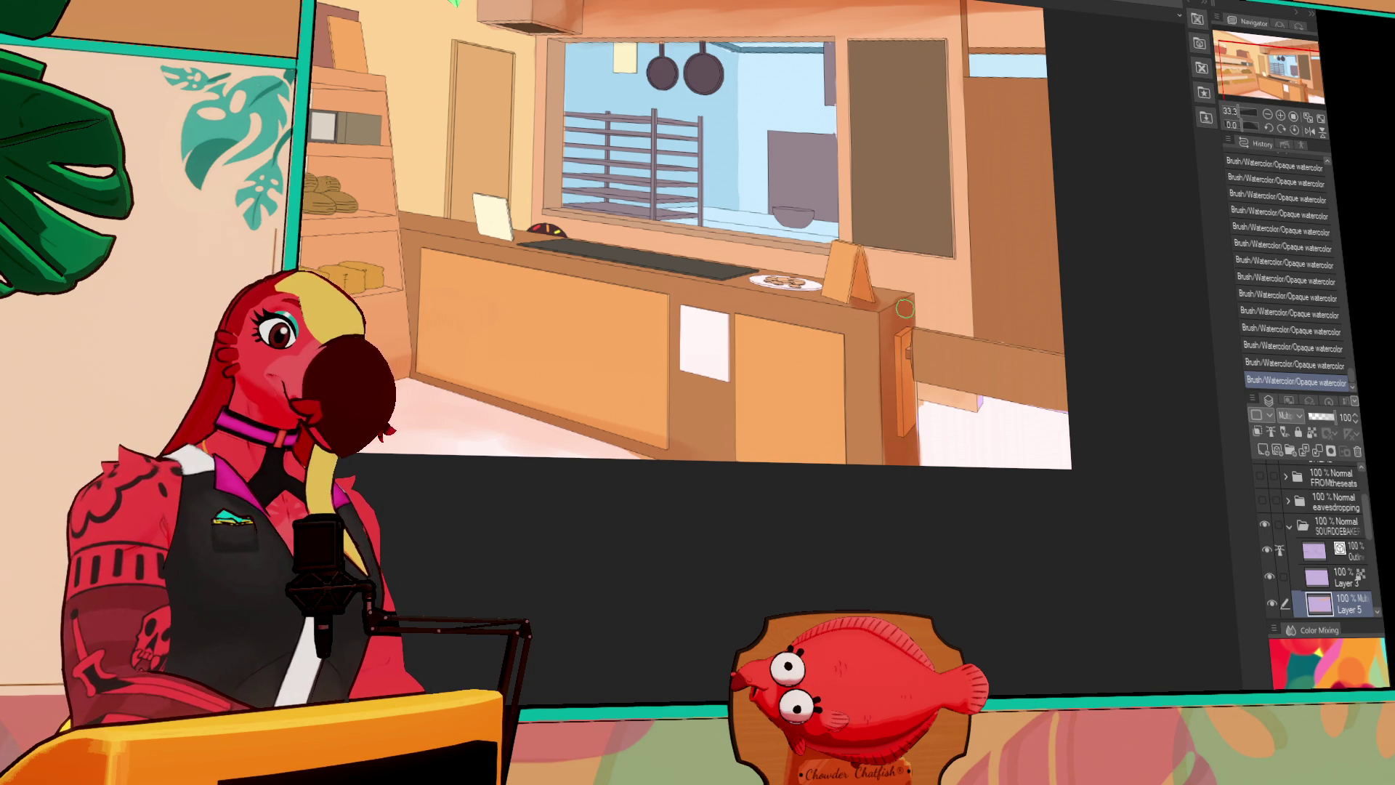
mouse_move(894, 324)
left_mouse_down()
mouse_move(900, 436)
mouse_move(952, 393)
mouse_move(1014, 285)
mouse_move(1074, 348)
left_mouse_up()
scroll(923, 342, "up", 1)
scroll(937, 418, "up", 1)
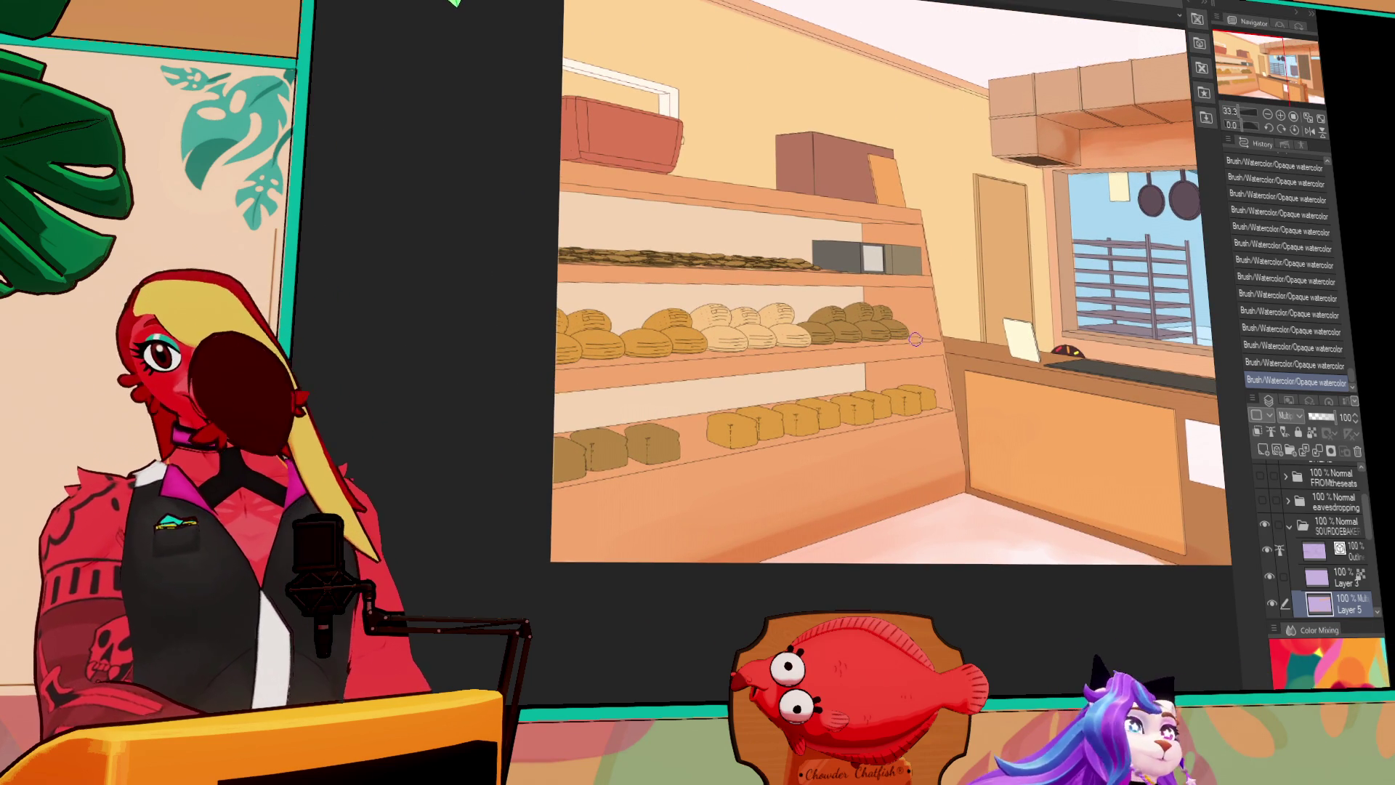
Repaint the brown smear on the bread shelves' back wall with Opaque watercolor
scroll(918, 318, "up", 1)
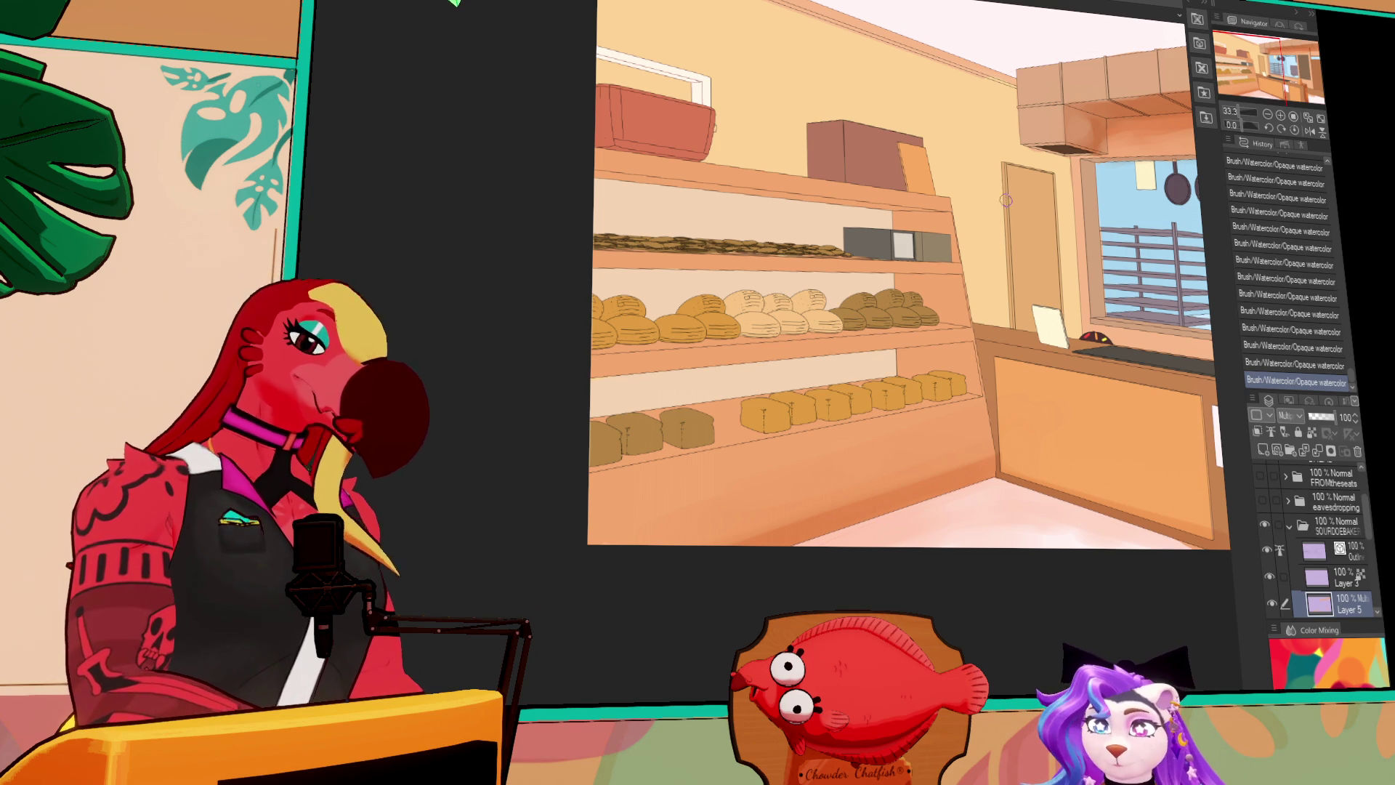
mouse_move(899, 355)
left_mouse_down()
mouse_move(919, 322)
mouse_move(948, 338)
mouse_move(976, 320)
mouse_move(992, 354)
left_mouse_up()
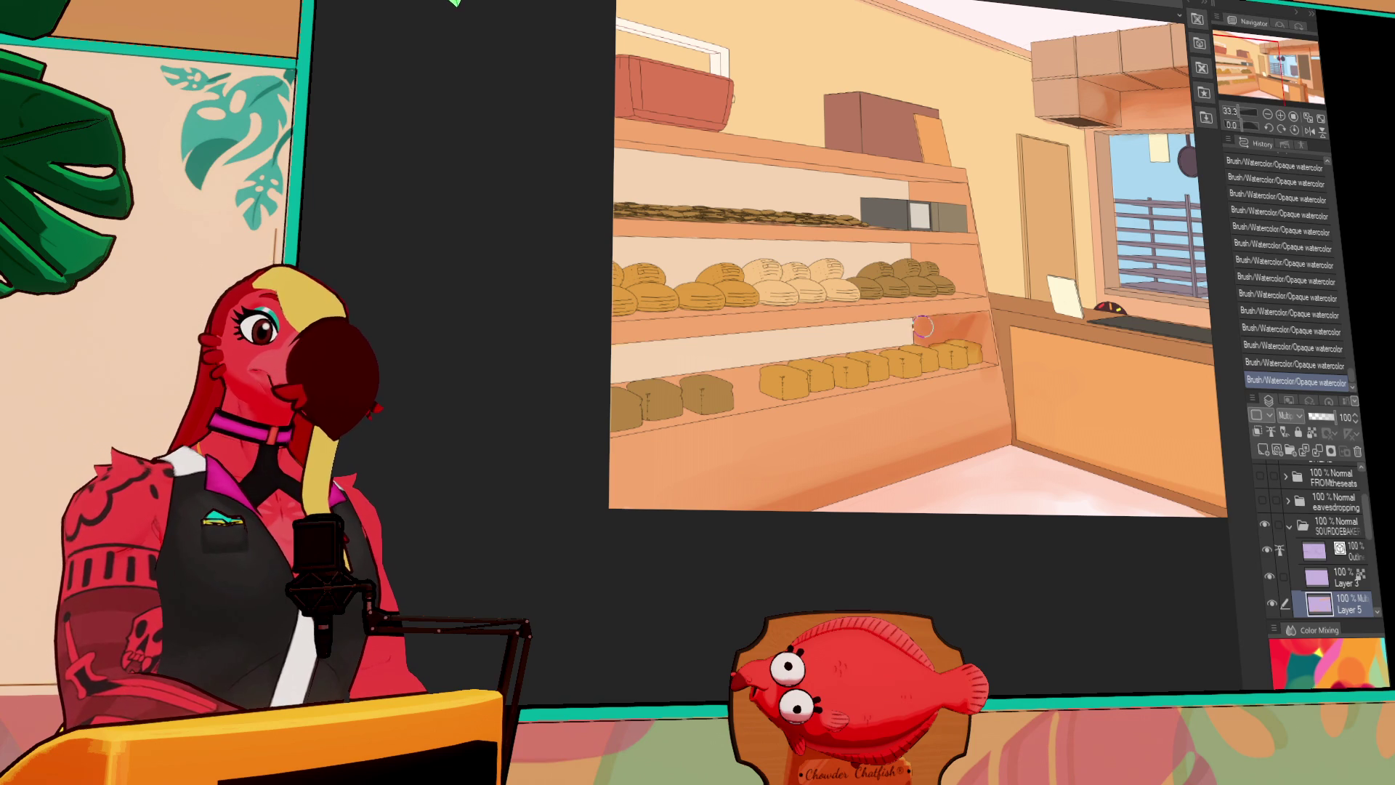
left_click_drag(583, 358, 849, 324)
left_click_drag(1155, 309, 895, 319)
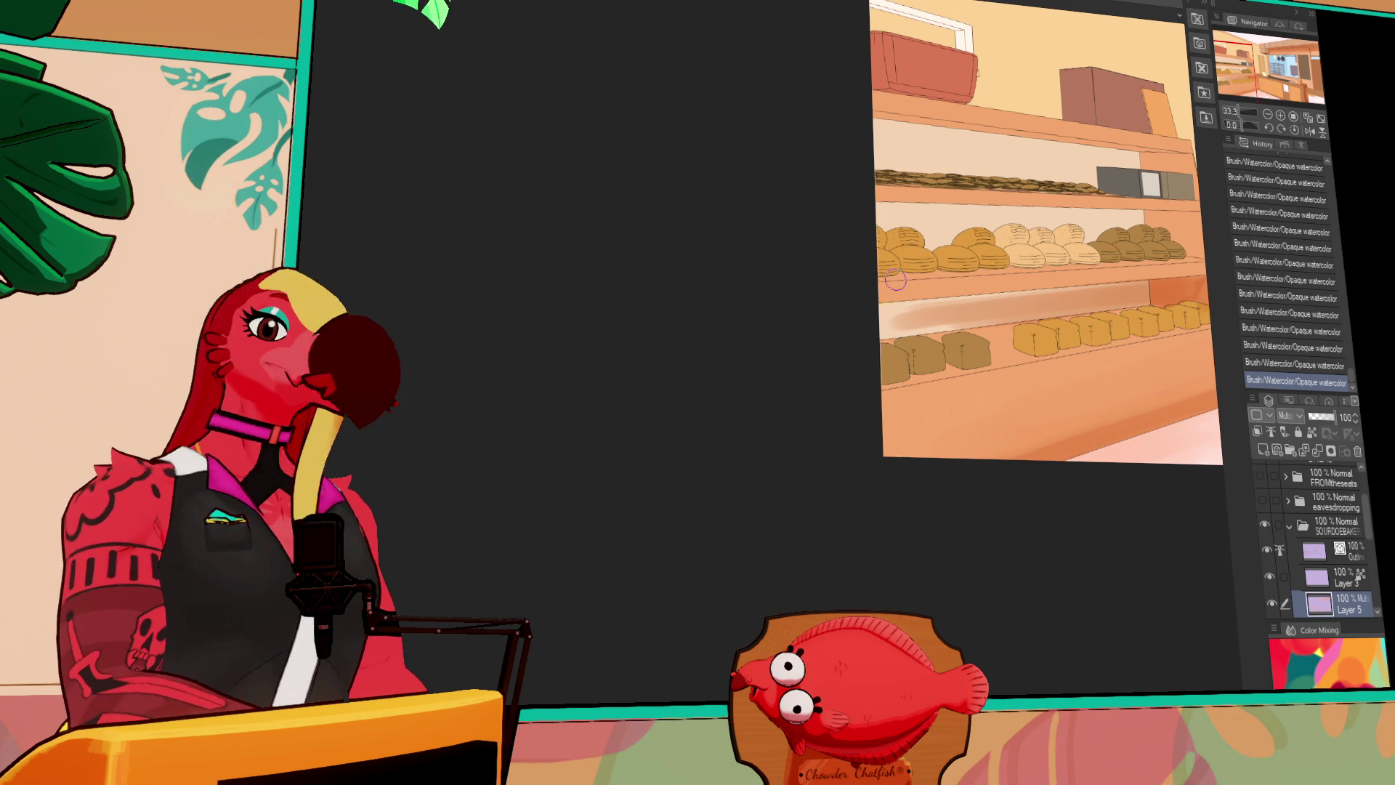
Wash watercolor shading over the wall above the bread shelf and along its edge
left_click_drag(844, 339, 860, 339)
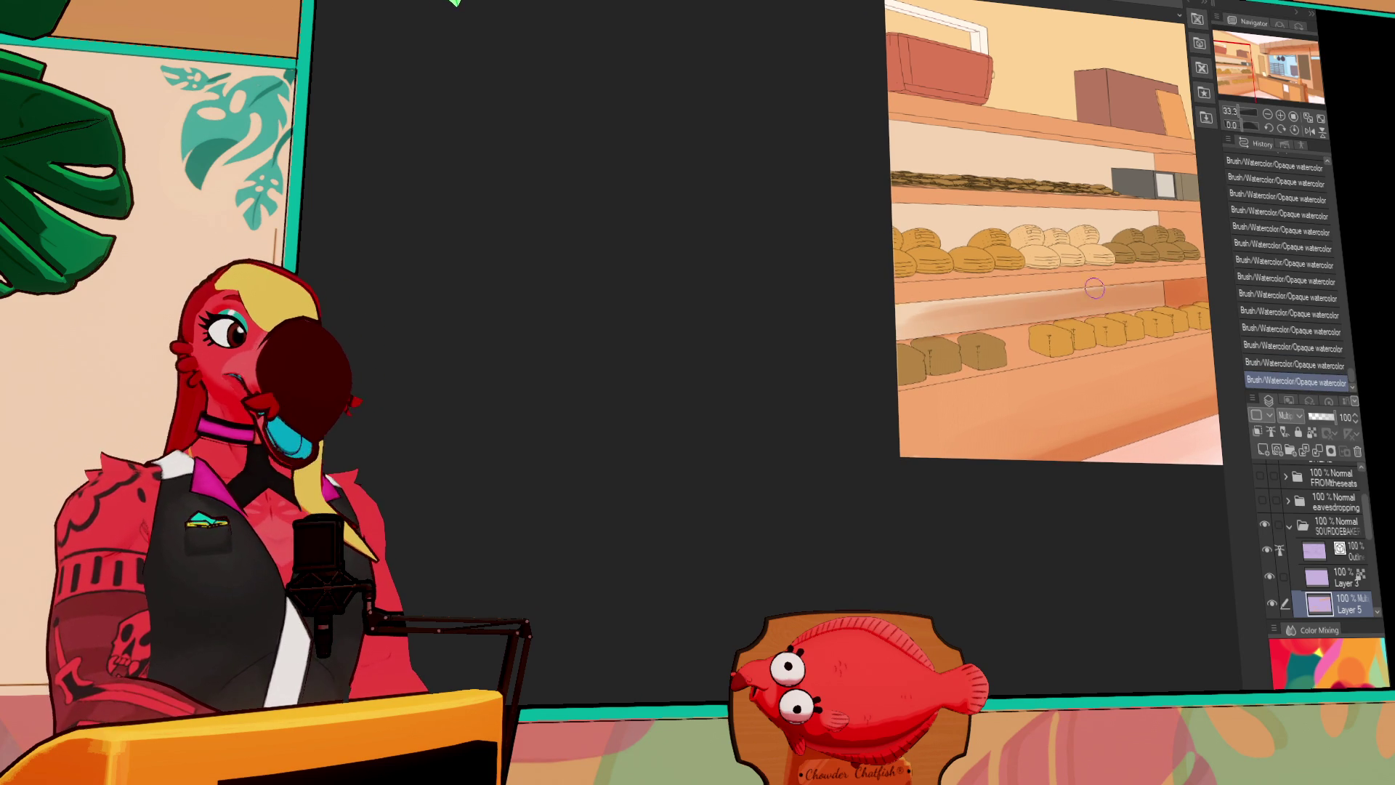
scroll(953, 316, "up", 1)
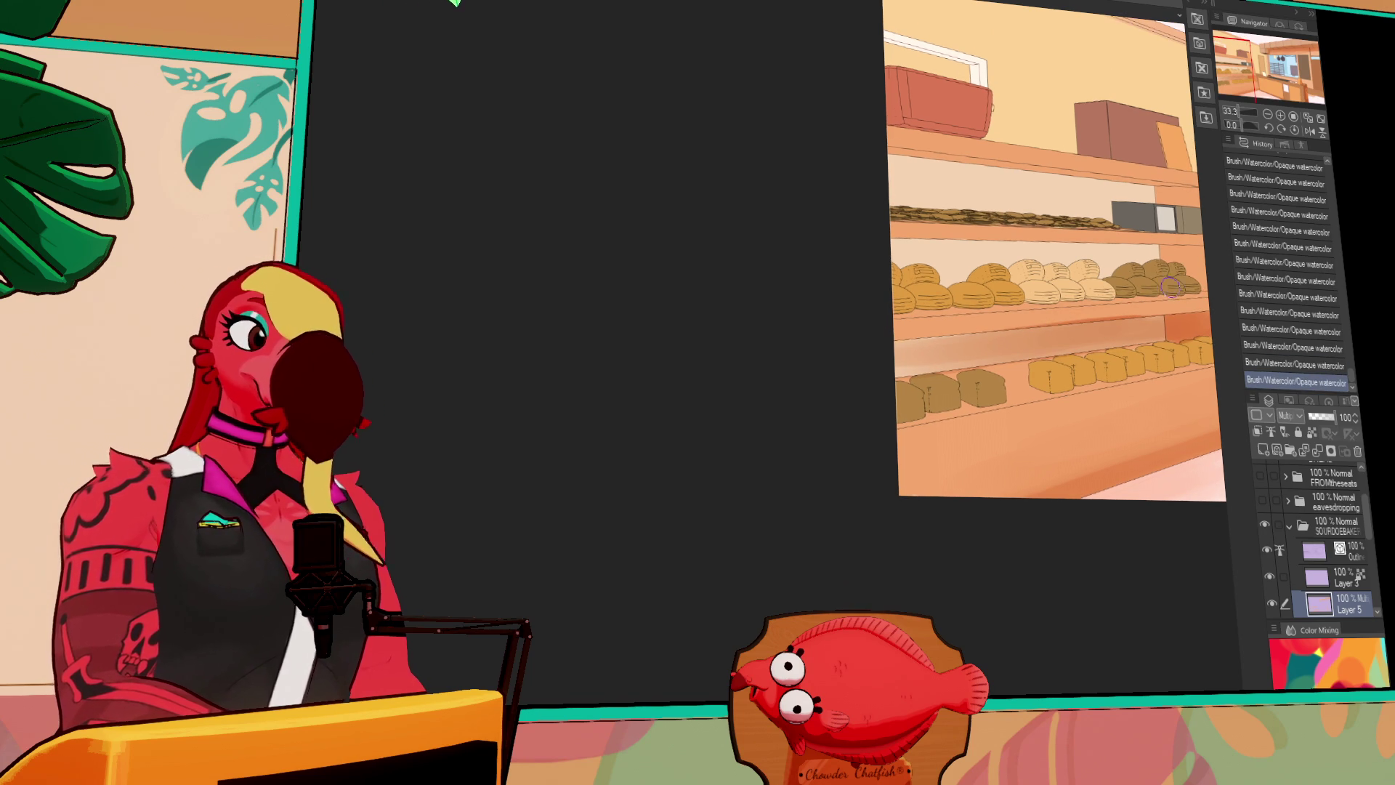
mouse_move(952, 267)
left_mouse_down()
mouse_move(930, 258)
mouse_move(945, 251)
mouse_move(952, 272)
mouse_move(1090, 251)
mouse_move(1055, 244)
left_mouse_up()
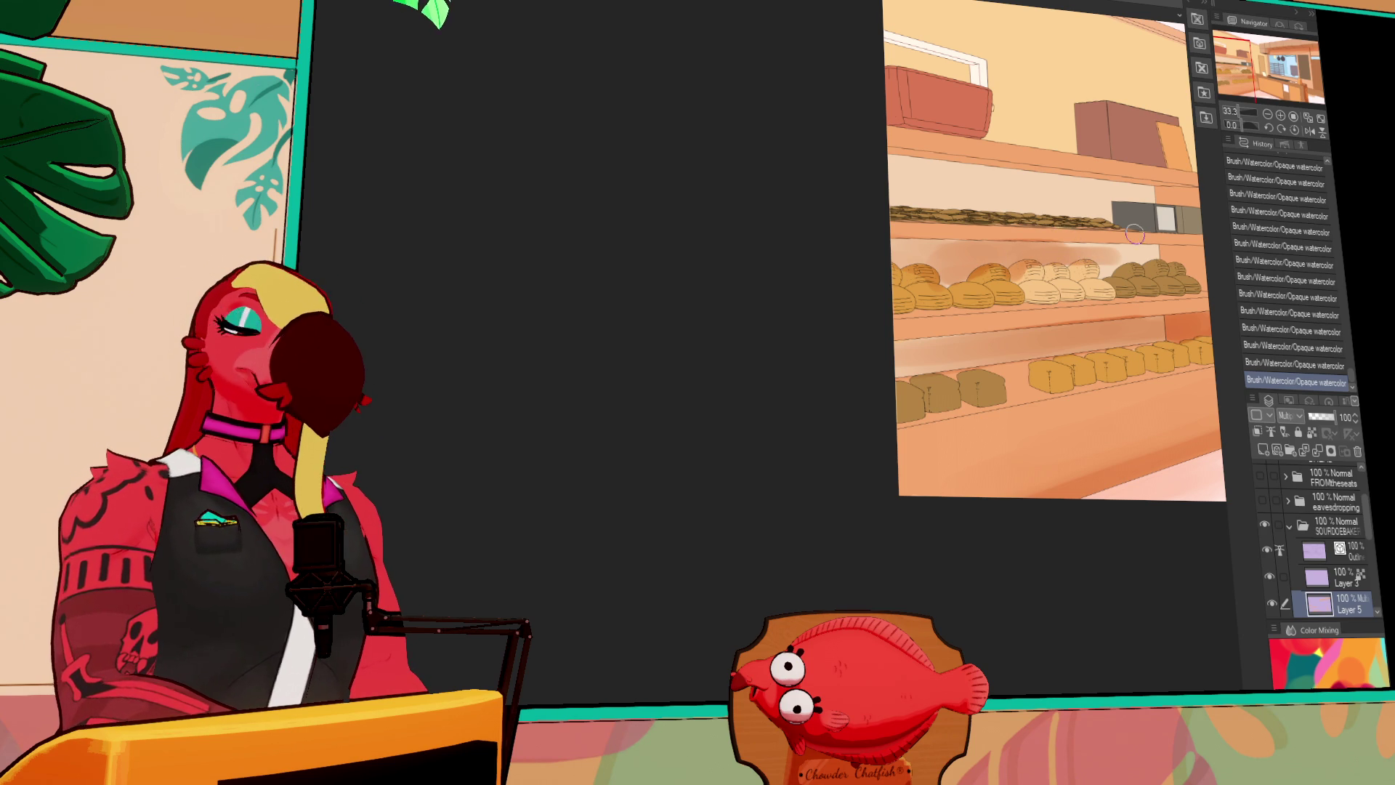
mouse_move(981, 266)
left_mouse_down()
mouse_move(891, 261)
mouse_move(923, 254)
mouse_move(931, 267)
mouse_move(908, 276)
mouse_move(952, 284)
mouse_move(1064, 263)
mouse_move(1079, 287)
mouse_move(1098, 258)
mouse_move(1161, 262)
mouse_move(1105, 272)
mouse_move(1135, 281)
mouse_move(1146, 265)
mouse_move(1117, 272)
mouse_move(1183, 254)
left_mouse_up()
mouse_move(1037, 237)
left_mouse_down()
mouse_move(936, 269)
mouse_move(974, 258)
left_mouse_up()
left_click_drag(879, 251, 917, 261)
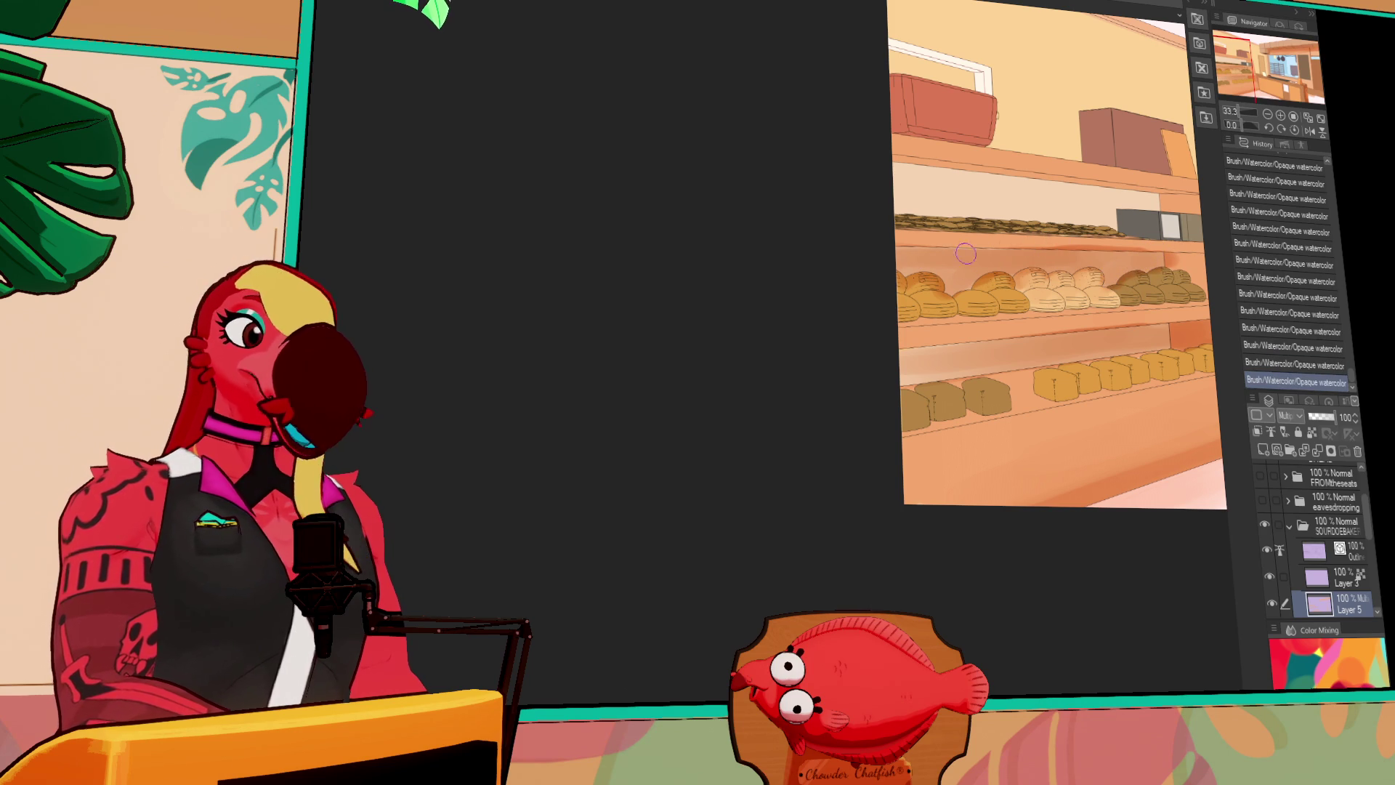
mouse_move(1127, 236)
left_mouse_down()
mouse_move(1103, 262)
mouse_move(1123, 268)
left_mouse_up()
mouse_move(1036, 275)
left_mouse_down()
mouse_move(1134, 265)
mouse_move(1161, 290)
left_mouse_up()
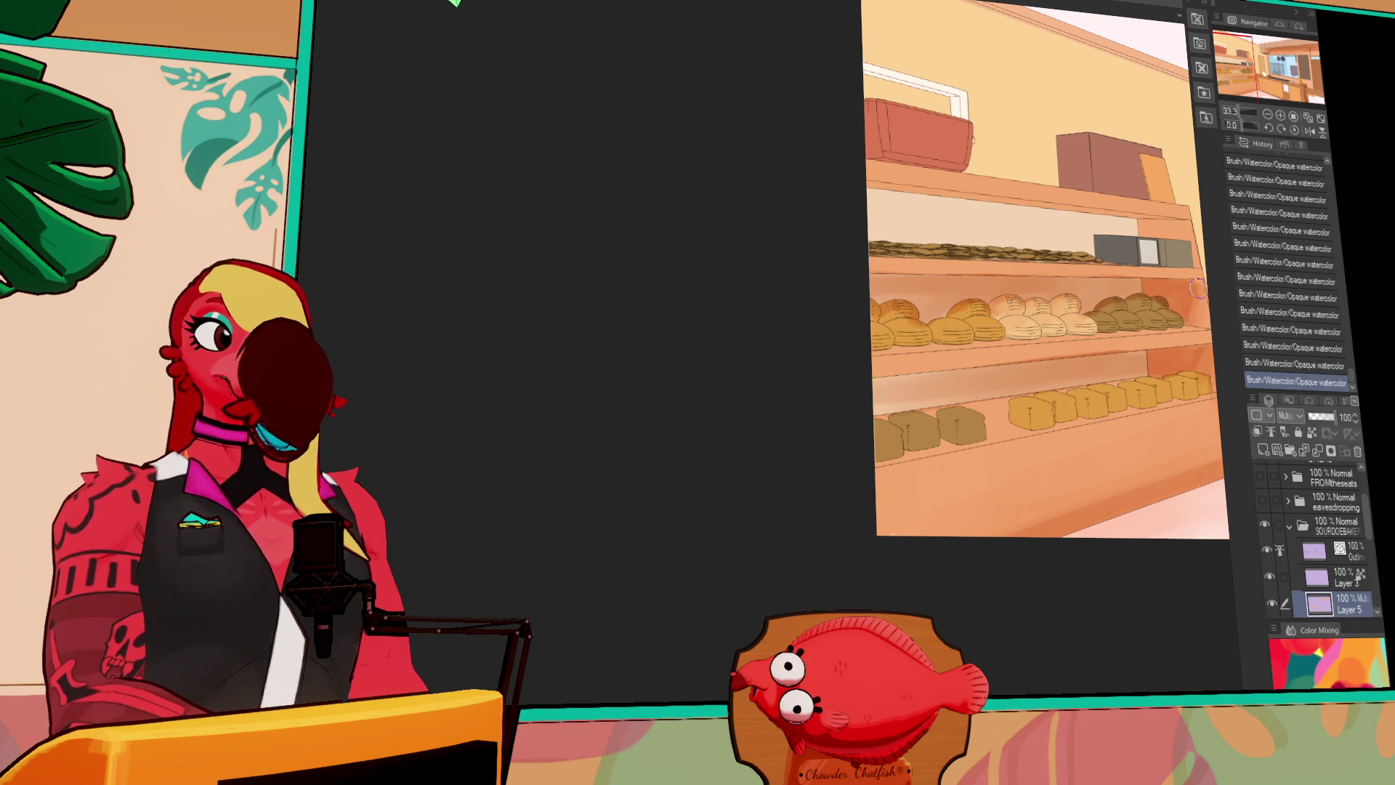
left_click_drag(1197, 312, 1030, 283)
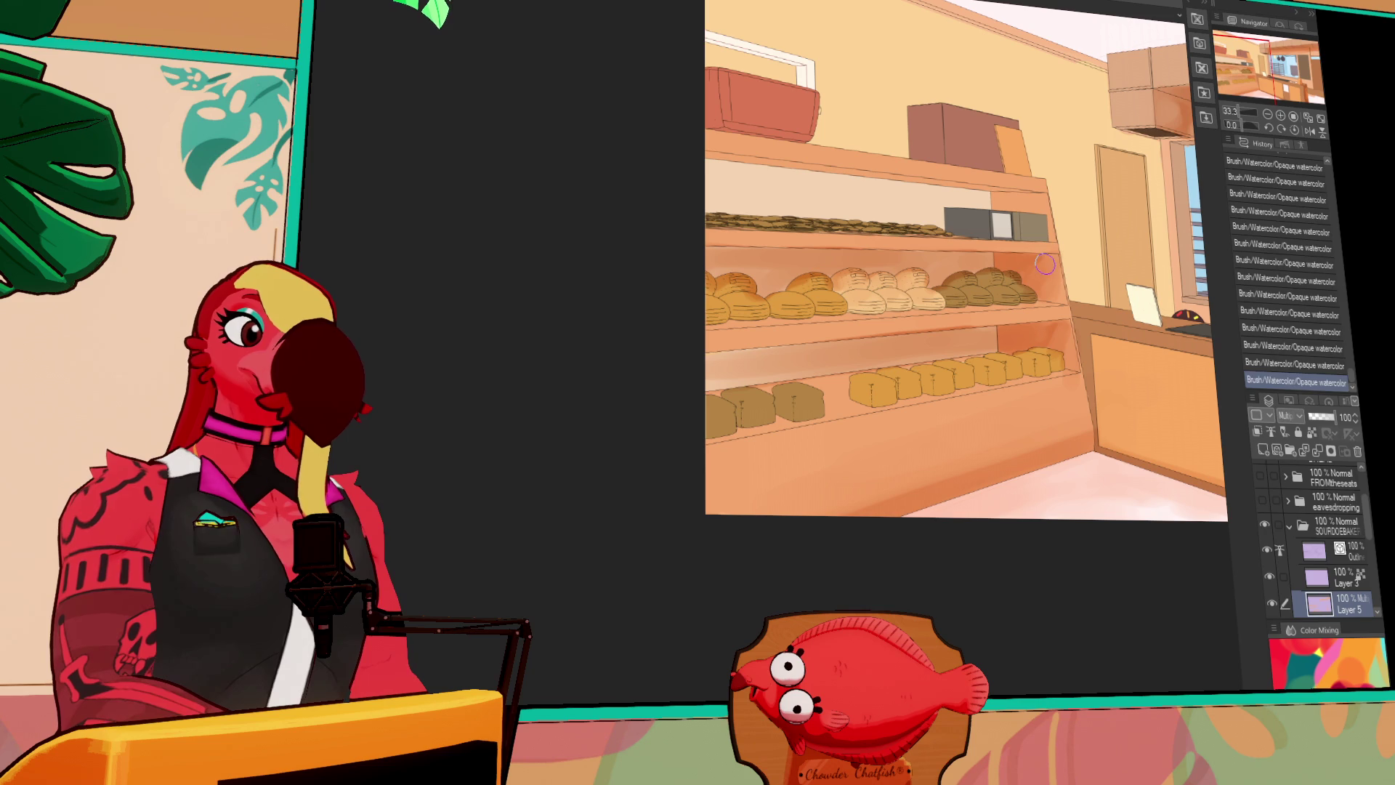
Shade the cookie shelf's front edge, under the top shelf, and the upper shelf back
key("ctrl+z")
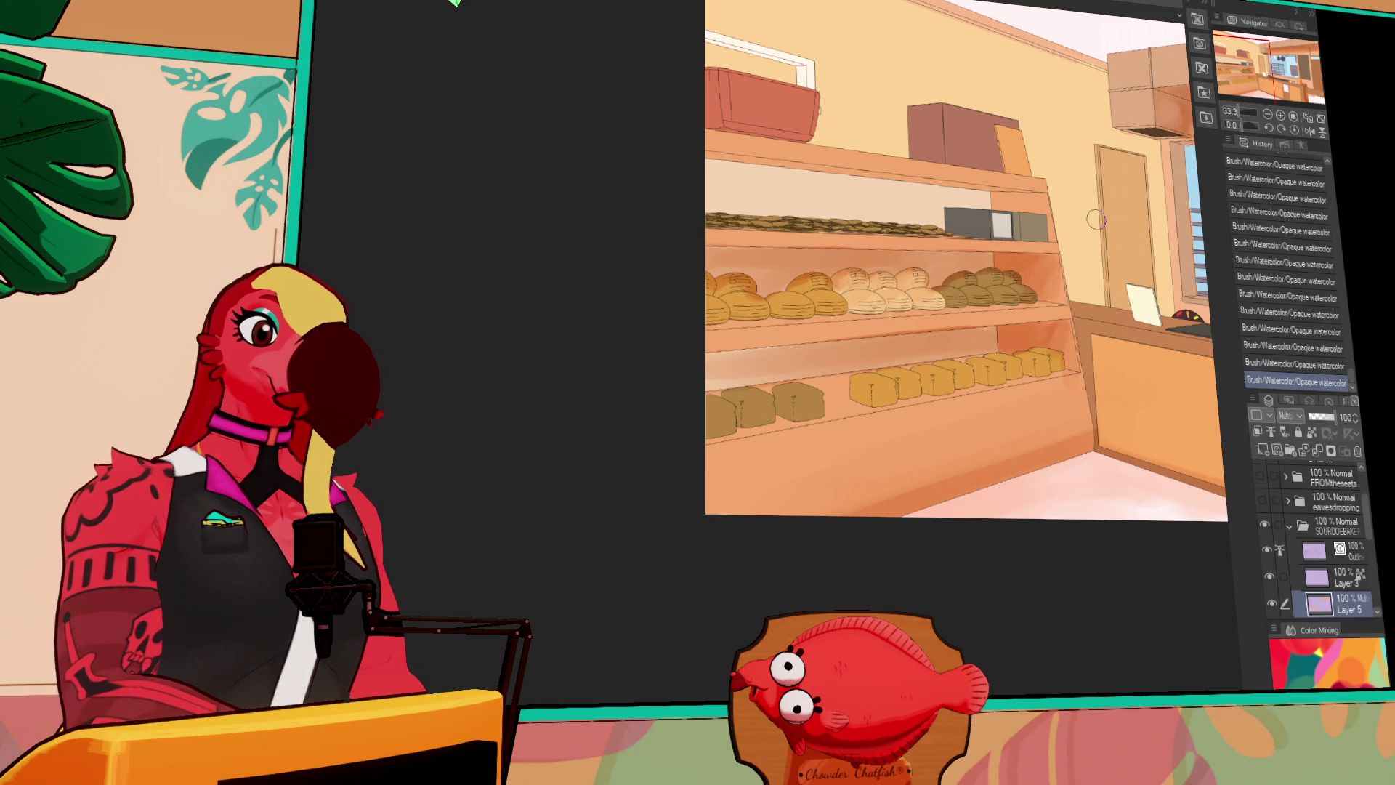
left_click_drag(1083, 231, 1140, 270)
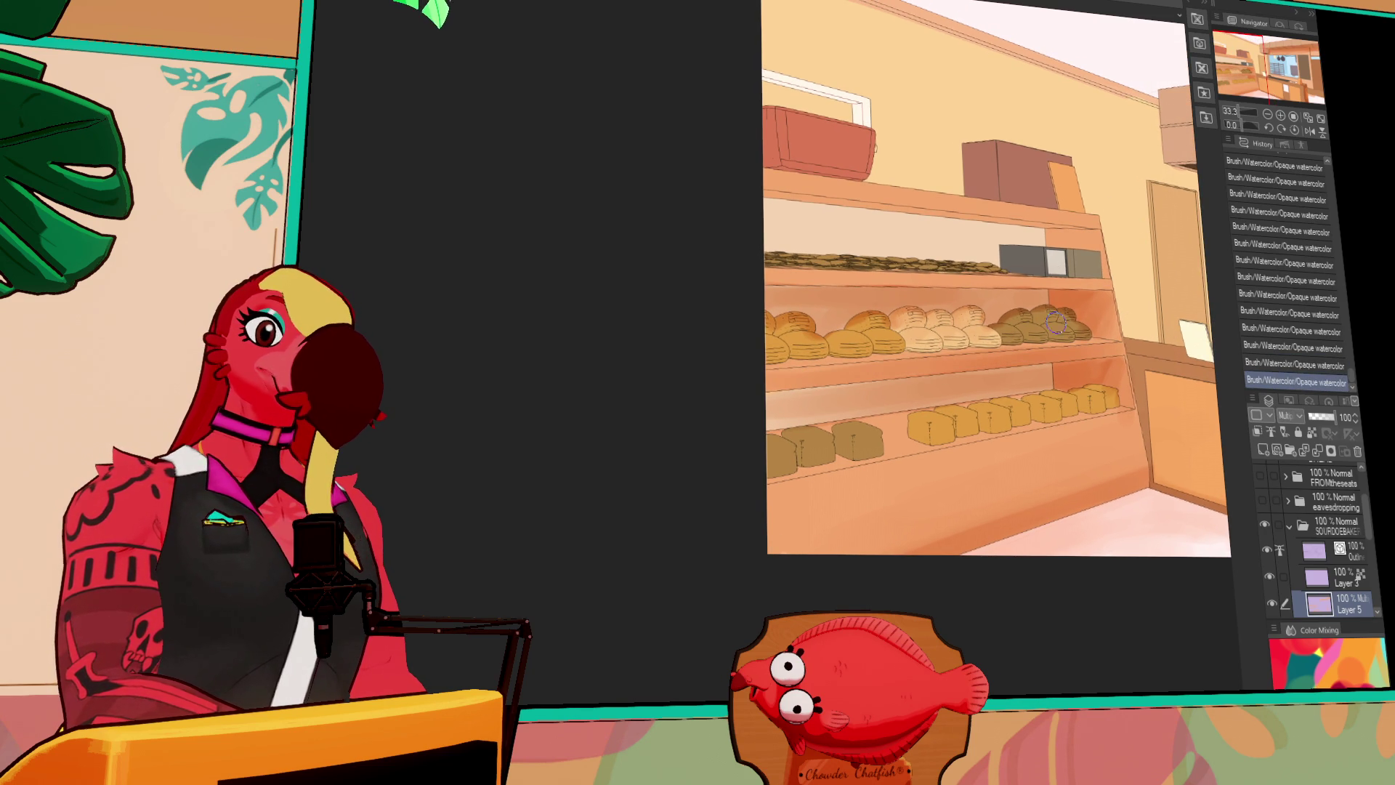
left_click_drag(772, 278, 1143, 280)
mouse_move(781, 222)
left_mouse_down()
mouse_move(763, 210)
mouse_move(894, 218)
mouse_move(781, 225)
mouse_move(820, 210)
mouse_move(800, 234)
mouse_move(927, 227)
mouse_move(959, 245)
left_mouse_up()
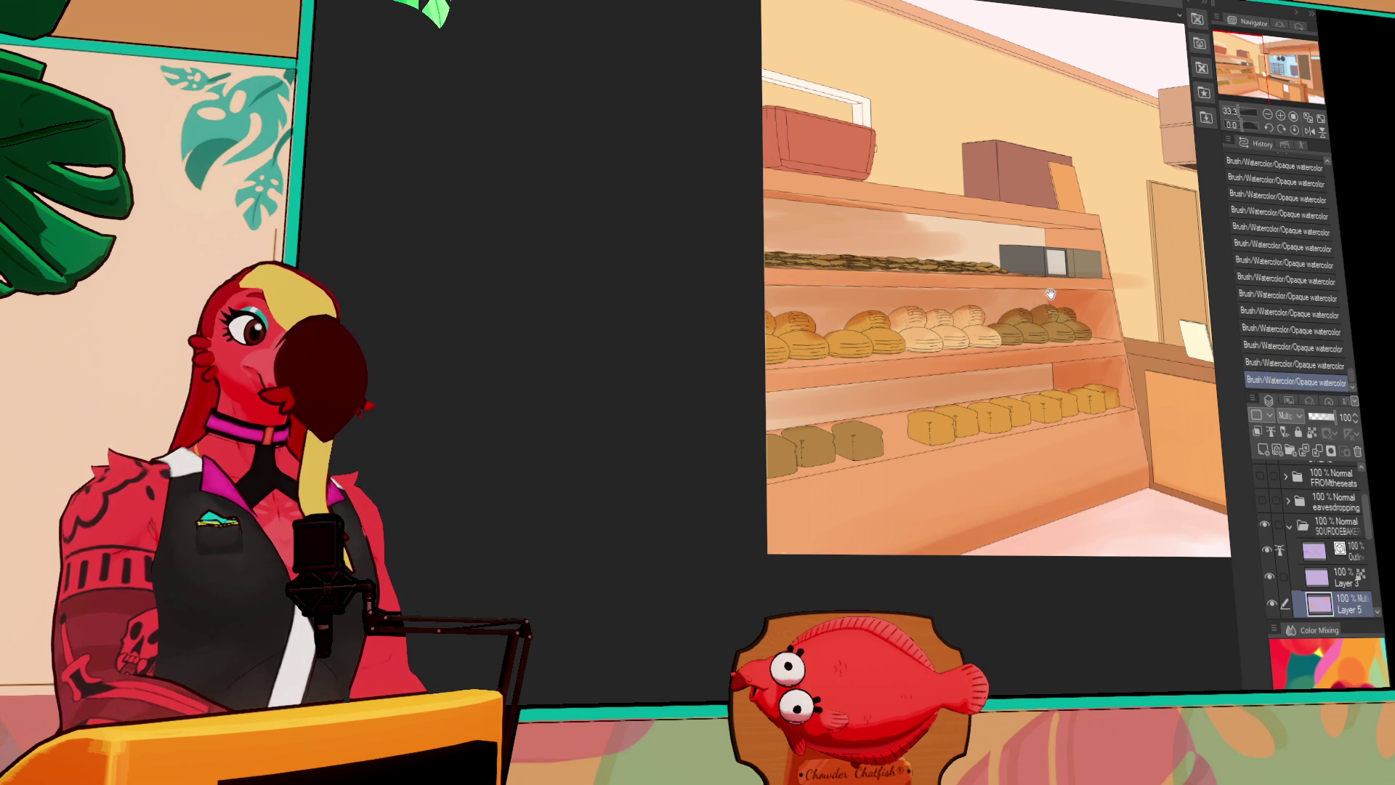
scroll(855, 245, "up", 1)
mouse_move(855, 245)
left_mouse_down()
mouse_move(836, 236)
mouse_move(1011, 268)
left_mouse_up()
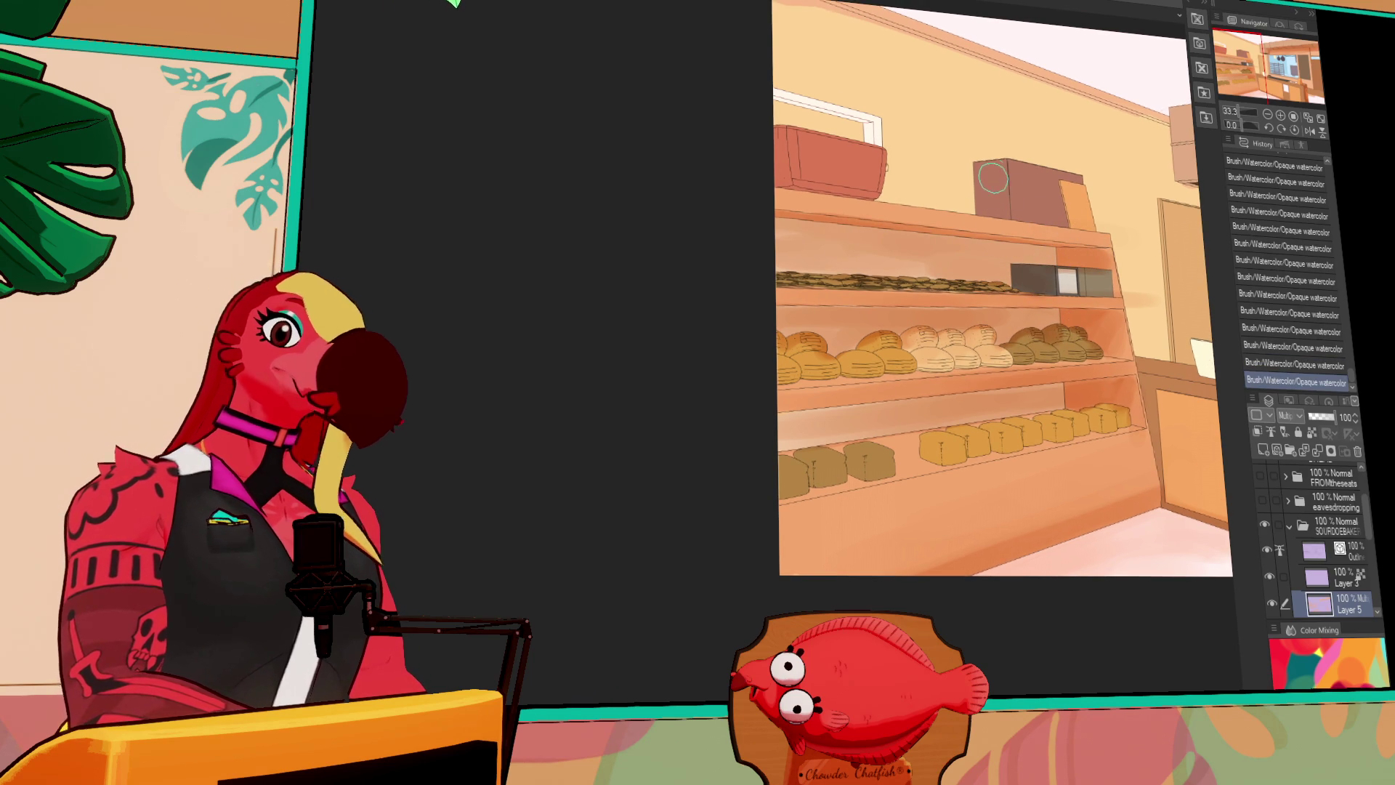
Add soft shadows around the brown, red and white boxes on the top shelving
left_click_drag(988, 186, 960, 207)
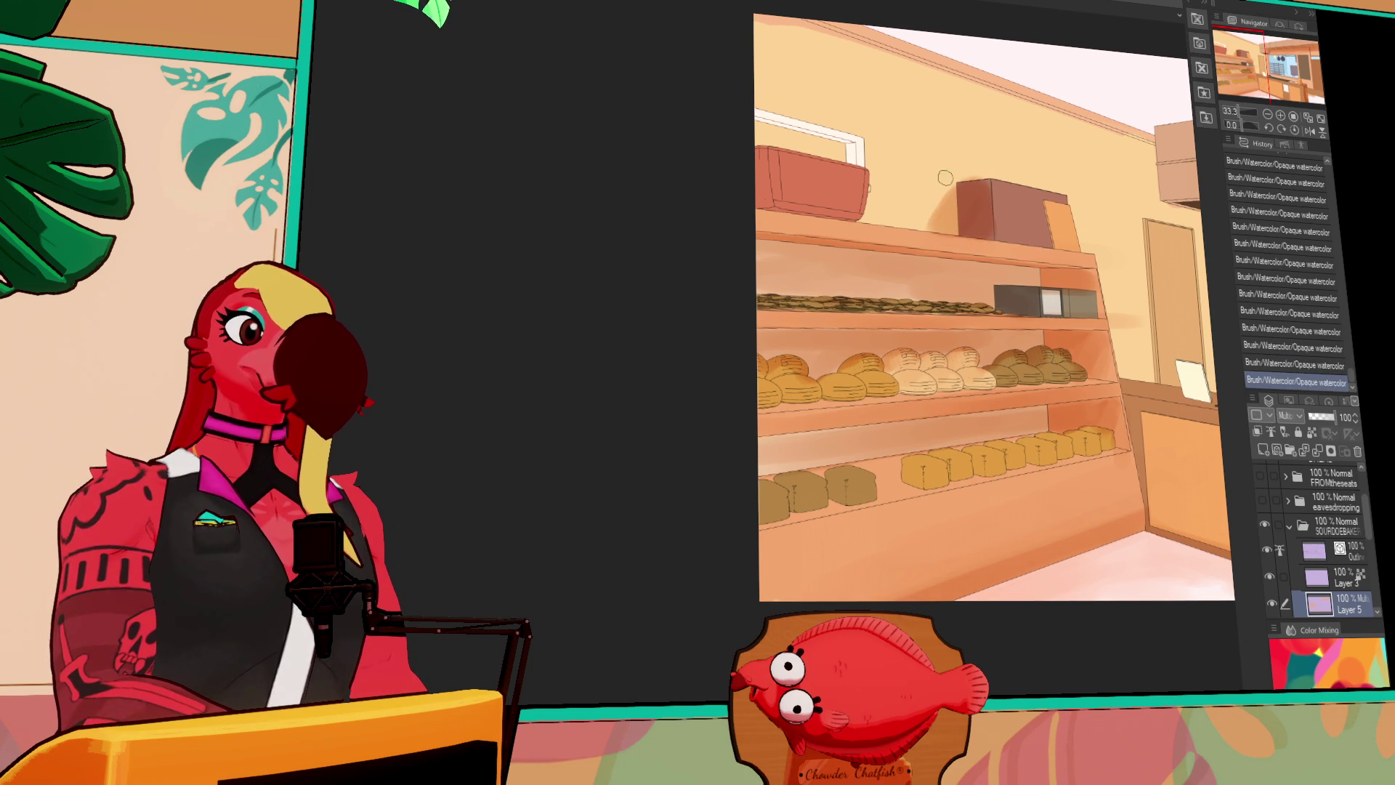
scroll(998, 151, "up", 2)
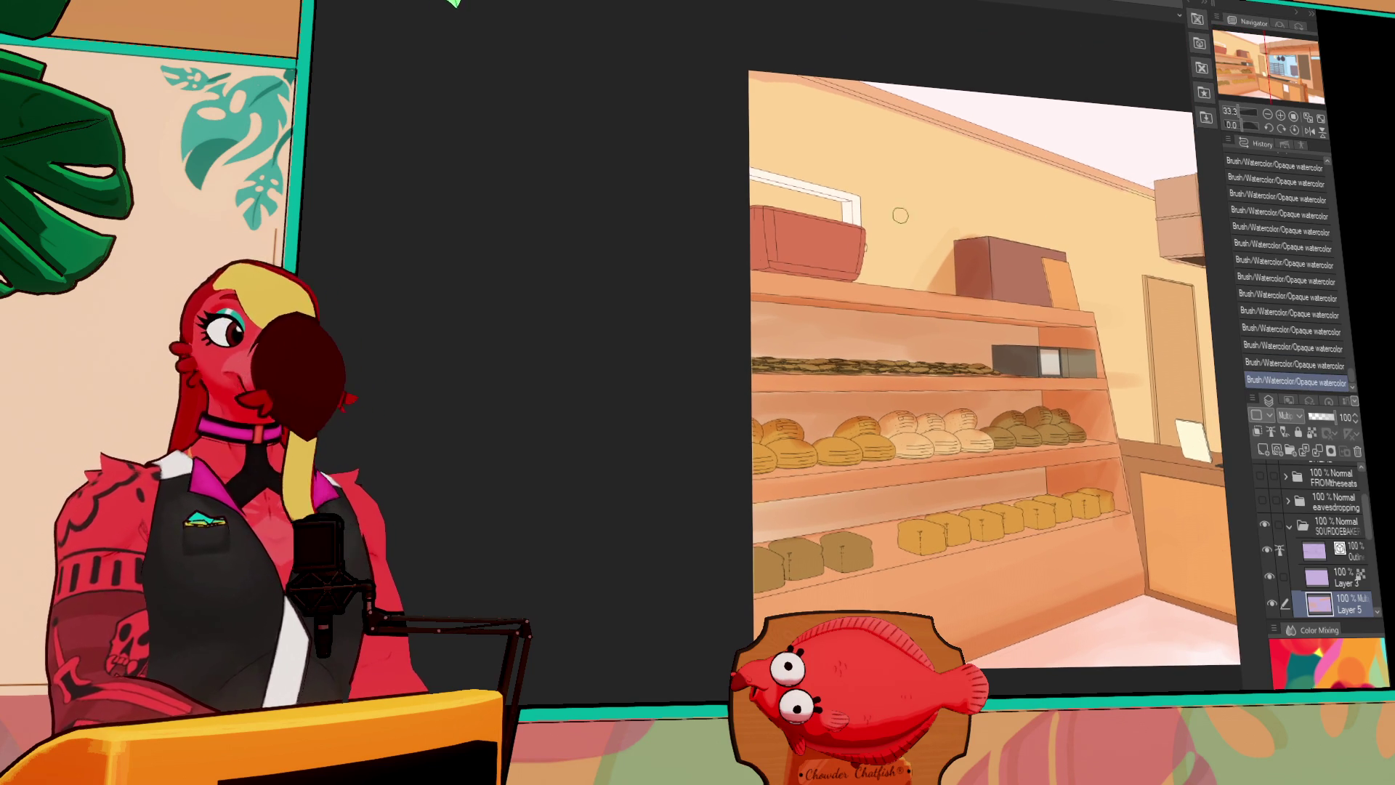
mouse_move(763, 240)
left_mouse_down()
mouse_move(756, 218)
mouse_move(759, 251)
mouse_move(823, 270)
left_mouse_up()
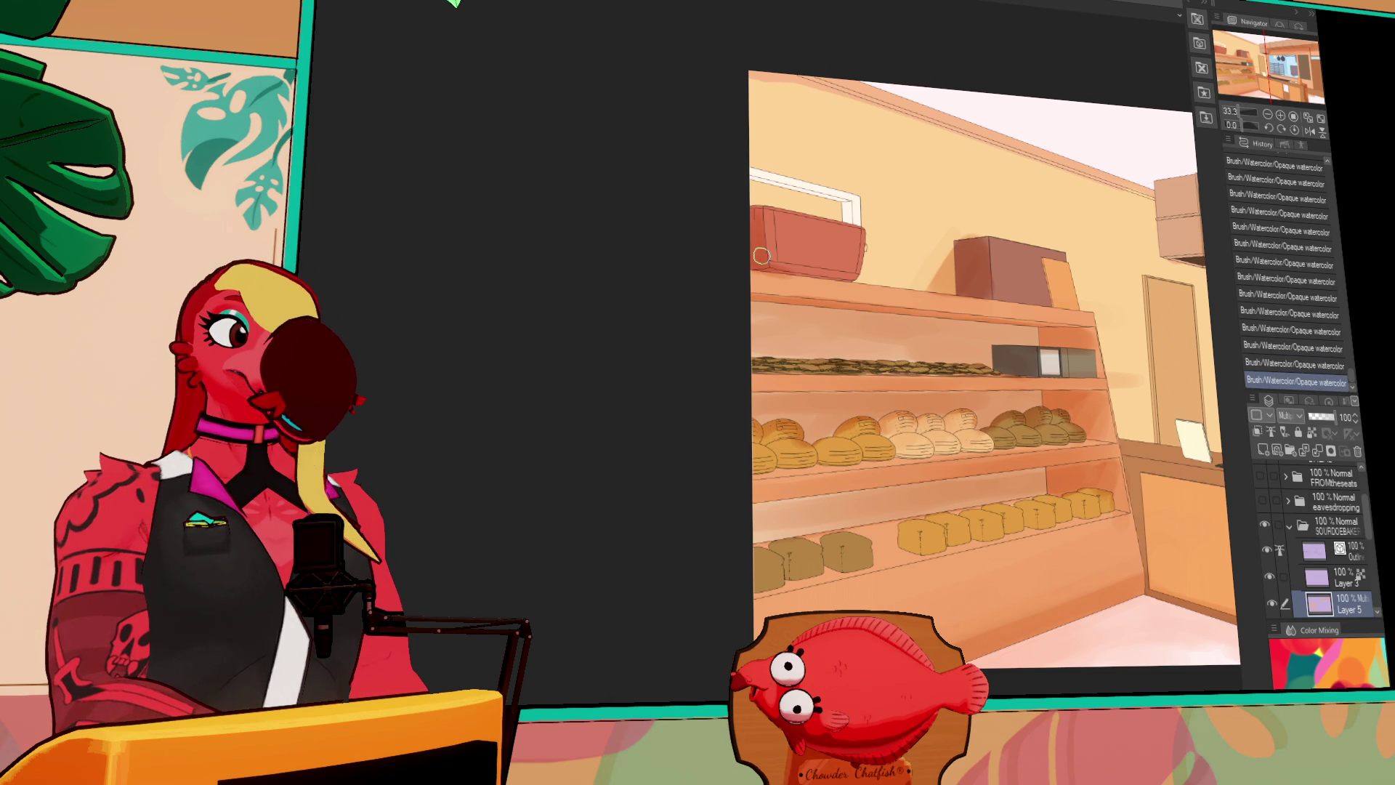
left_click_drag(754, 191, 836, 207)
mouse_move(731, 178)
left_mouse_down()
mouse_move(855, 214)
mouse_move(843, 206)
left_mouse_up()
left_click_drag(779, 168, 881, 197)
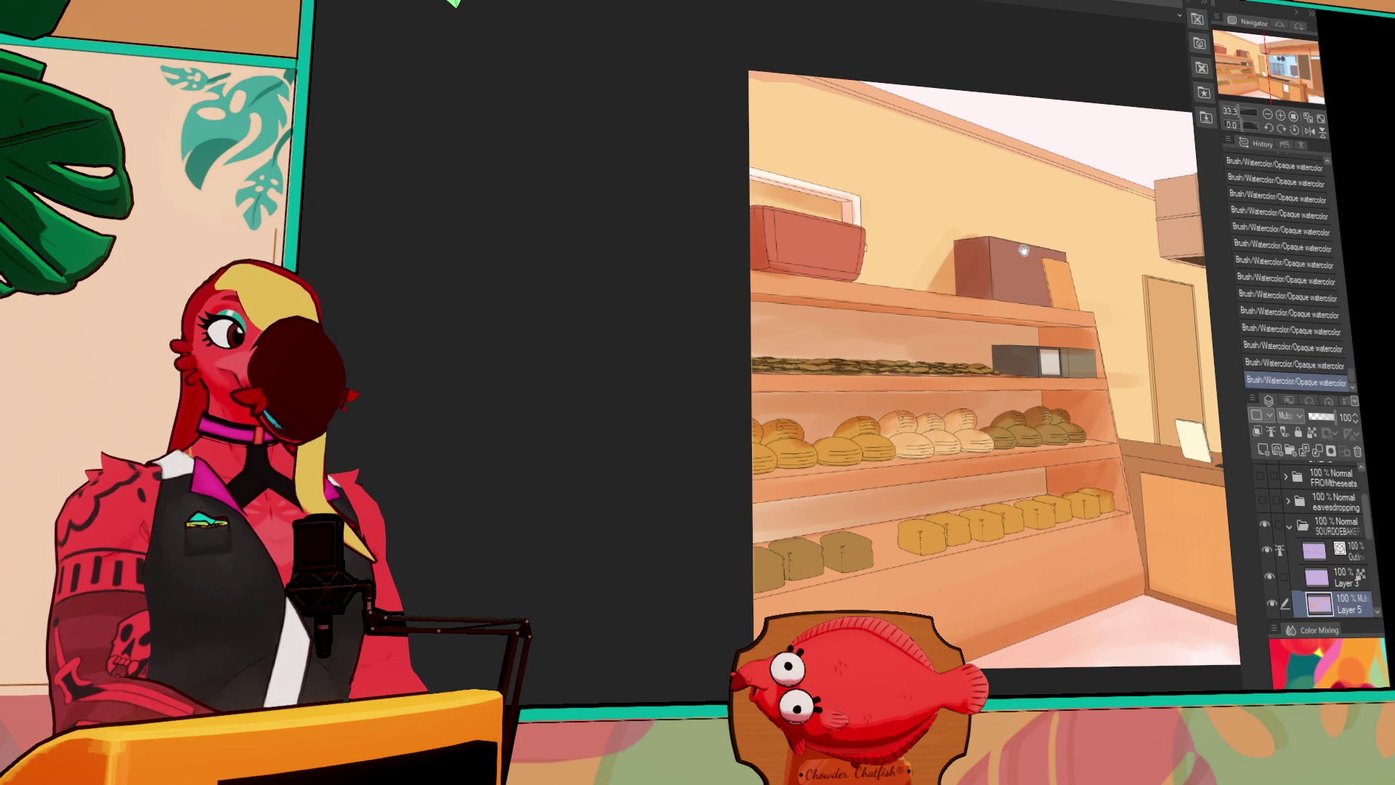
left_click_drag(983, 283, 913, 282)
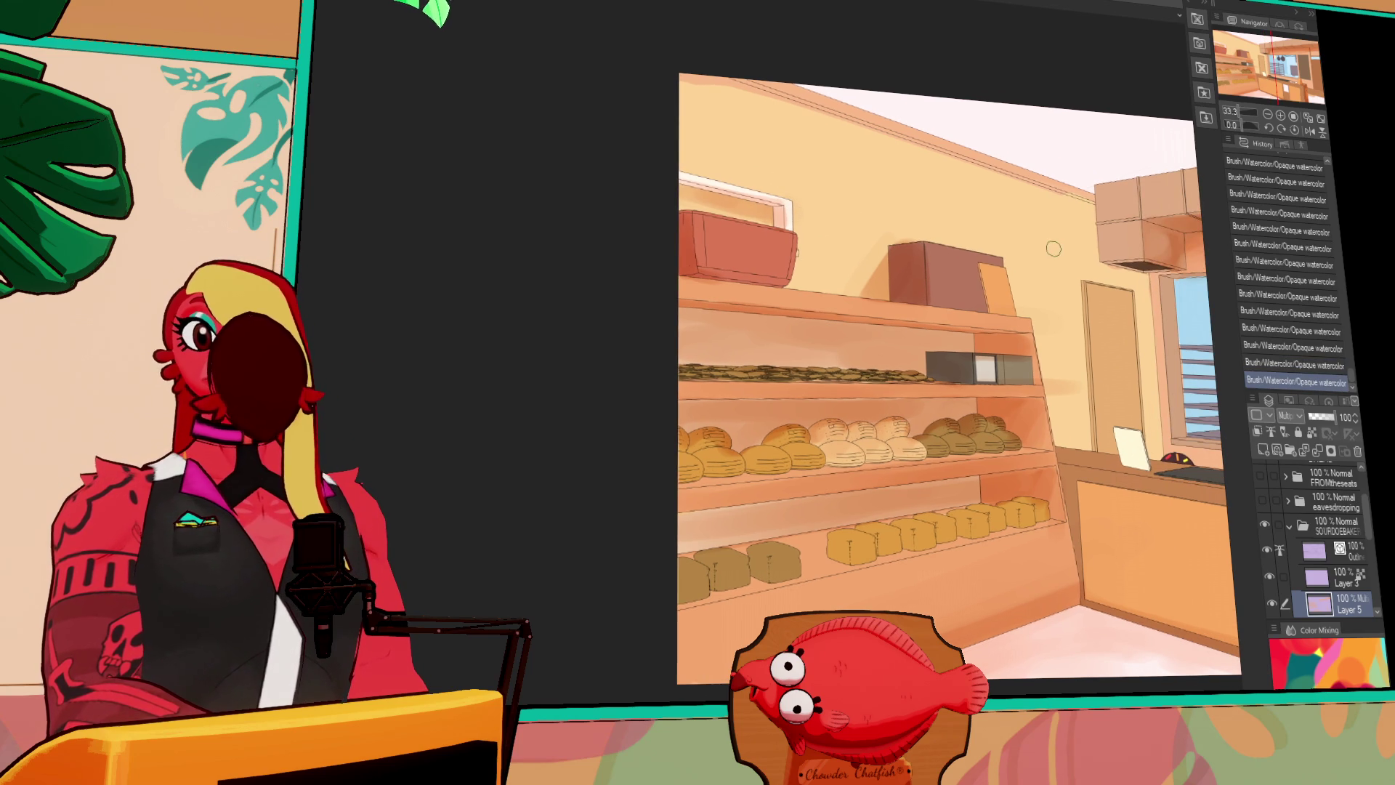
Darken the wall edge beside the shelving and repaint the shelf-edge shading
left_click_drag(1192, 234, 1173, 229)
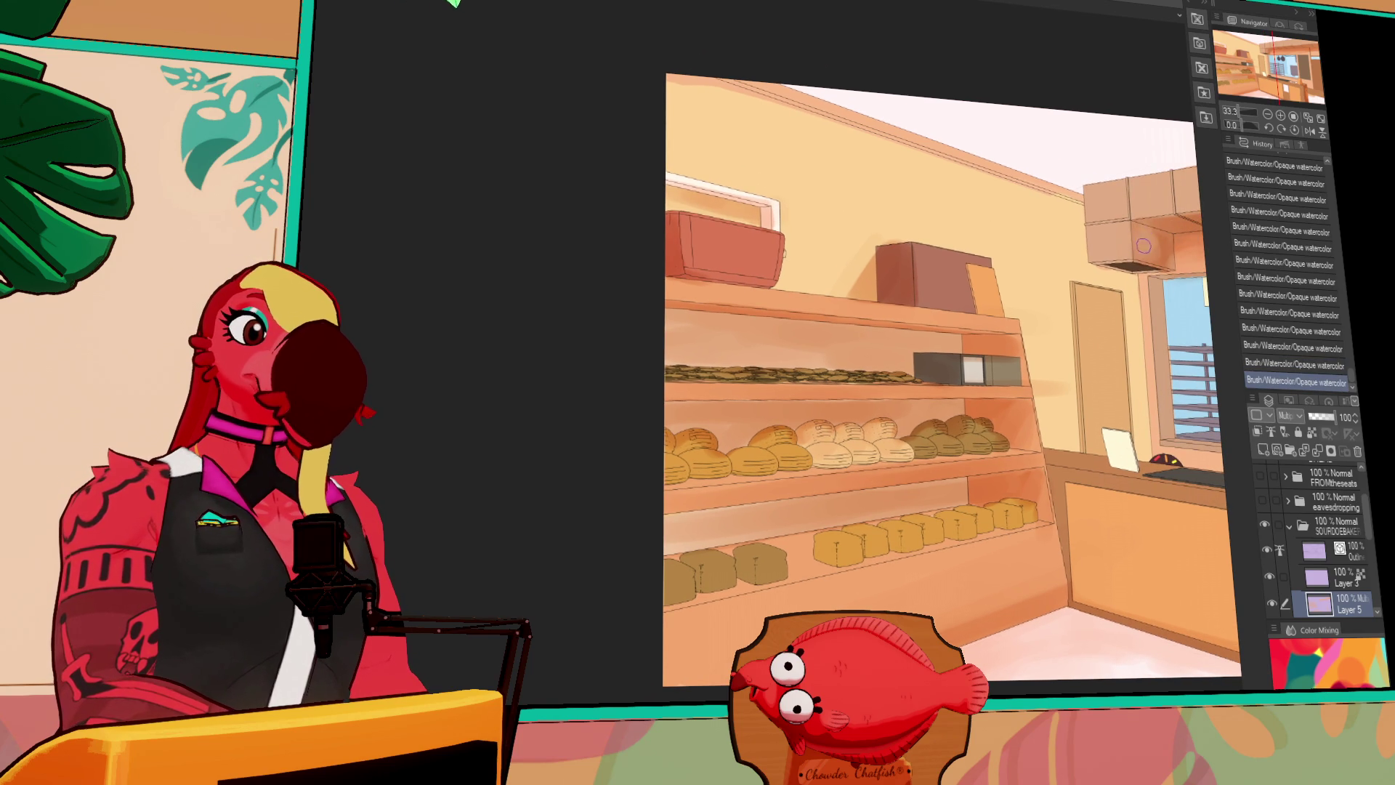
key("ctrl+z")
mouse_move(1074, 189)
left_mouse_down()
mouse_move(1081, 269)
mouse_move(1074, 180)
left_mouse_up()
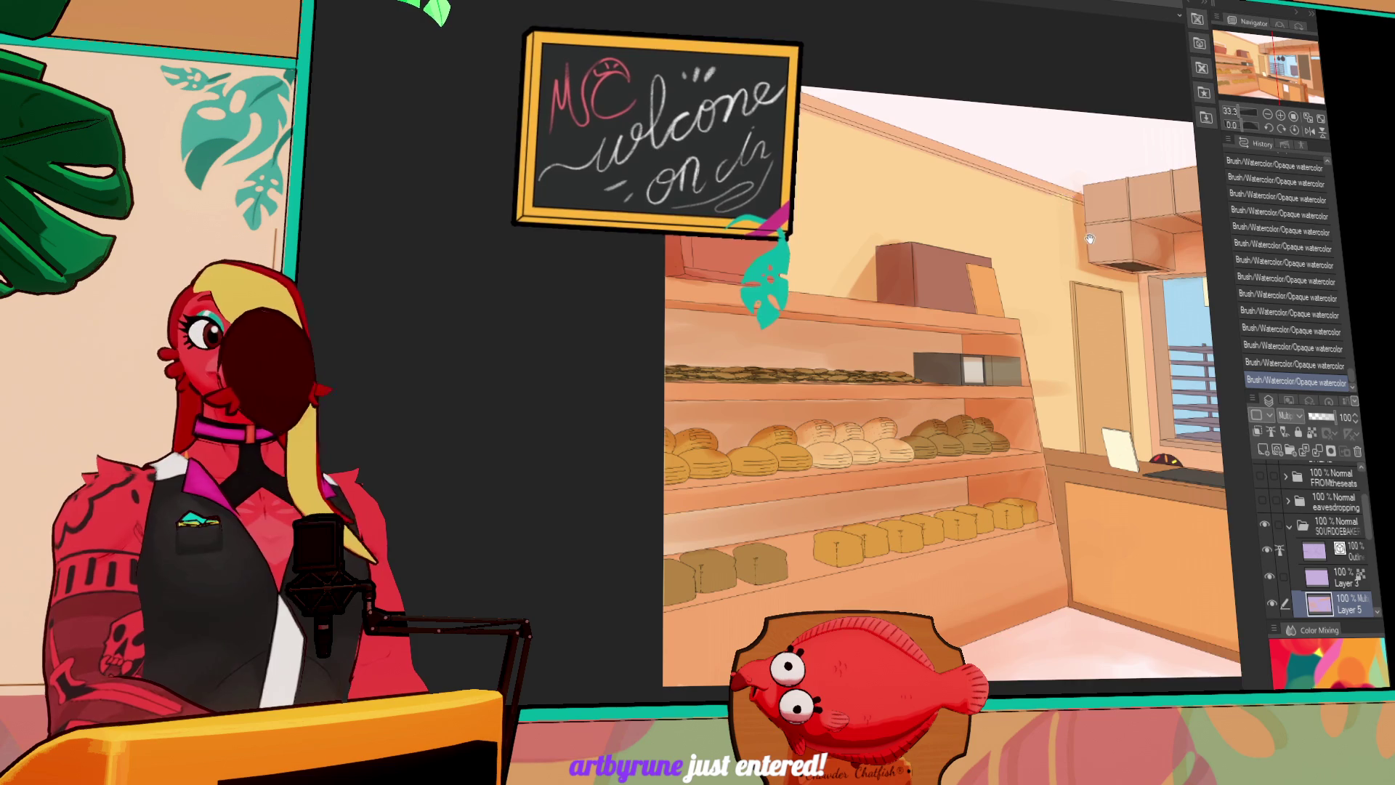
left_click_drag(1087, 234, 985, 219)
mouse_move(957, 389)
left_mouse_down()
mouse_move(945, 338)
mouse_move(980, 327)
left_mouse_up()
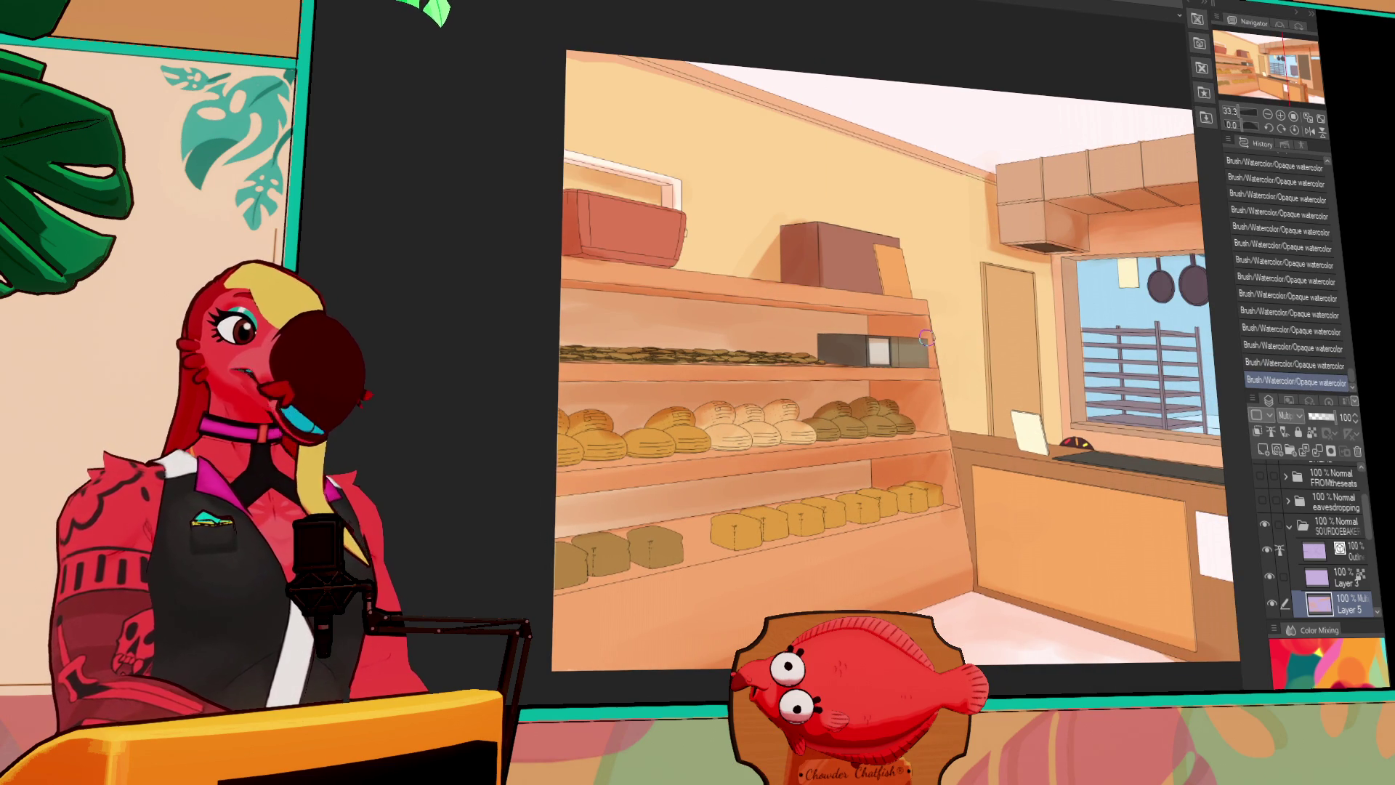
key("ctrl+z")
left_click_drag(917, 333, 926, 351)
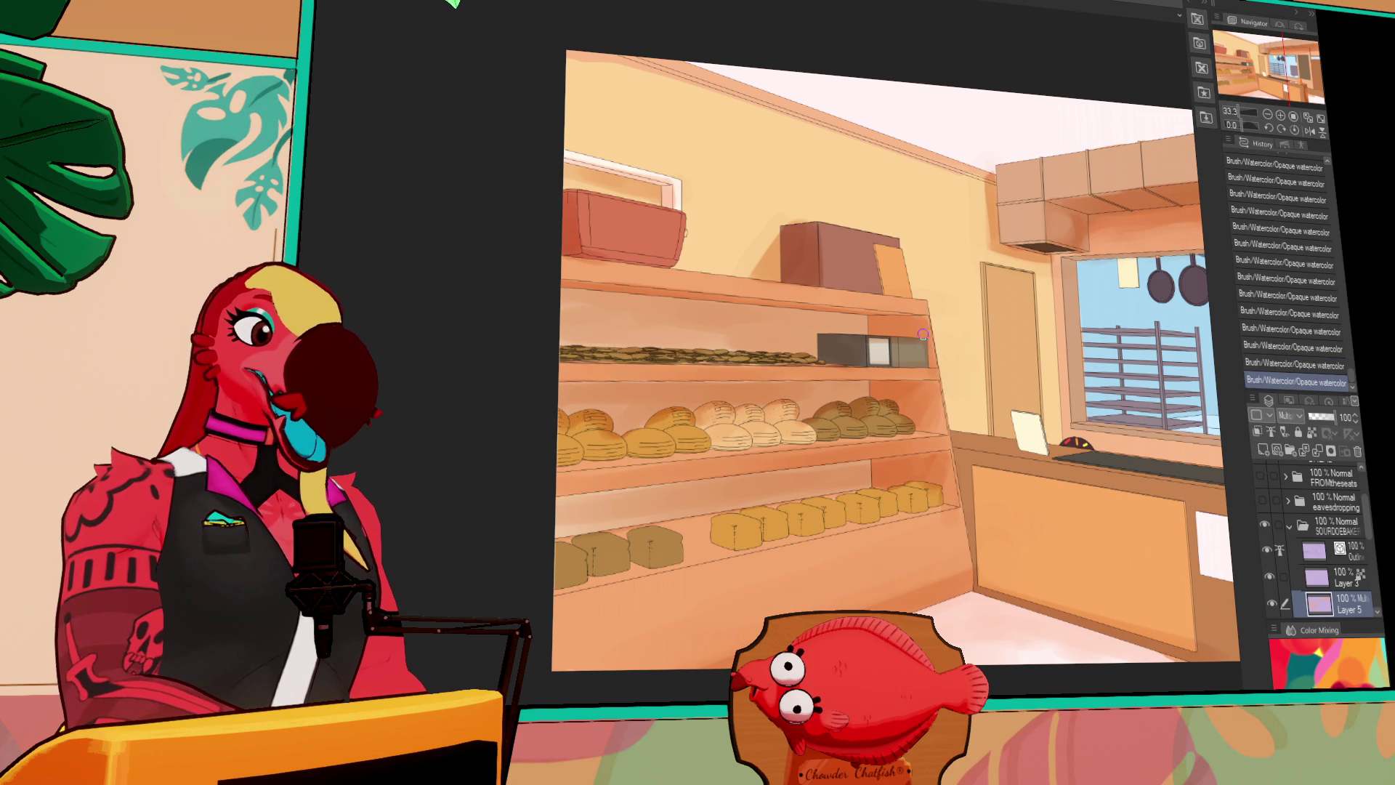
Compare the latest shading stroke with undo and redo, keeping it
scroll(928, 351, "up", 1)
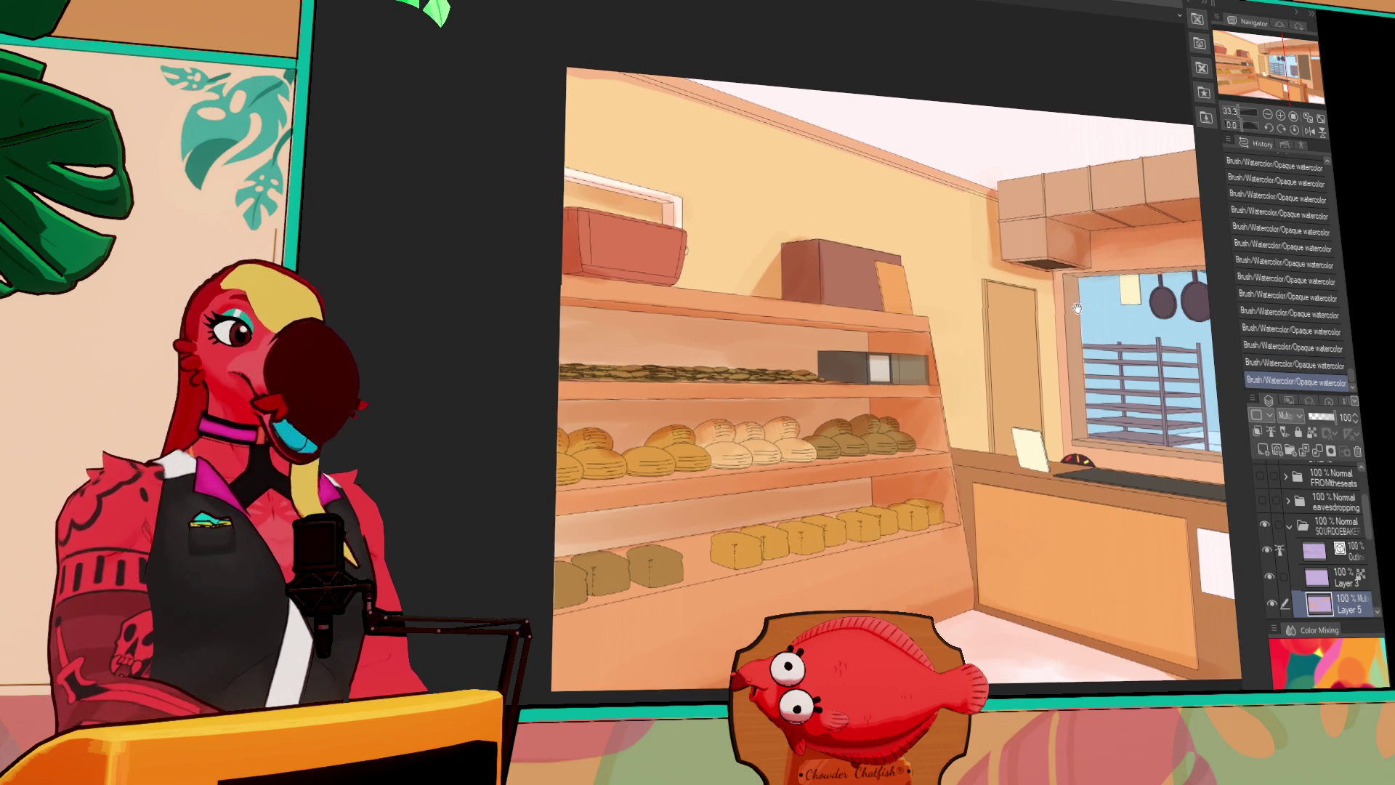
left_click_drag(1122, 263, 1105, 313)
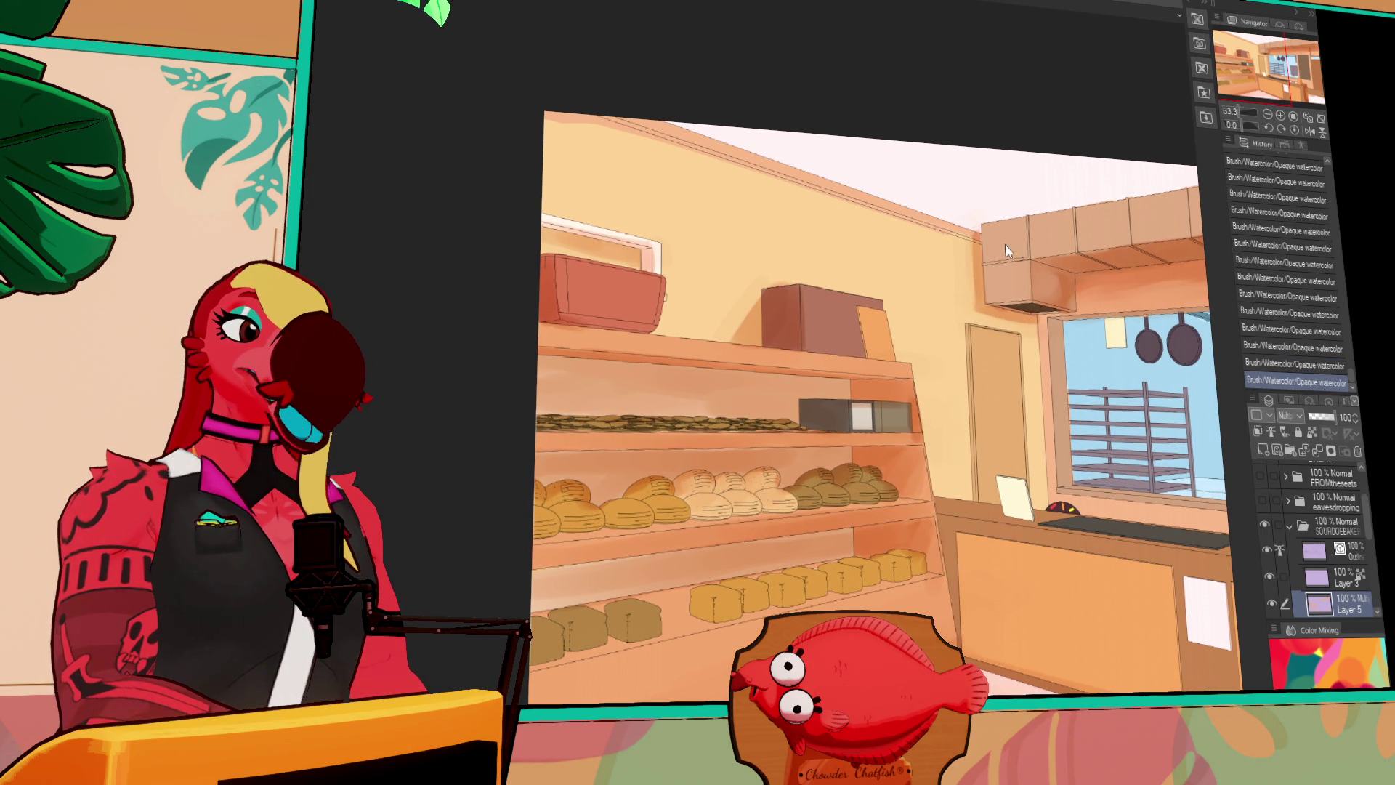
key("ctrl+z")
key("ctrl+y")
key("ctrl+z")
key("ctrl+y")
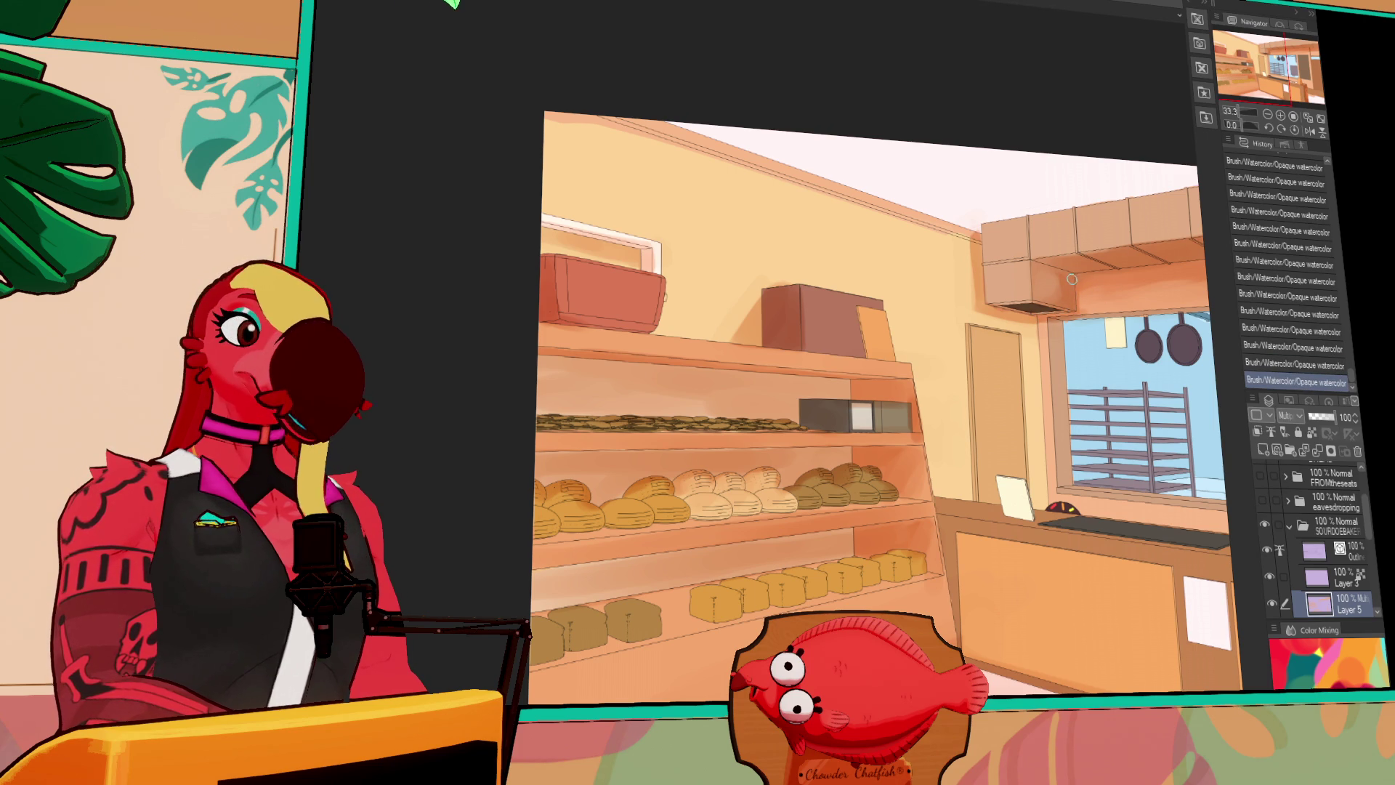
key("ctrl+z")
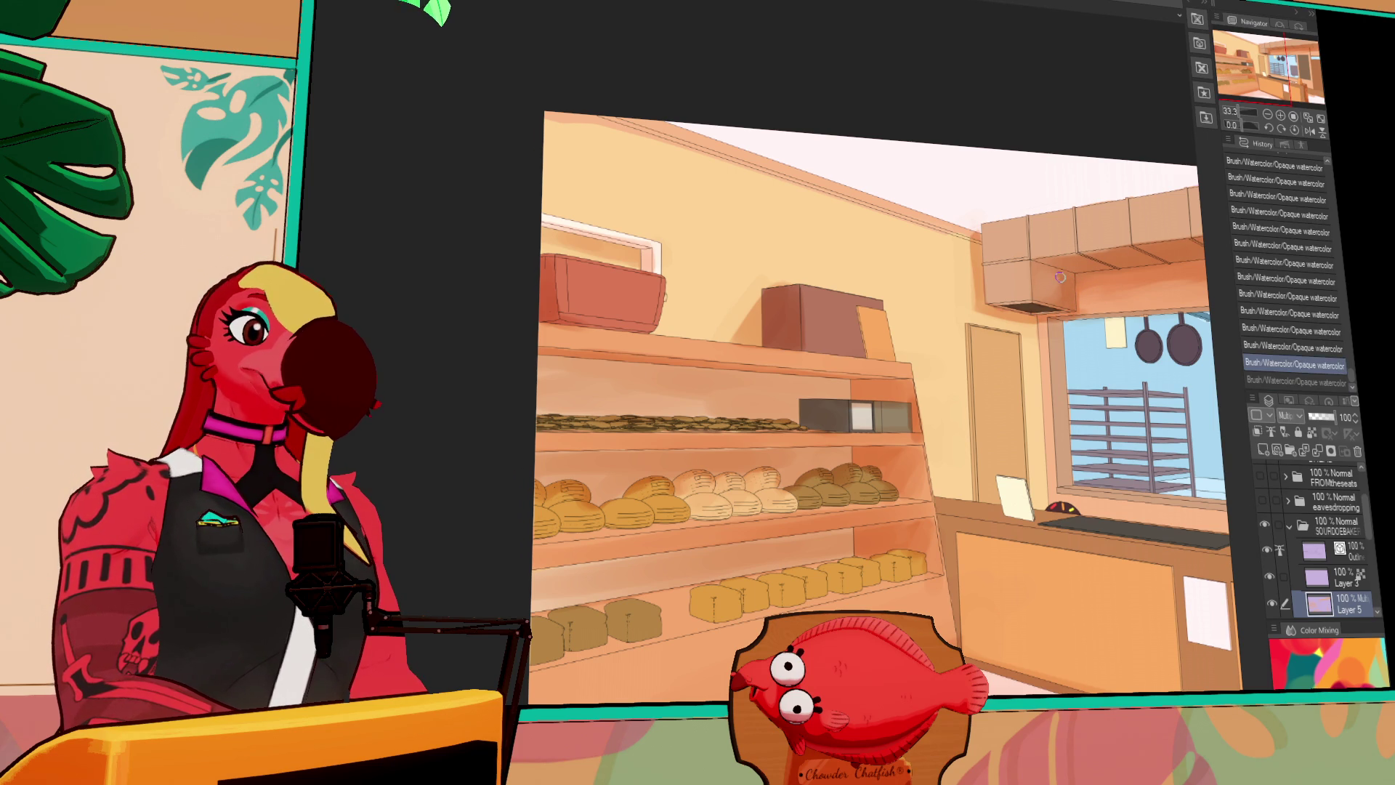
key("ctrl+y")
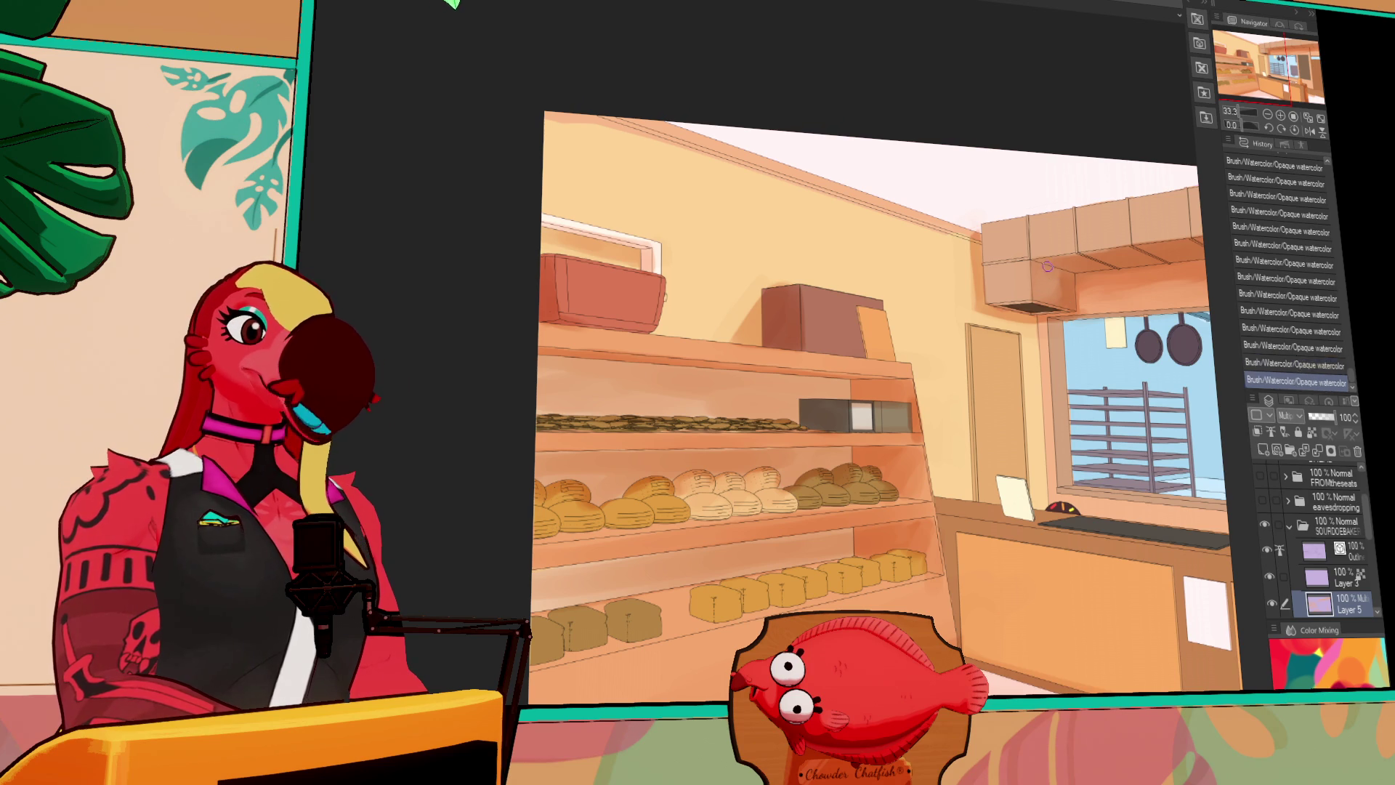
key("ctrl+z")
key("ctrl+y")
key("ctrl+z")
key("ctrl+y")
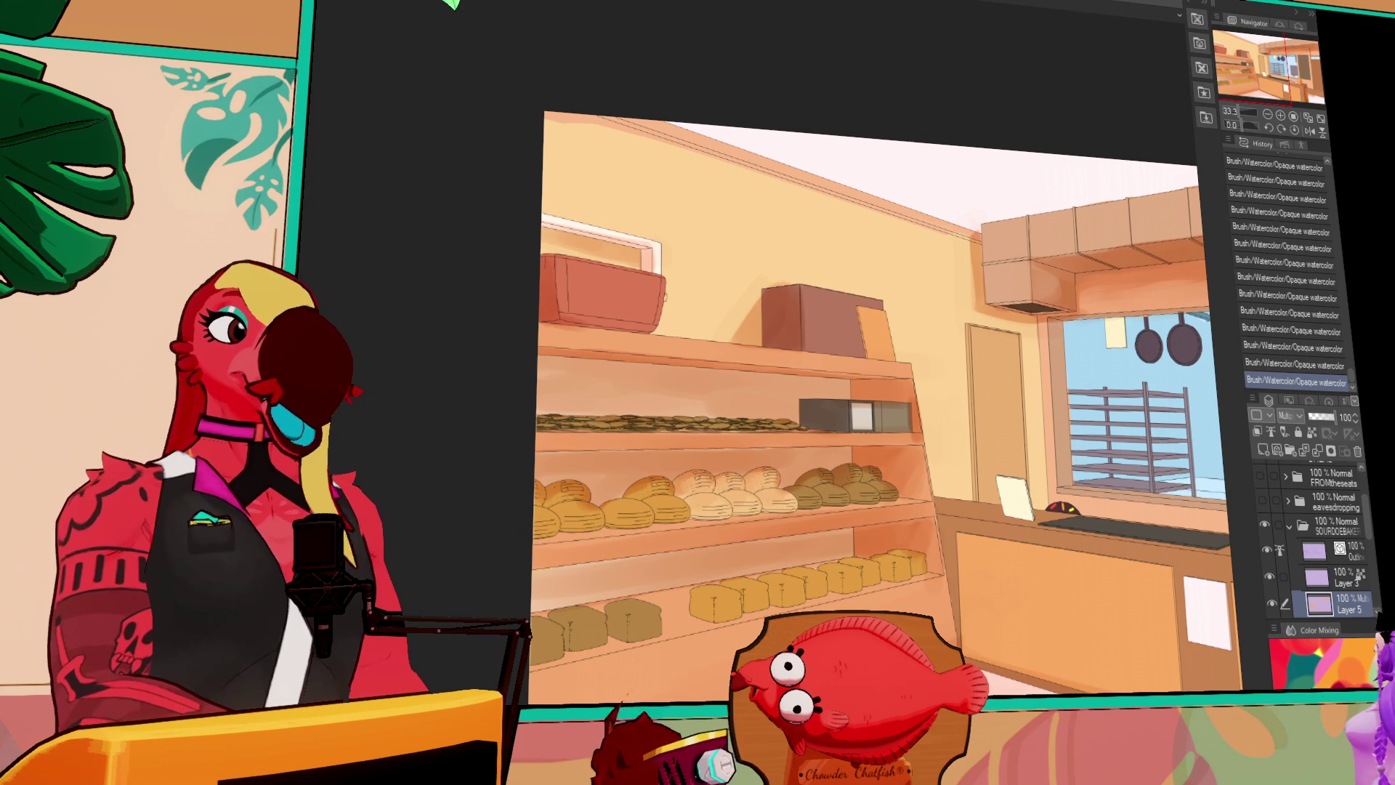
mouse_move(1199, 407)
left_mouse_down()
mouse_move(1028, 408)
mouse_move(1003, 336)
left_mouse_up()
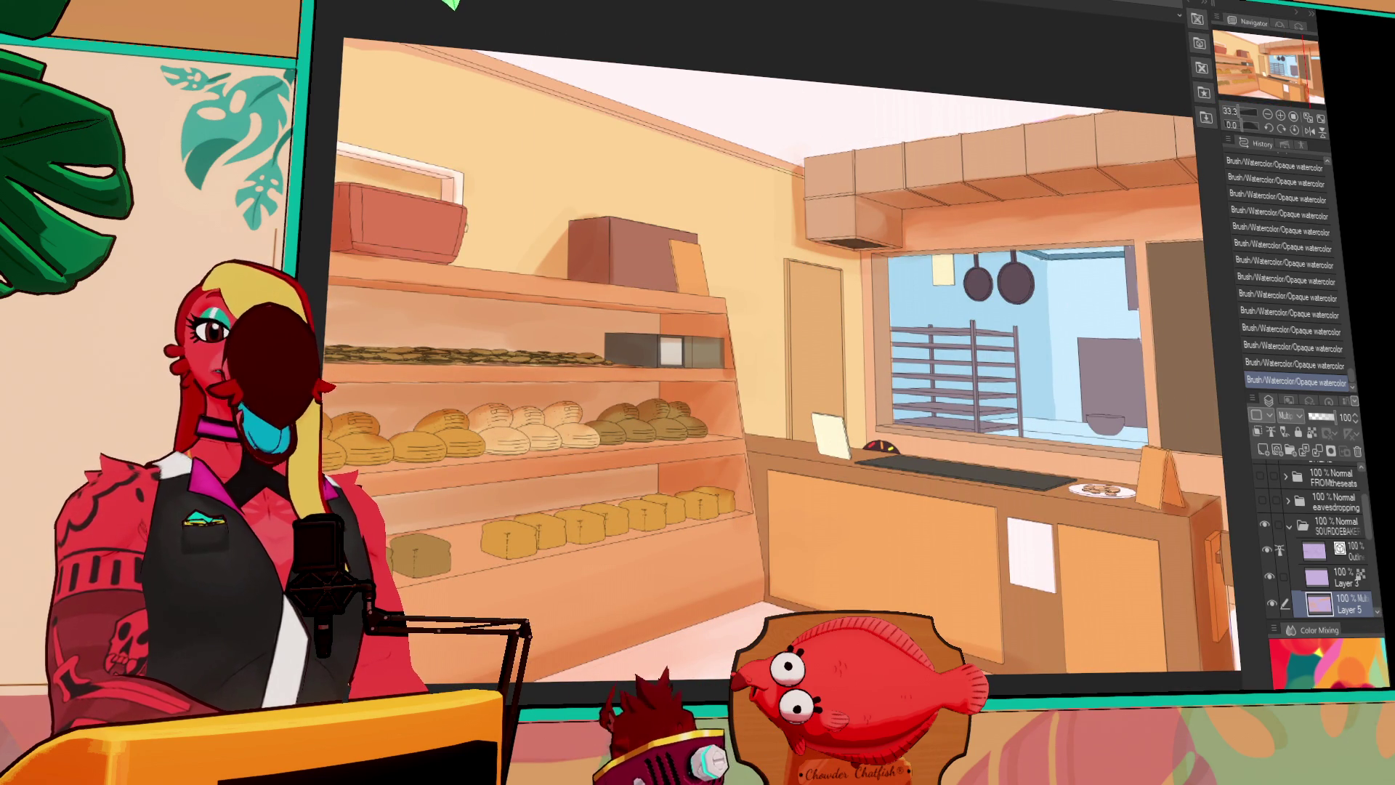
Zoom in on the hood and shade the ceiling beam and upper-right wall with Opaque watercolor
left_click_drag(945, 363, 781, 280)
left_click_drag(1056, 417, 1051, 412)
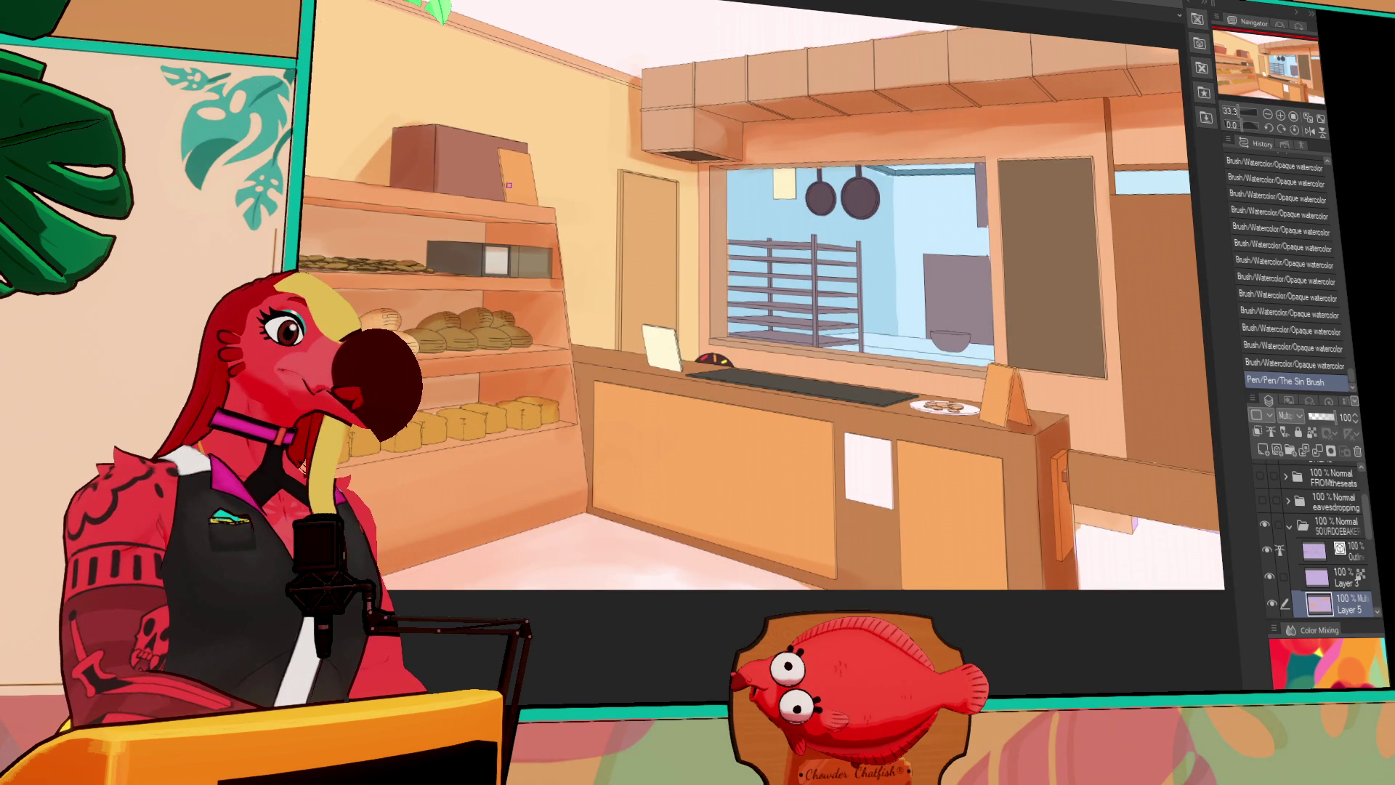
mouse_move(946, 188)
left_mouse_down()
mouse_move(1072, 206)
mouse_move(1005, 214)
left_mouse_up()
mouse_move(770, 149)
left_mouse_down()
mouse_move(992, 127)
mouse_move(872, 149)
left_mouse_up()
left_click_drag(1018, 131, 909, 240)
mouse_move(843, 157)
left_mouse_down()
mouse_move(940, 149)
mouse_move(934, 392)
left_mouse_up()
Darken the door panel right of the window and the wall strip beside it
left_click_drag(909, 342, 883, 240)
left_click_drag(872, 182, 879, 247)
mouse_move(923, 356)
left_mouse_down()
mouse_move(940, 169)
mouse_move(966, 465)
left_mouse_up()
left_click_drag(966, 291, 966, 400)
left_click_drag(966, 218, 967, 328)
mouse_move(1075, 219)
left_mouse_down()
mouse_move(975, 230)
mouse_move(1003, 378)
left_mouse_up()
left_click_drag(995, 290, 1011, 436)
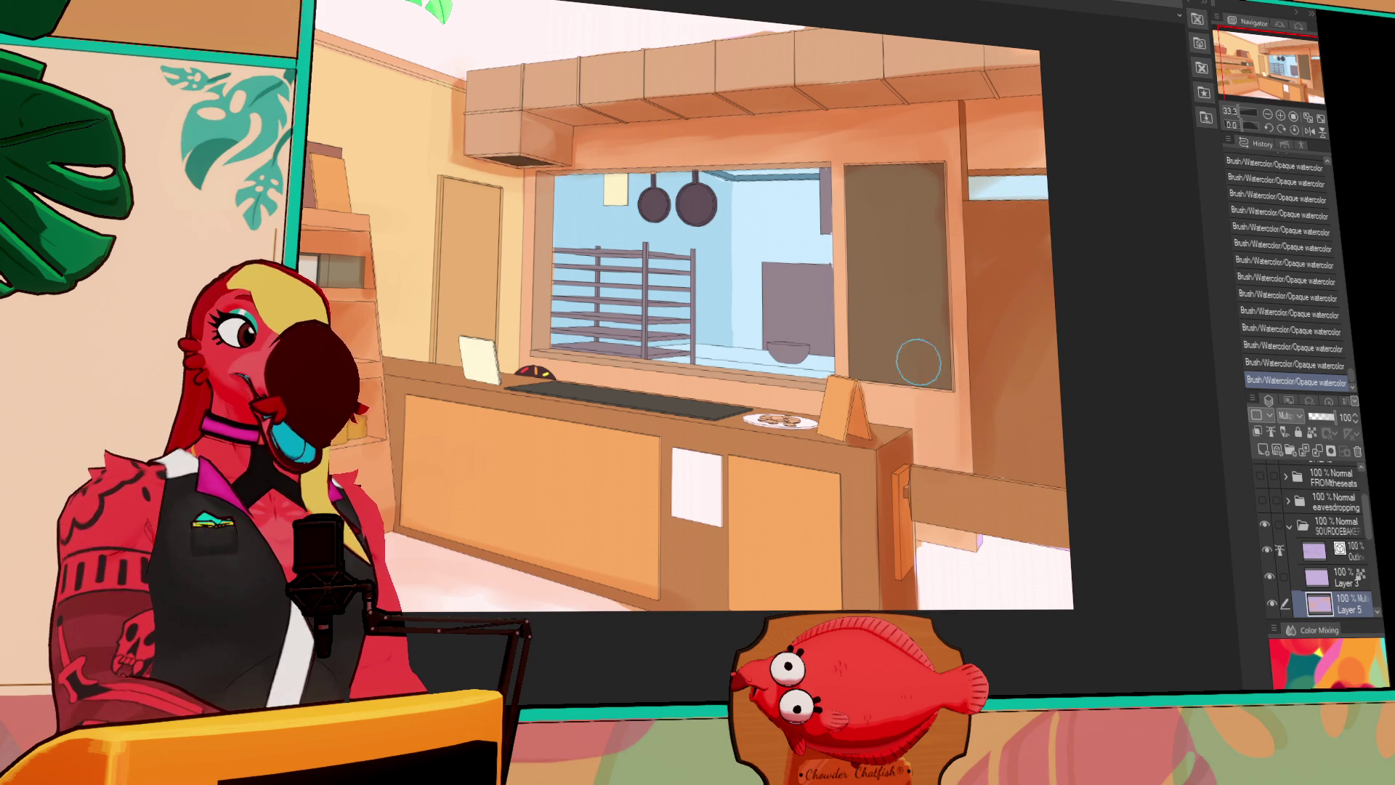
key("ctrl+z")
key("ctrl+z")
key("ctrl+y")
key("ctrl+y")
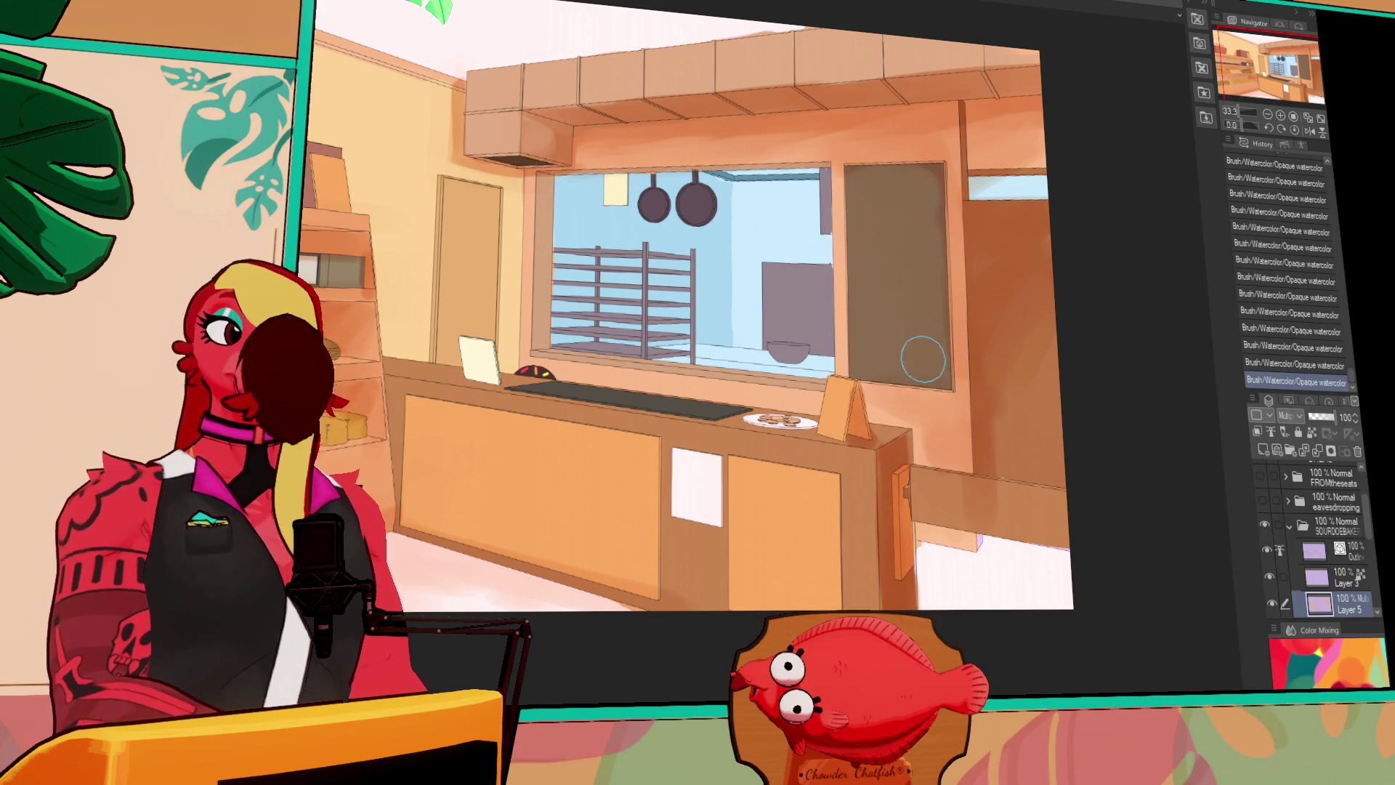
Darken the wall beside the kitchen window, discarding a trial stroke near the door frame
scroll(891, 360, "up", 3)
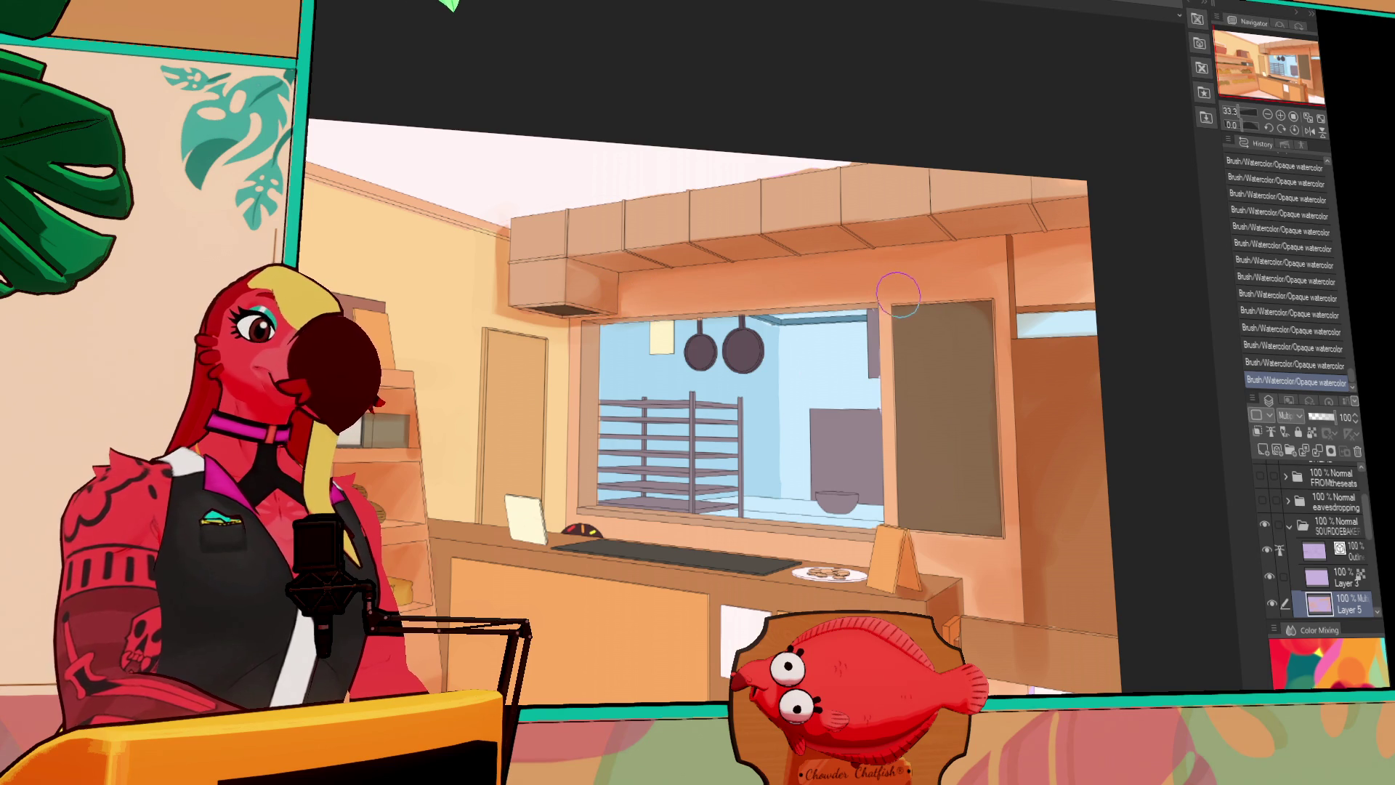
scroll(956, 360, "down", 2)
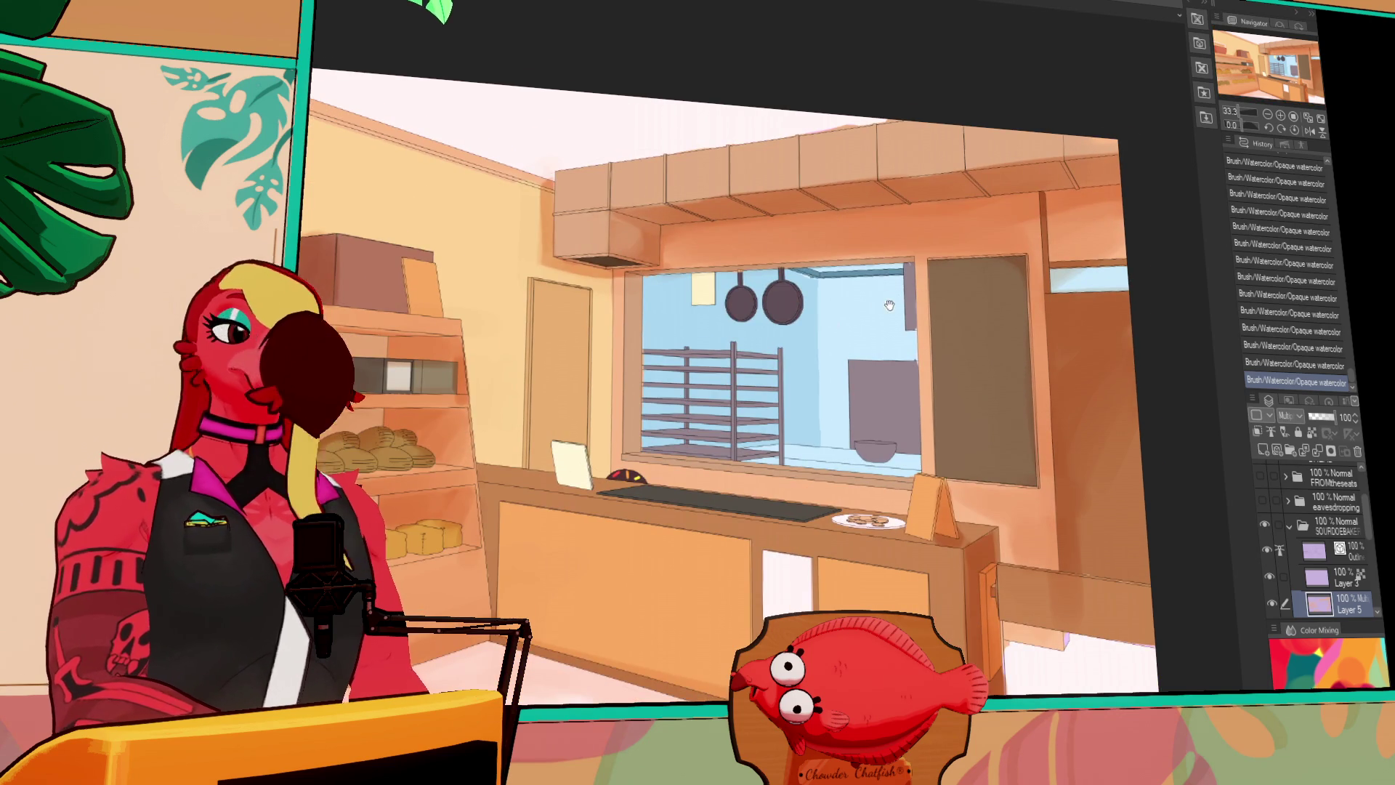
scroll(851, 291, "down", 2)
left_click_drag(675, 271, 664, 436)
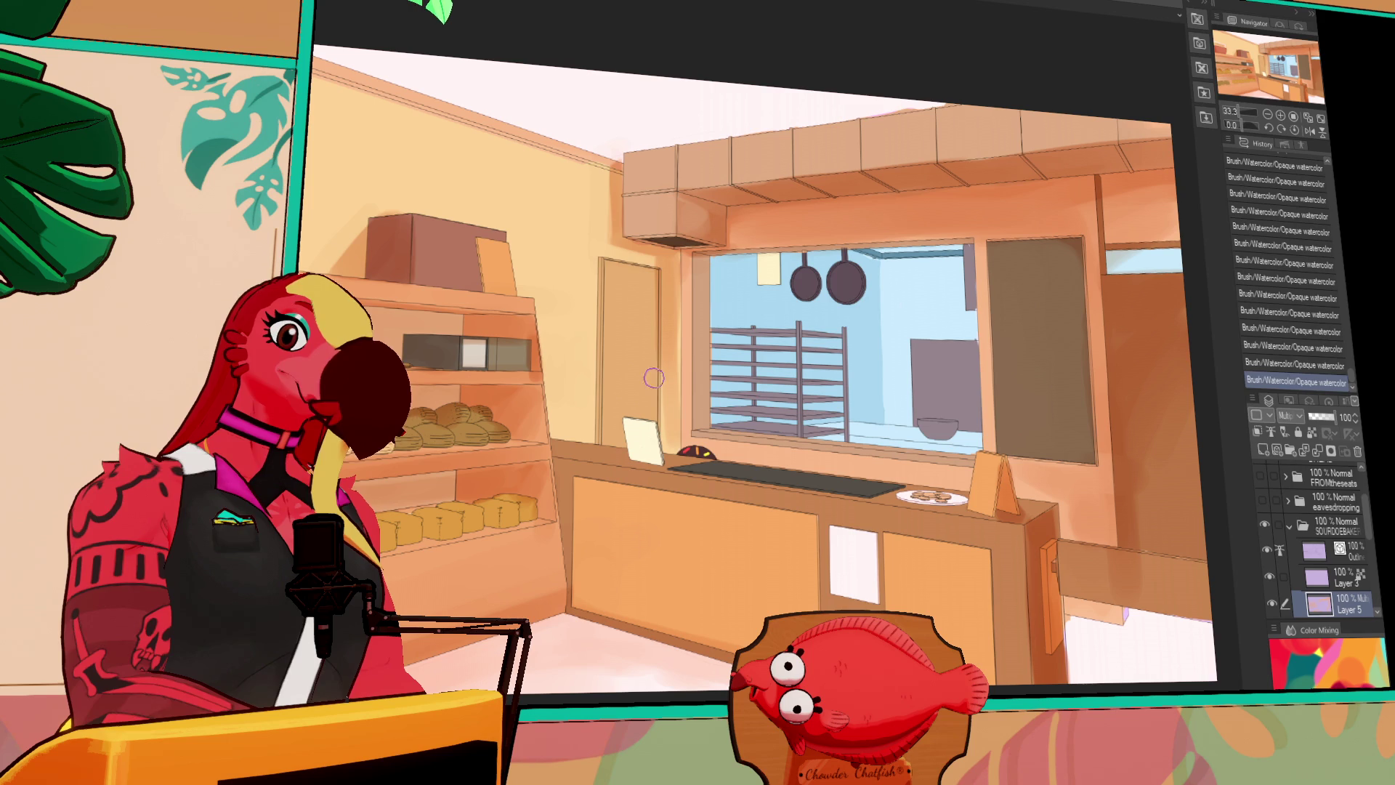
key("ctrl+z")
key("ctrl+z")
scroll(770, 283, "down", 2)
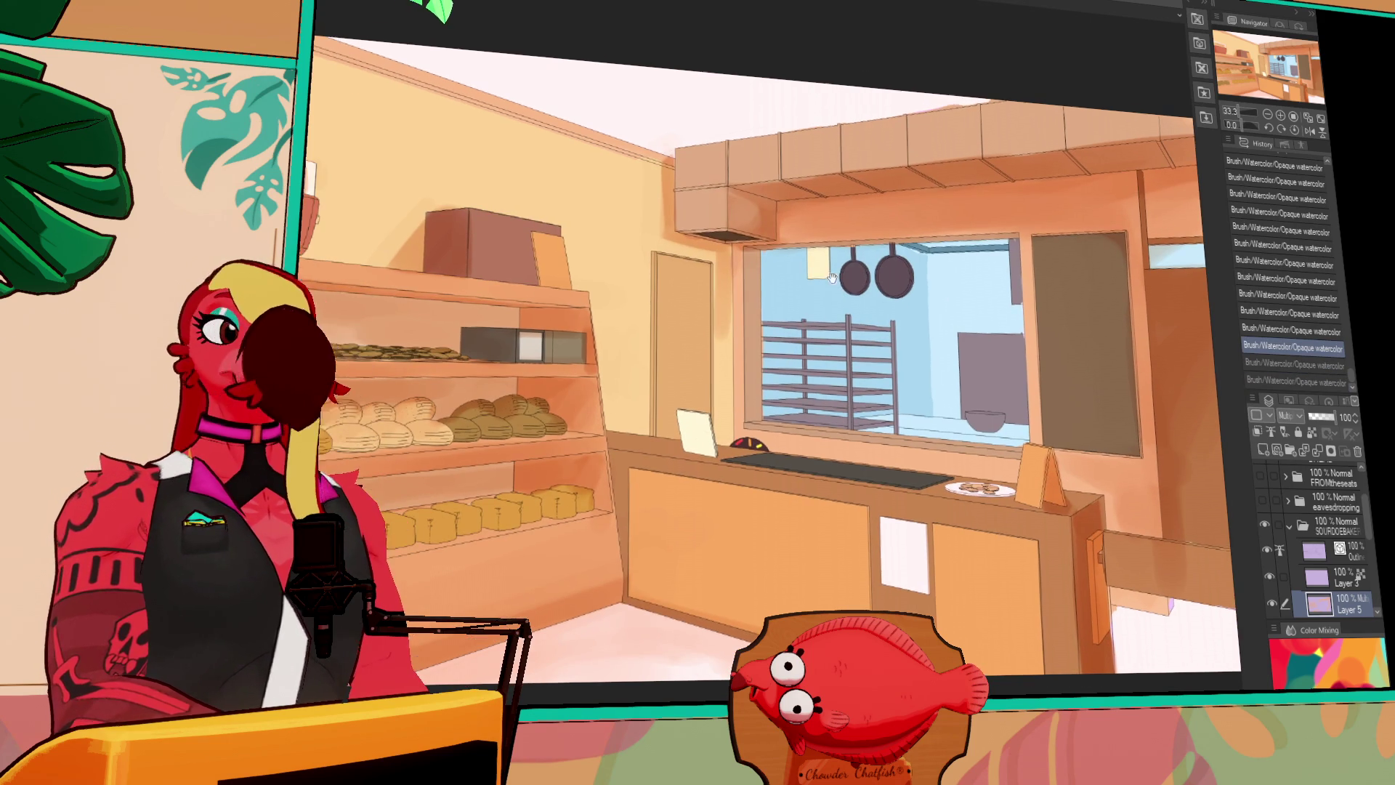
left_click_drag(717, 251, 721, 399)
left_click_drag(717, 310, 724, 347)
left_click_drag(723, 232, 727, 251)
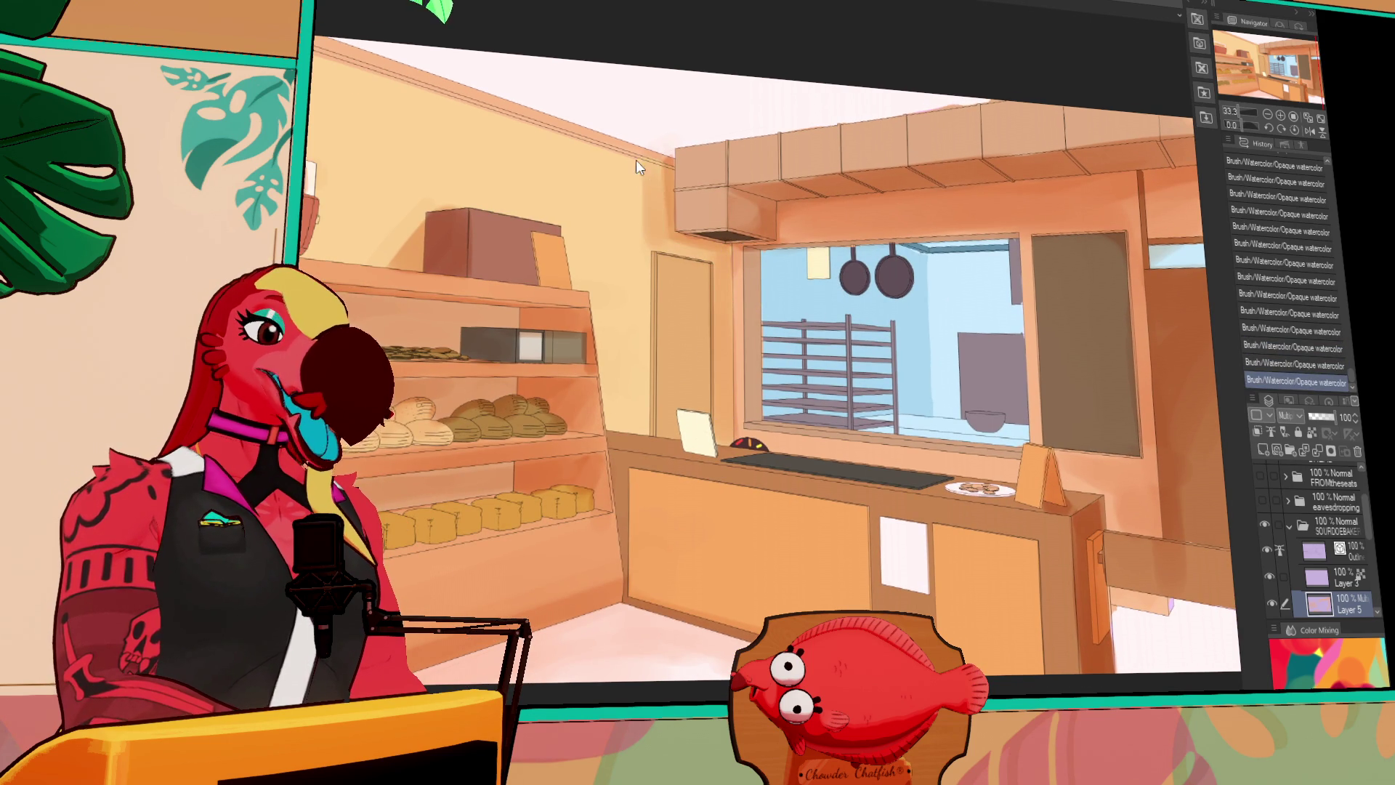
key("ctrl+z")
key("ctrl+y")
key("ctrl+z")
key("ctrl+y")
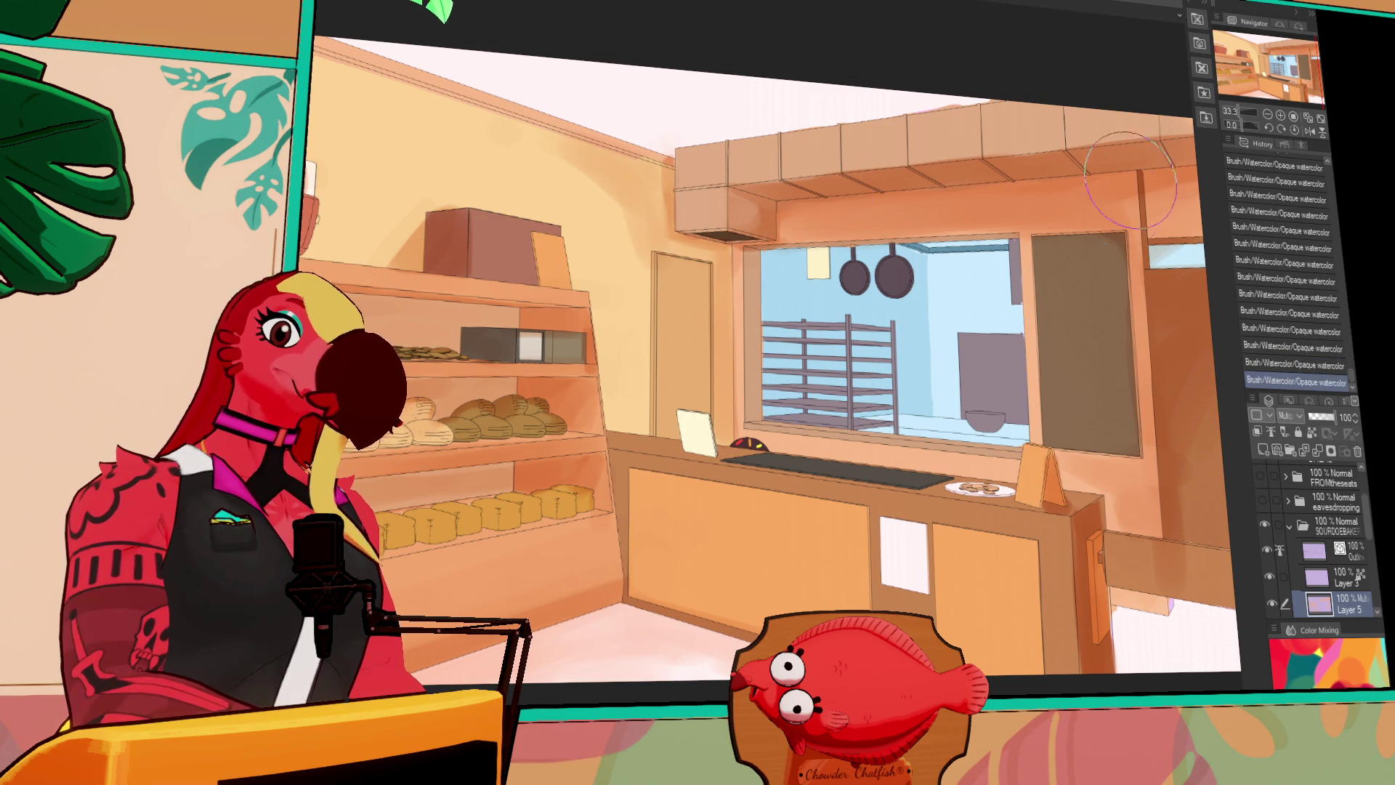
Tint the upper ceiling across the kitchen area pink
scroll(945, 380, "up", 1)
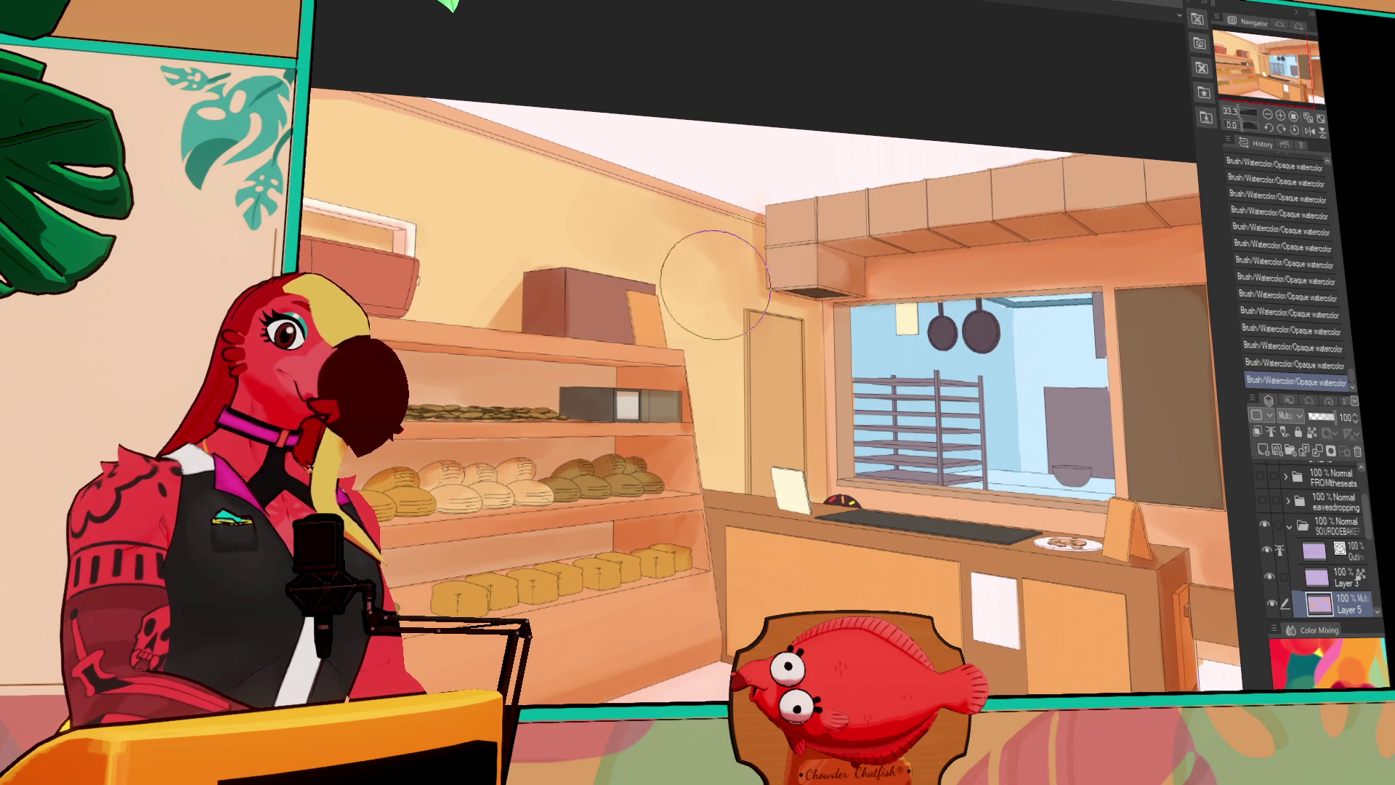
key("ctrl+z")
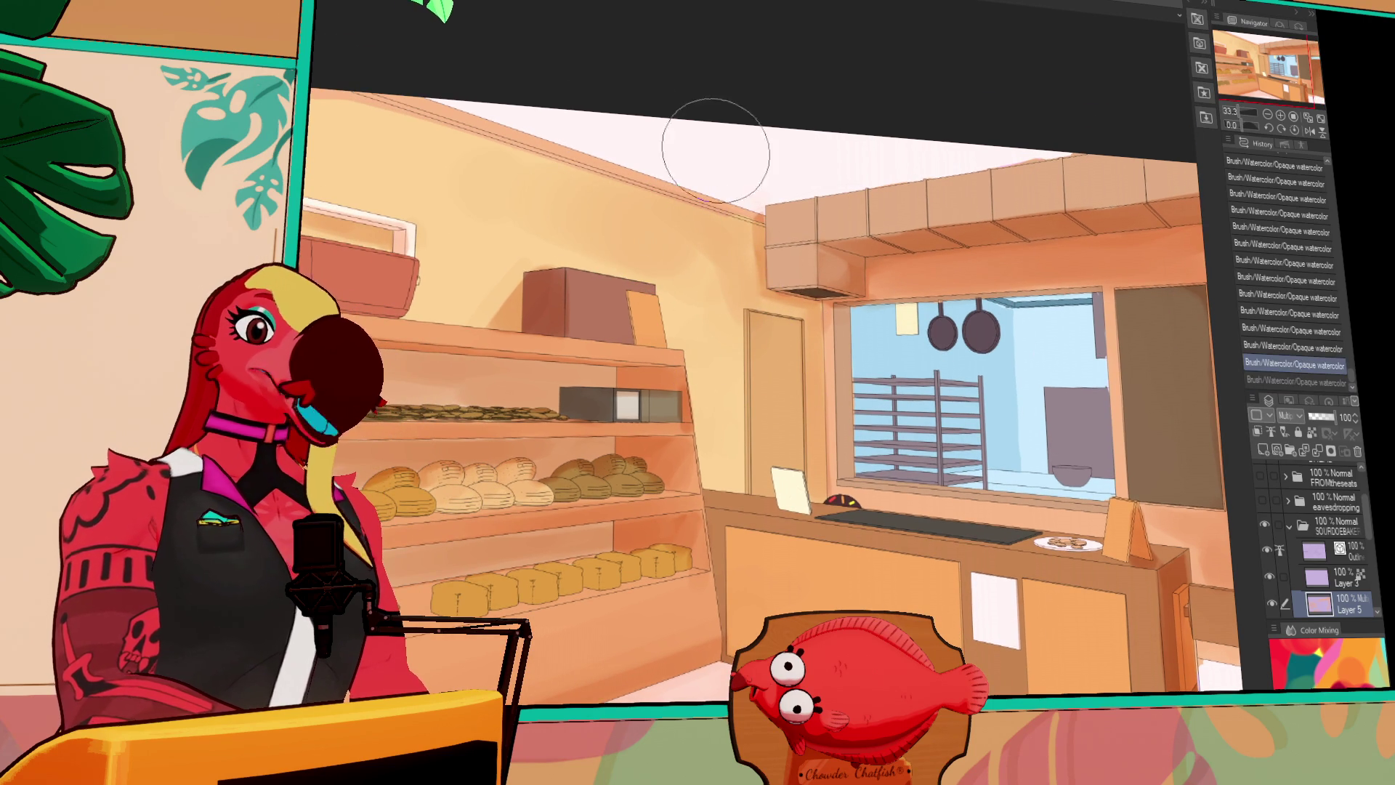
mouse_move(713, 154)
left_mouse_down()
mouse_move(710, 140)
mouse_move(829, 140)
mouse_move(1028, 94)
mouse_move(1039, 140)
left_mouse_up()
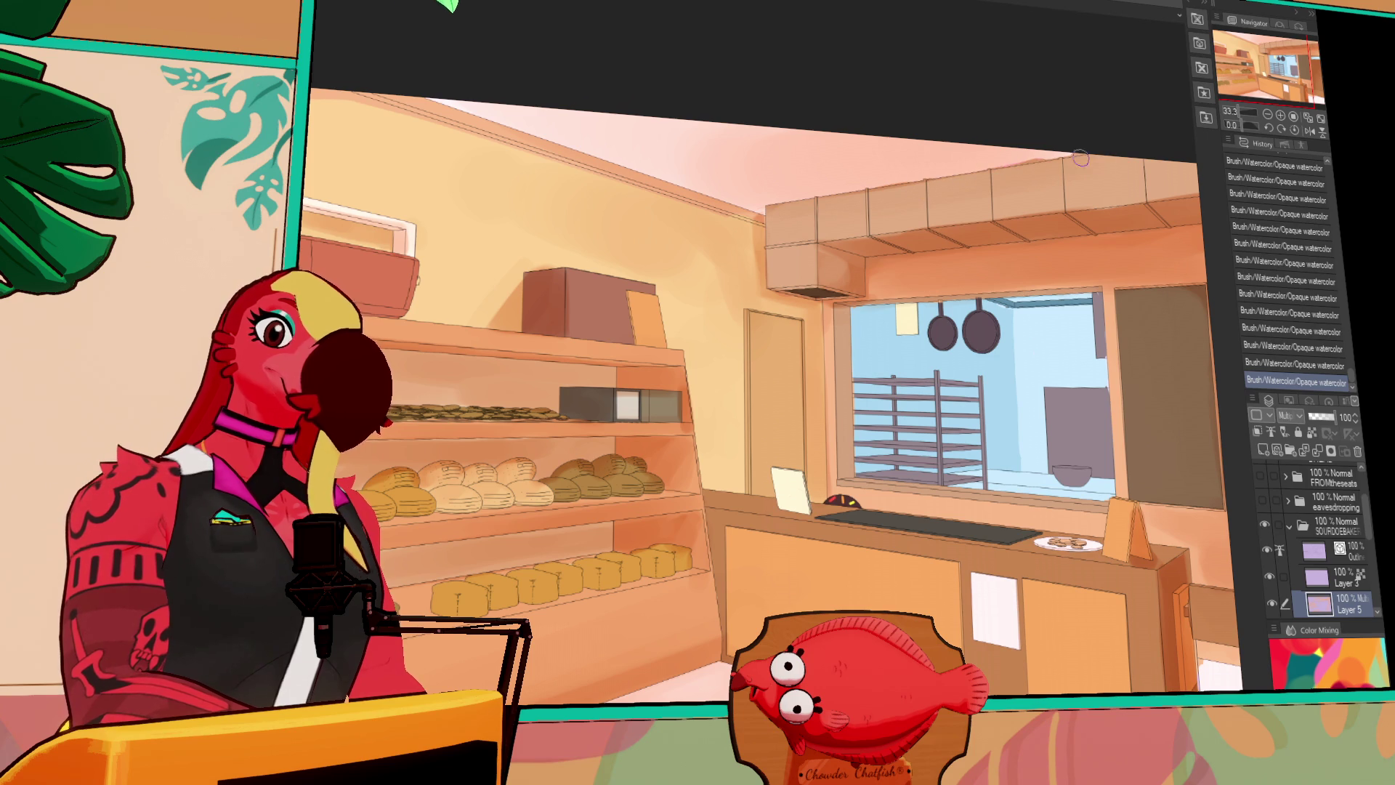
left_click_drag(1055, 160, 982, 150)
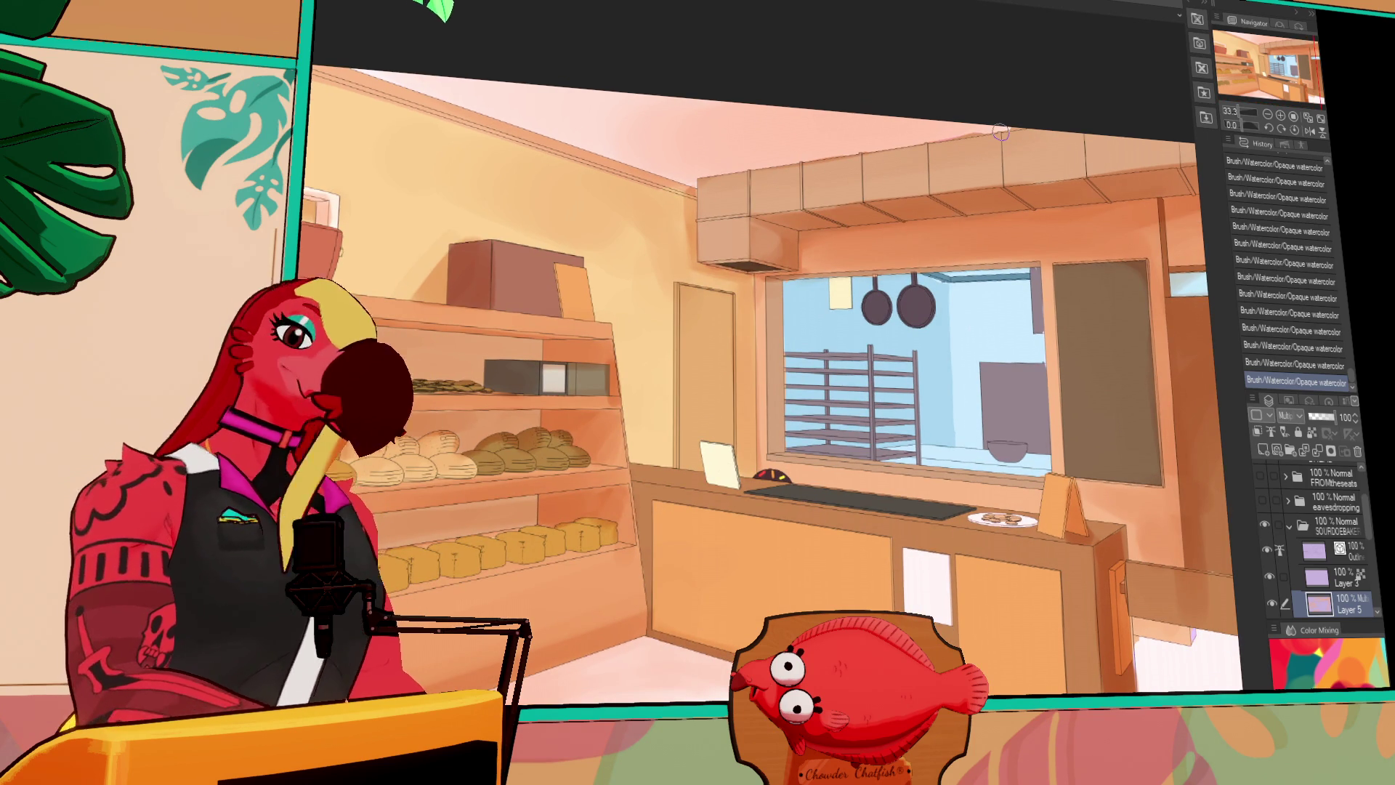
Try darkening the wall-corner line, undo it, and return to the kitchen window
left_click_drag(1137, 483, 1148, 262)
left_click_drag(665, 380, 646, 251)
mouse_move(661, 356)
left_mouse_down()
mouse_move(670, 389)
mouse_move(643, 232)
mouse_move(1006, 301)
mouse_move(732, 382)
left_mouse_up()
key("ctrl+z")
scroll(644, 226, "up", 2)
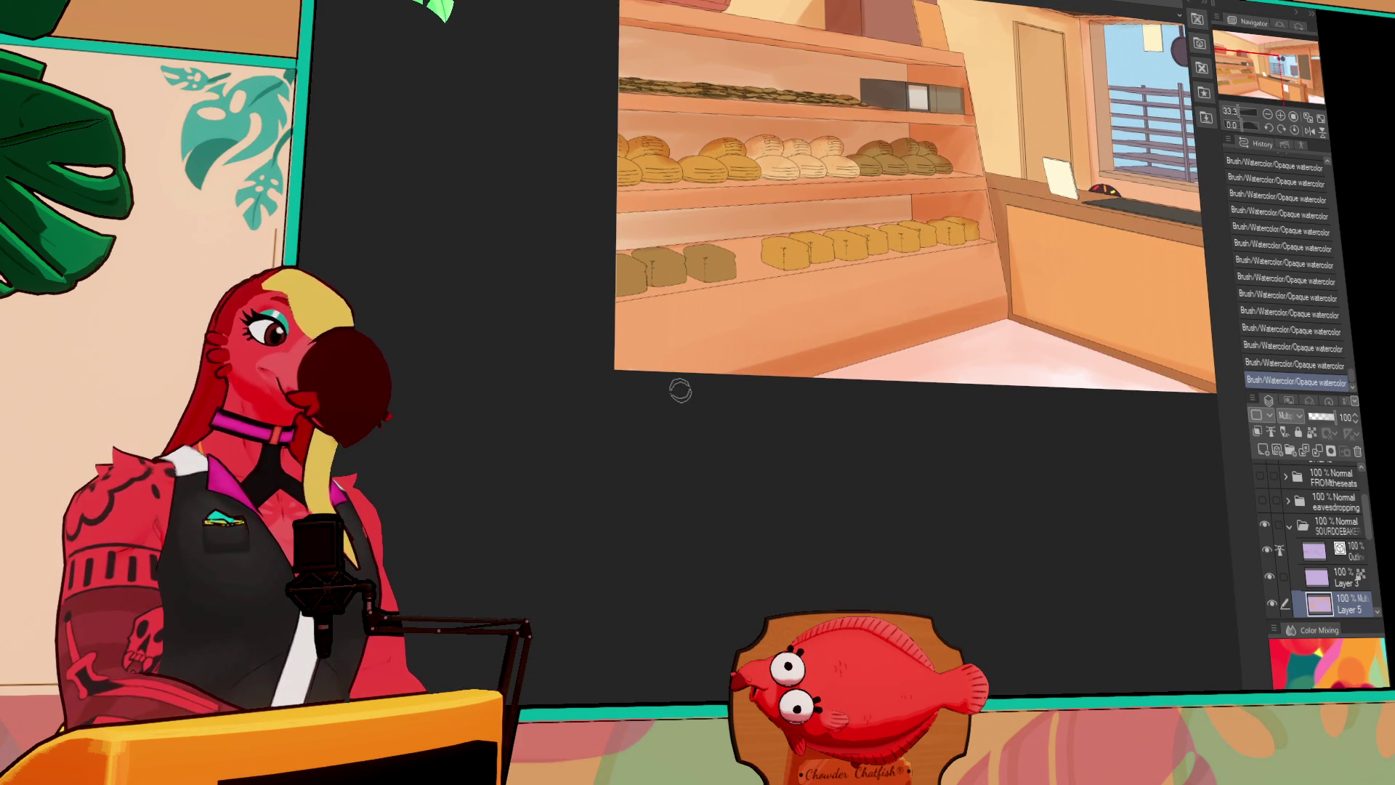
scroll(1003, 351, "up", 1)
left_click_drag(1012, 361, 1385, 367)
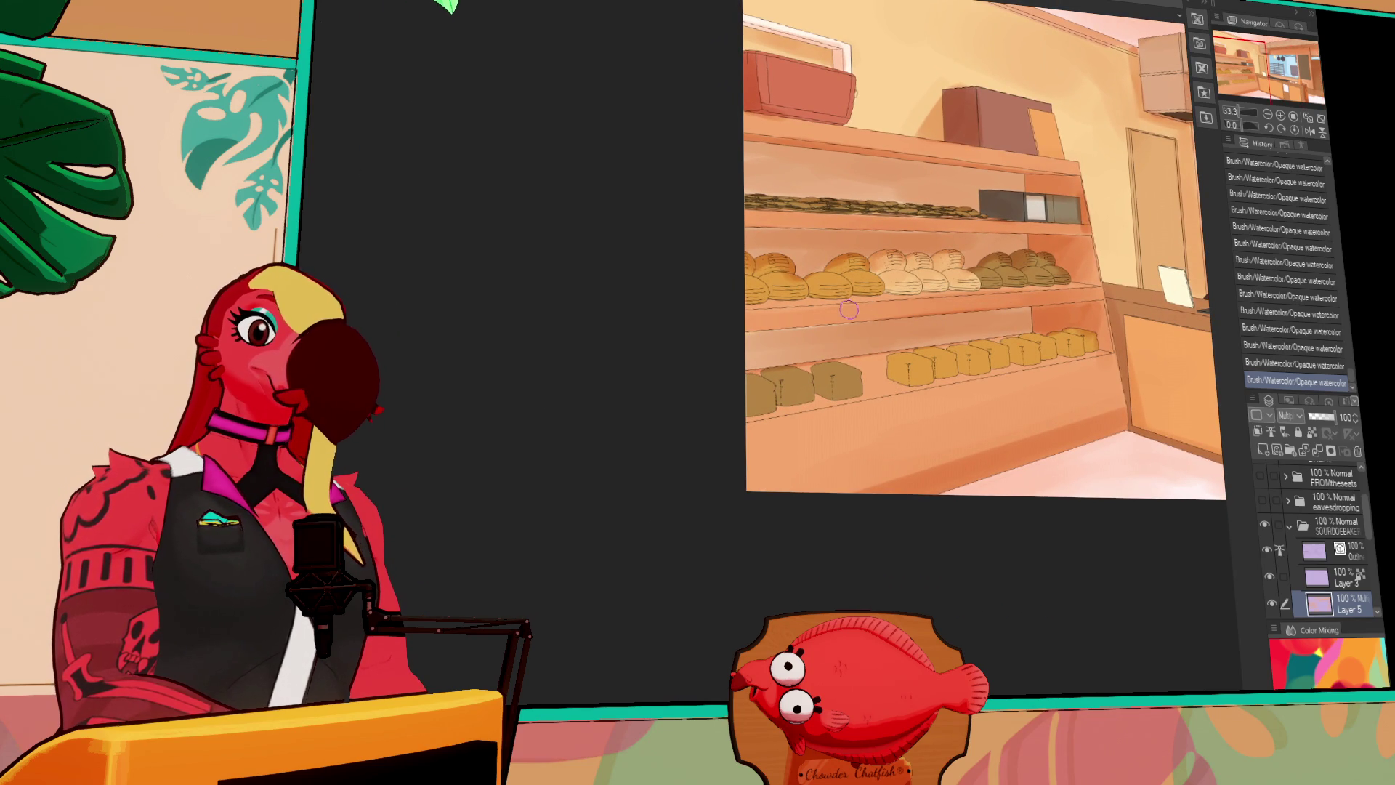
left_click_drag(989, 291, 844, 386)
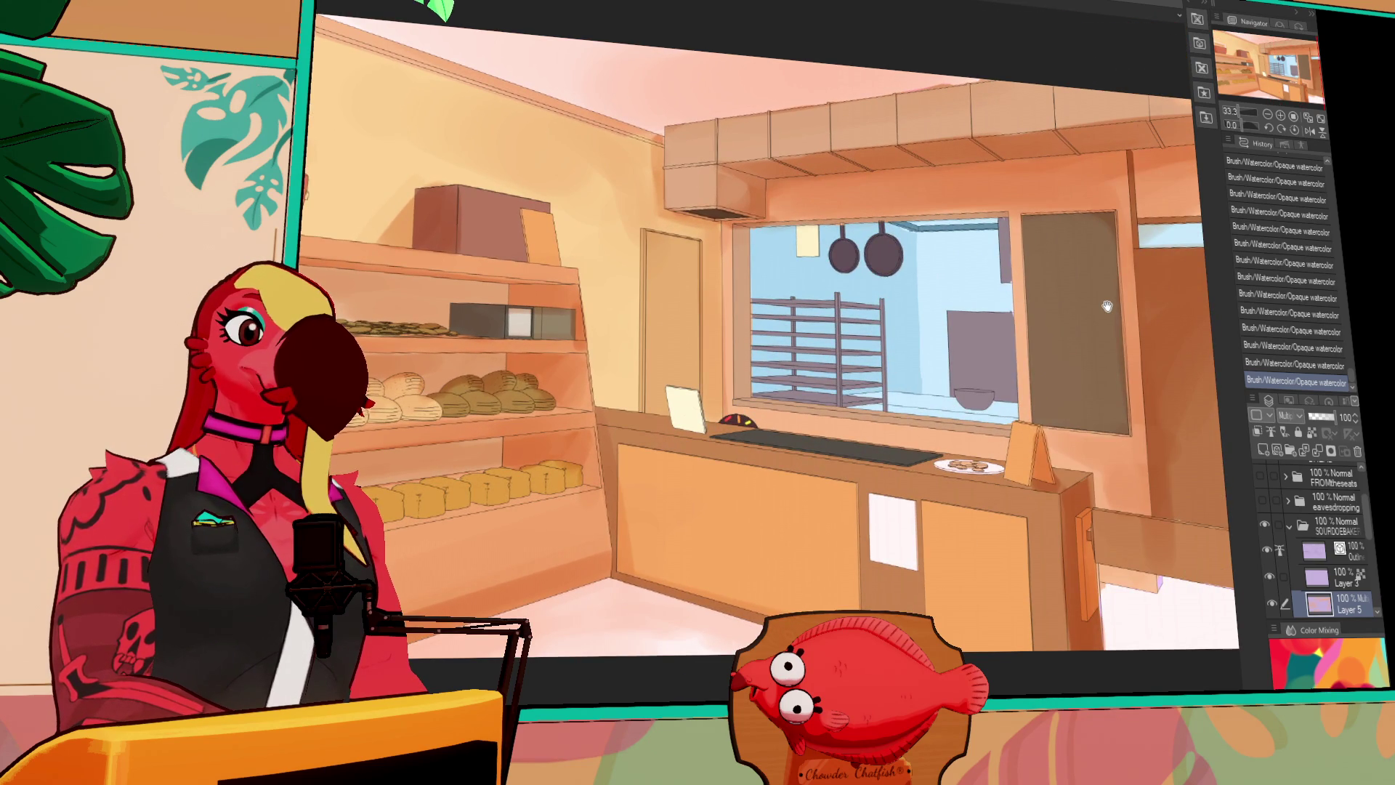
scroll(1371, 547, "down", 2)
Merge Layer 3 down into Layer 5 and select Layer 4
left_click(1329, 541)
key("ctrl+e")
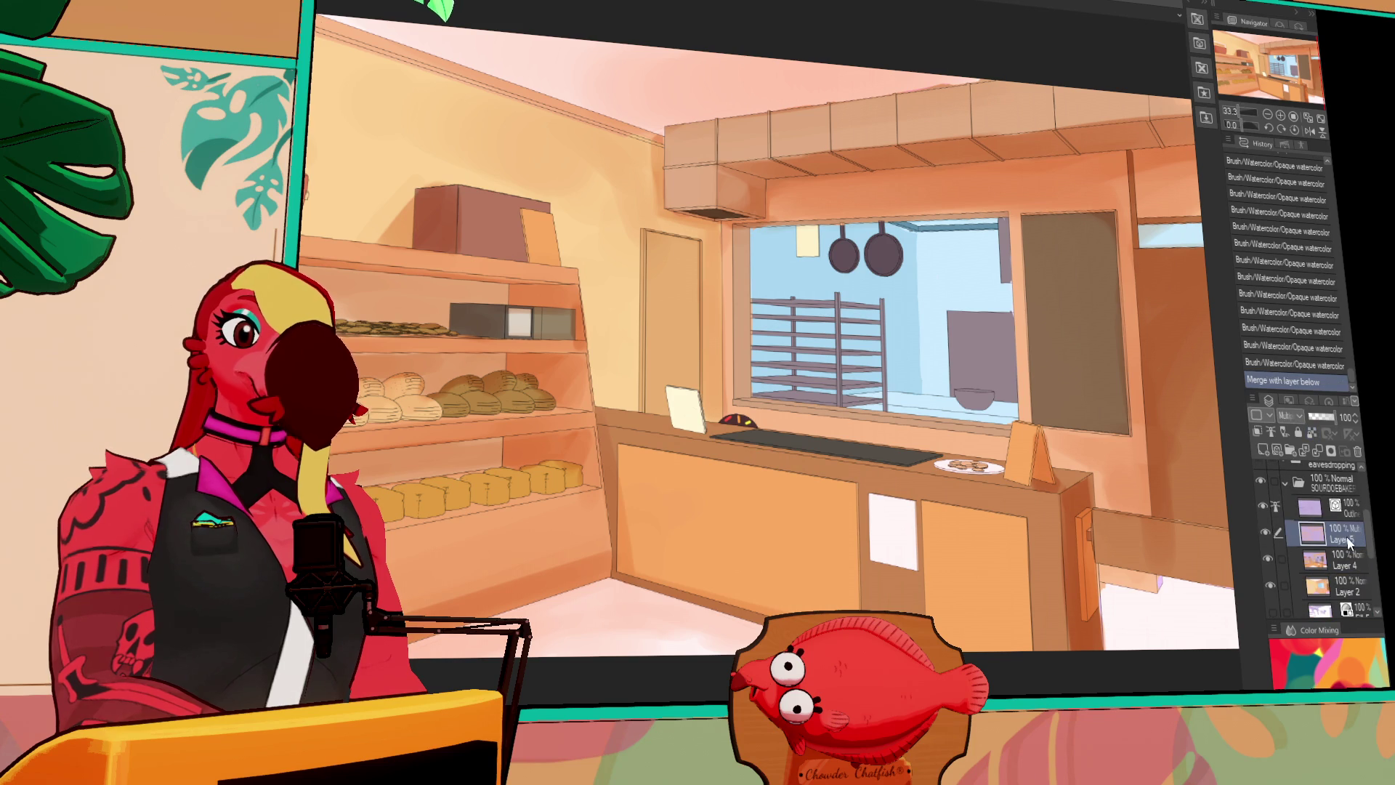
left_click(1340, 560)
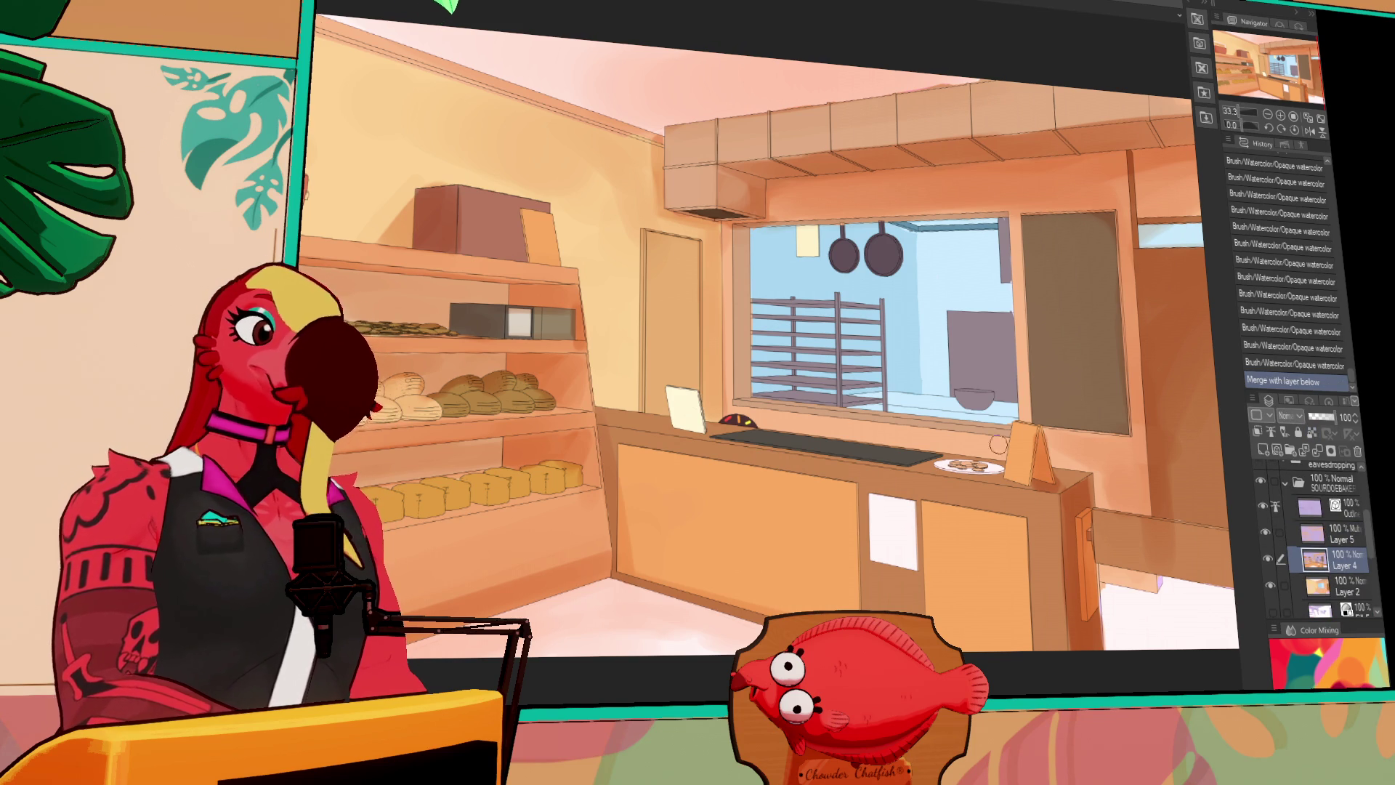
left_click(876, 119)
key("ctrl+z")
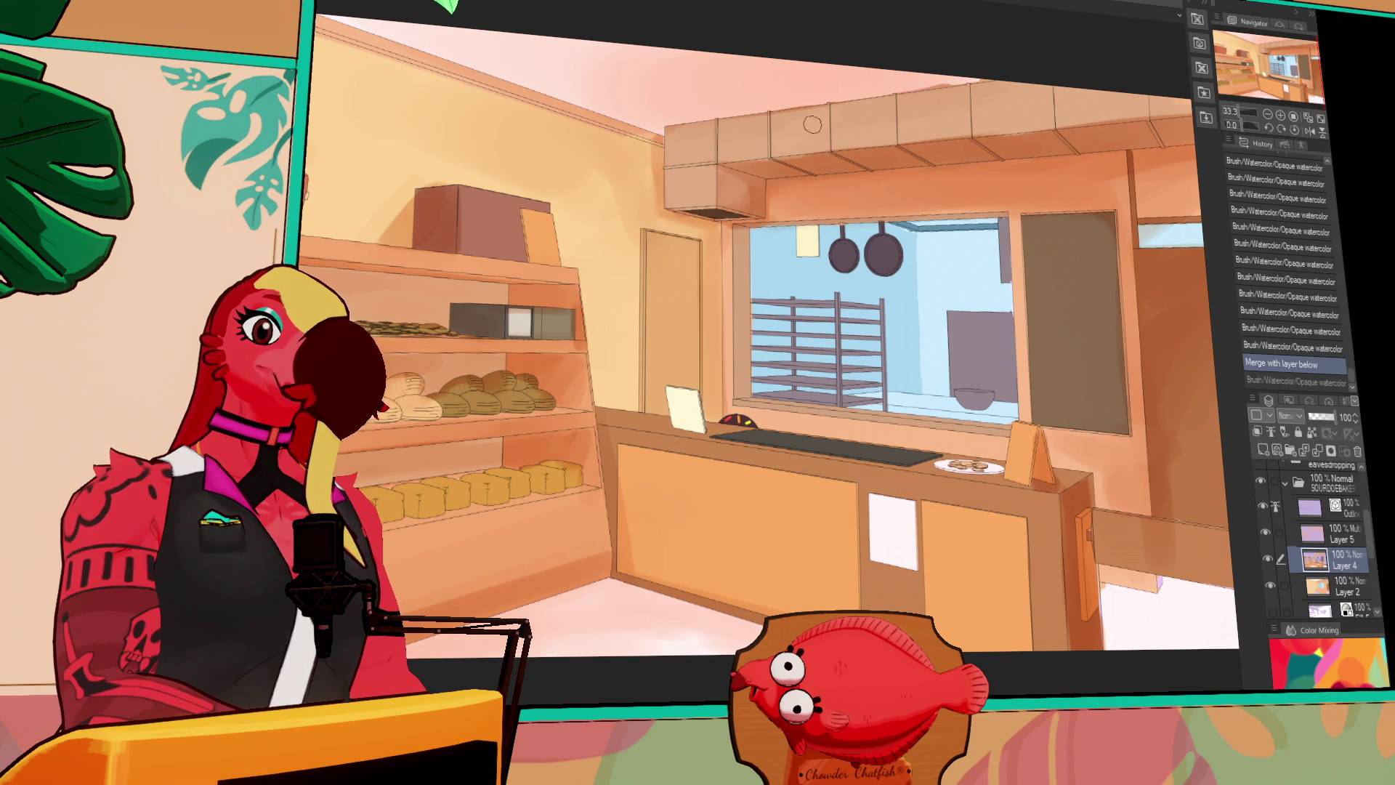
Hide the shading on Layers 5 and 4 and switch to the auto-select tool
left_click(815, 122)
key("p")
left_click(778, 115)
key("ctrl+z")
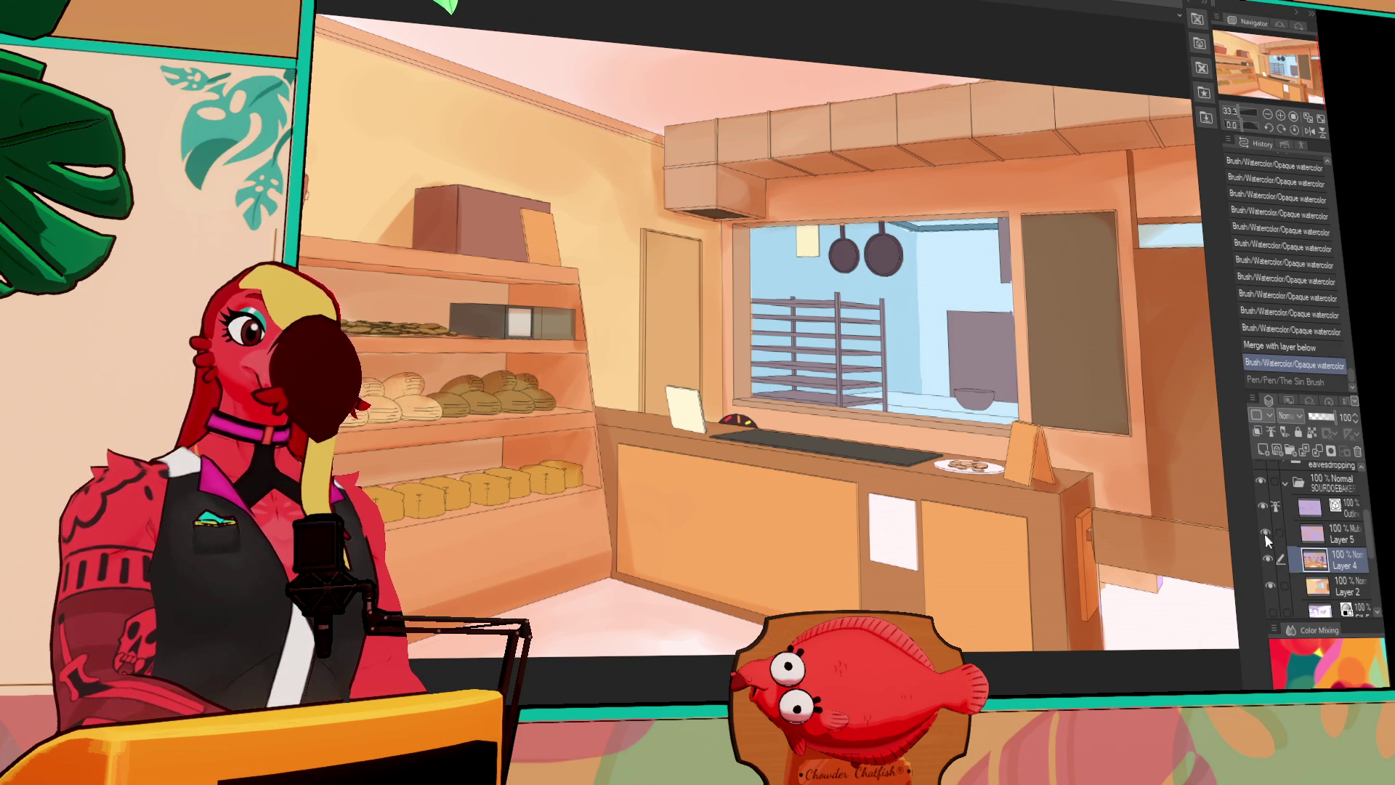
left_click_drag(1266, 535, 1266, 559)
key("w")
left_click(741, 138)
Add the remaining hood panels to the selection and show the colour layers again
left_click(867, 124, "shift")
left_click(799, 131, "shift")
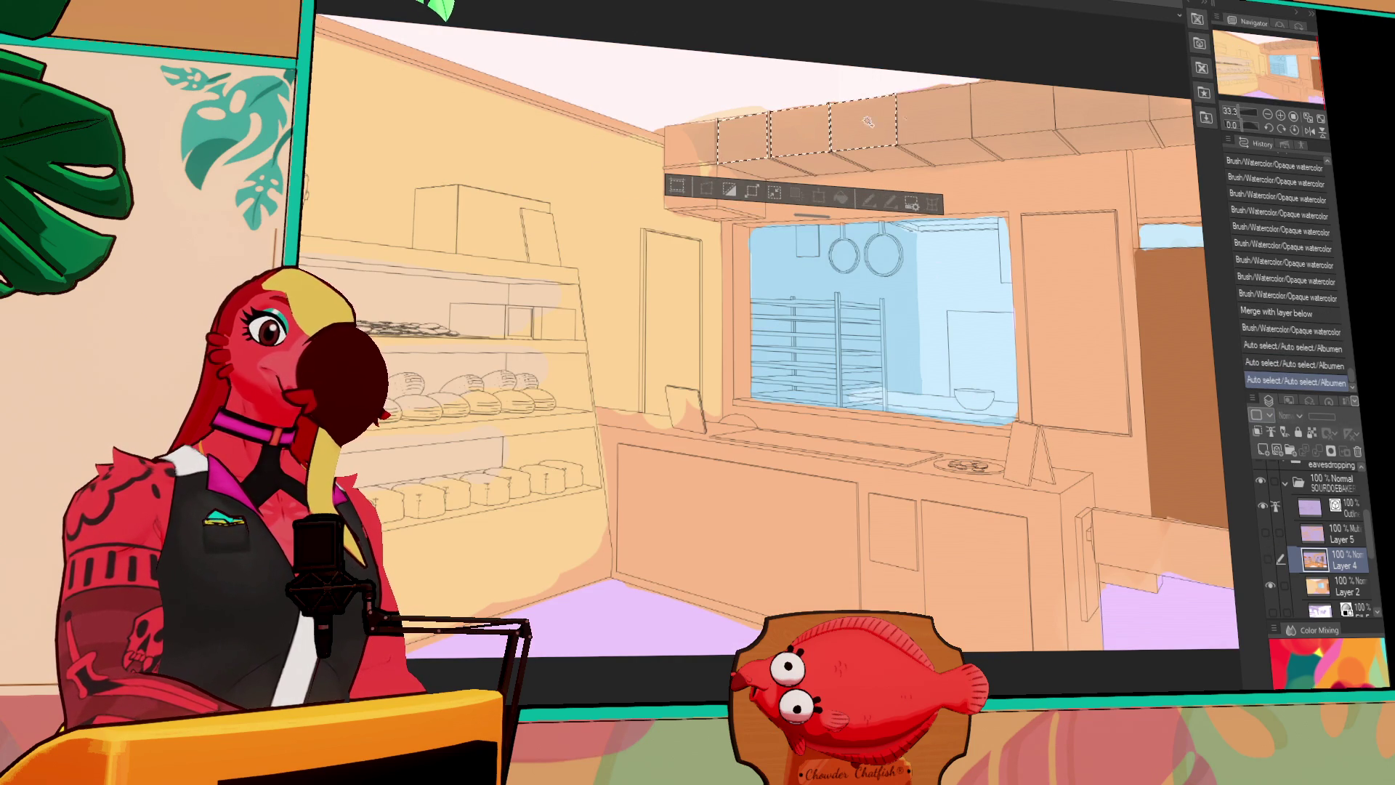
left_click(930, 120, "shift")
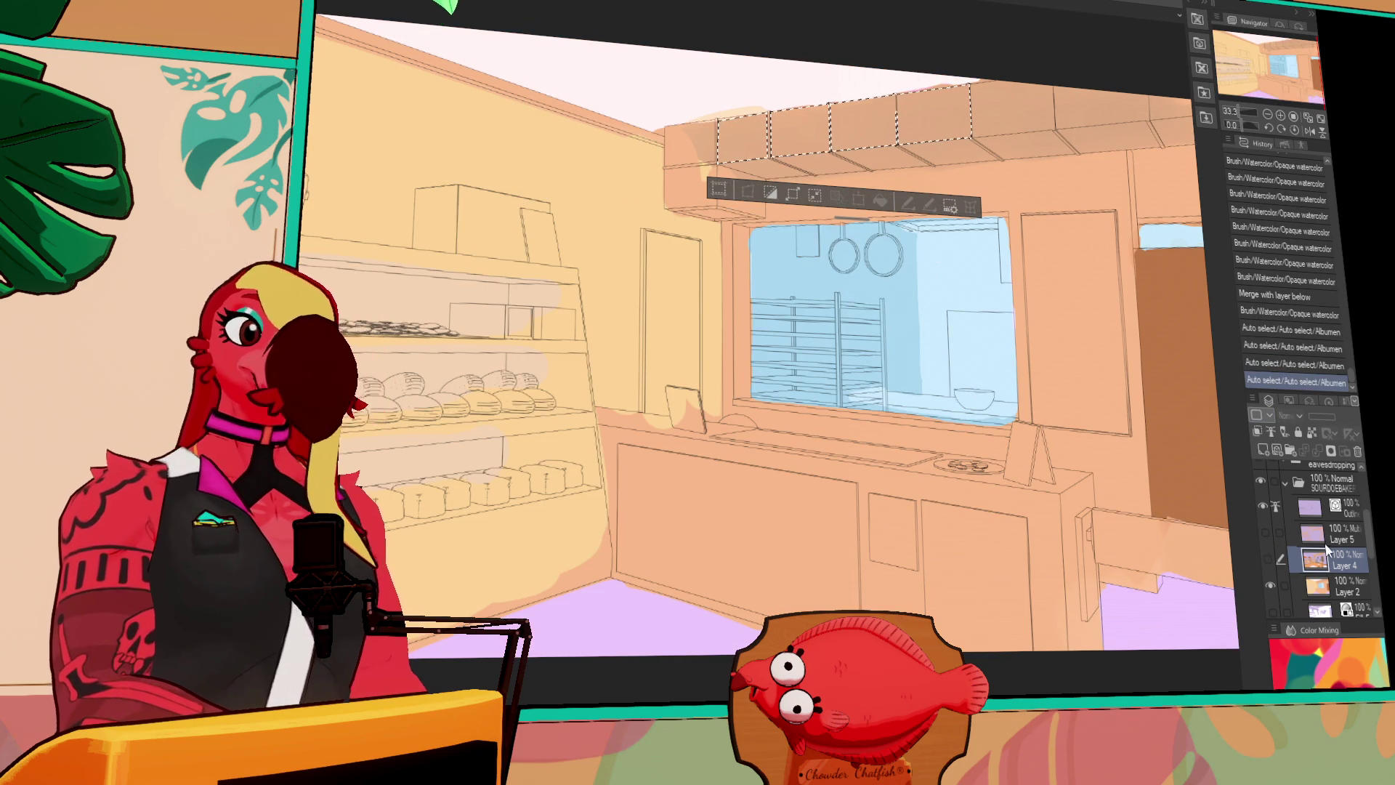
left_click_drag(1269, 558, 1259, 491)
Paint light diagonal streaks in the hood panels with The Sin Brush, then deselect
left_click_drag(763, 117, 723, 157)
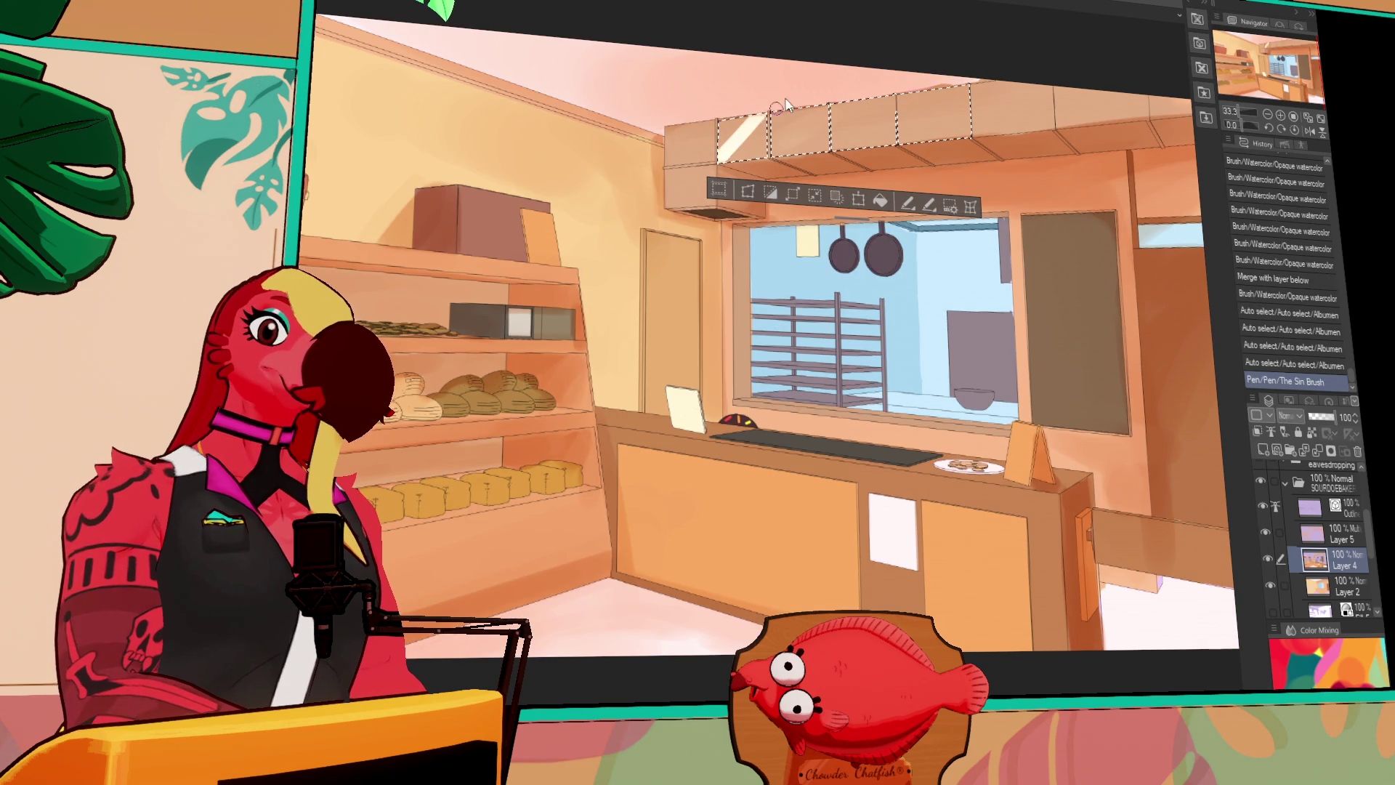
left_click_drag(821, 110, 774, 152)
key("ctrl+y")
key("ctrl+y")
key("ctrl+y")
key("ctrl+y")
key("ctrl+y")
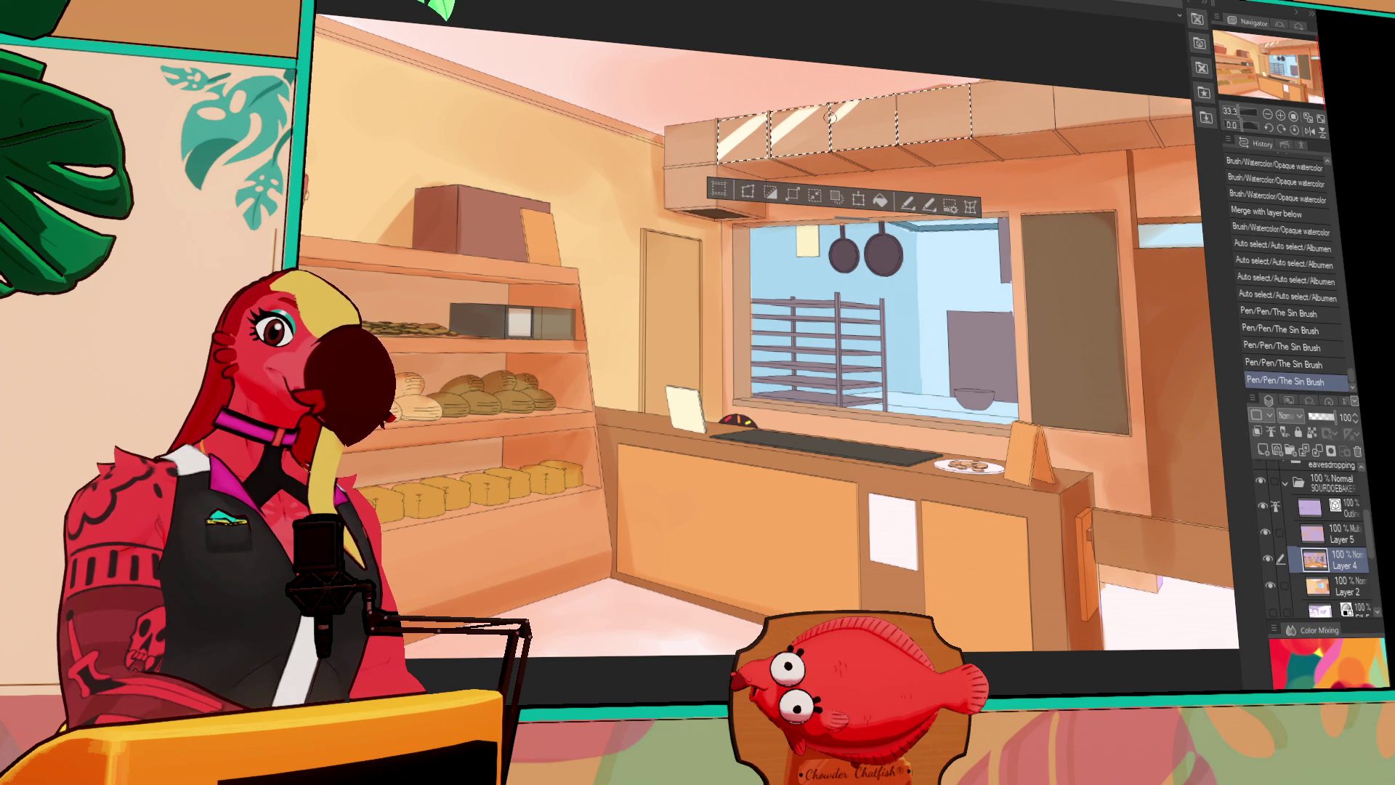
key("ctrl+y")
key("ctrl+y")
key("ctrl+y")
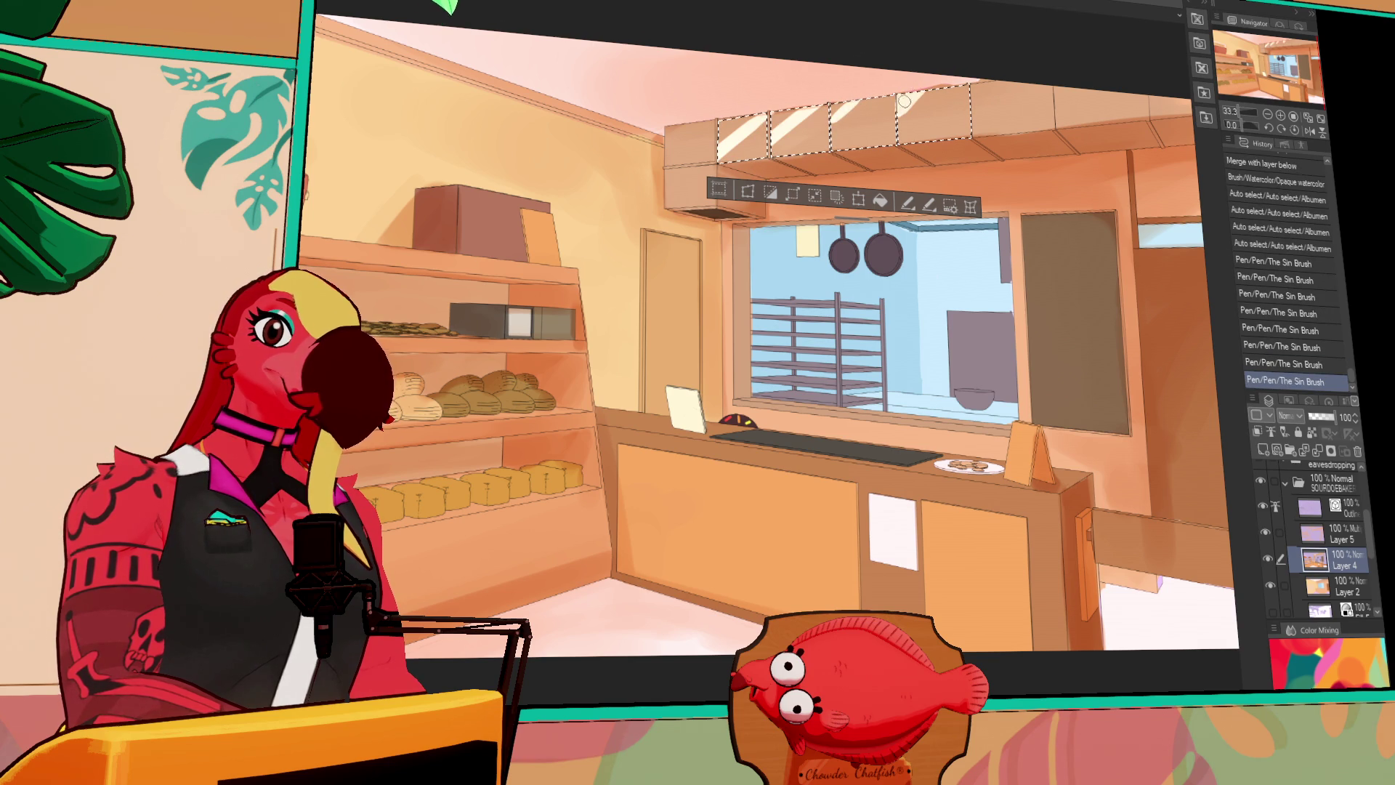
key("ctrl+d")
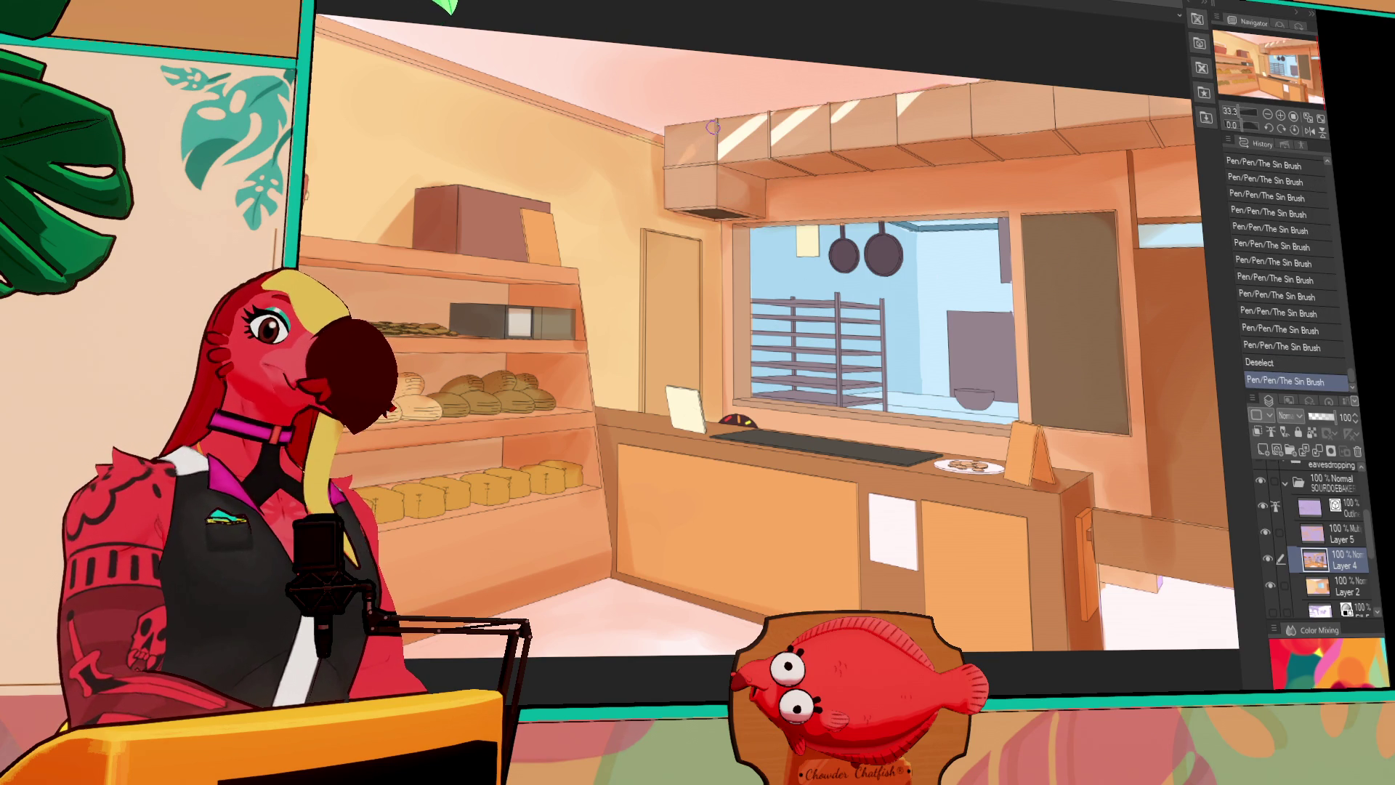
left_click_drag(703, 137, 691, 155)
left_click(691, 156)
Bring the bread shelves into view and lock the layer's transparent pixels
mouse_move(1090, 317)
left_mouse_down()
mouse_move(896, 261)
mouse_move(953, 270)
left_mouse_up()
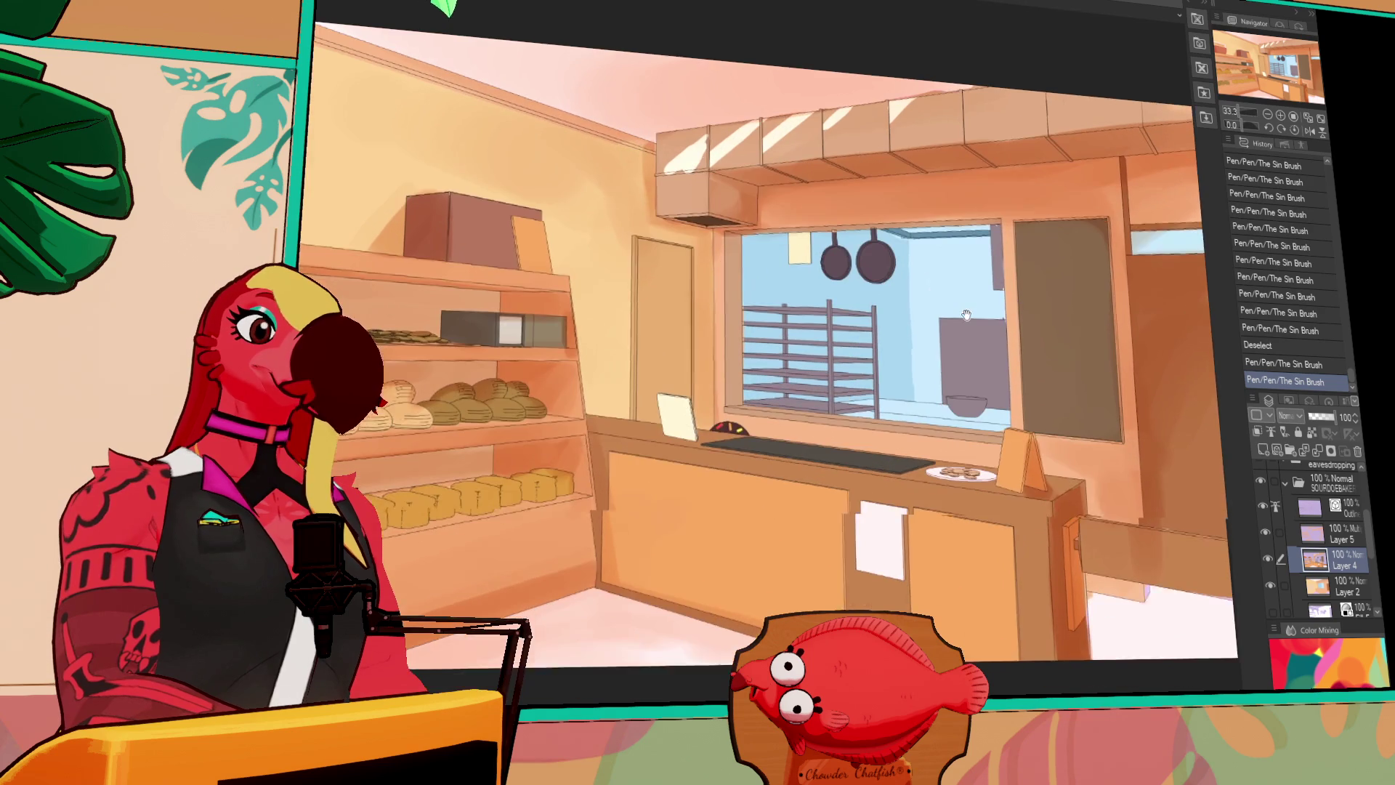
left_click_drag(967, 314, 982, 310)
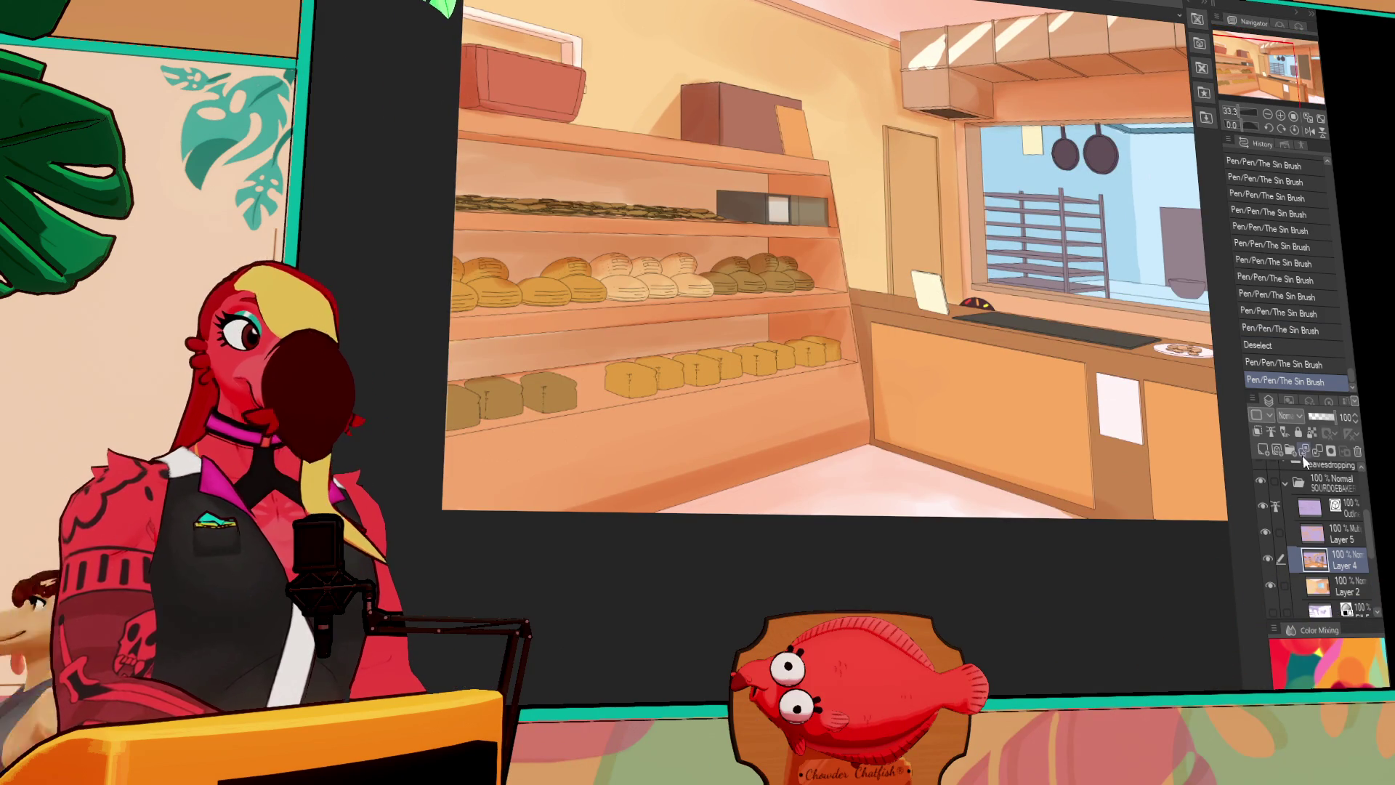
left_click(1313, 433)
Auto-select all the bottom-shelf bread loaves, hiding the multiply shading layer
left_click_drag(786, 358, 829, 355)
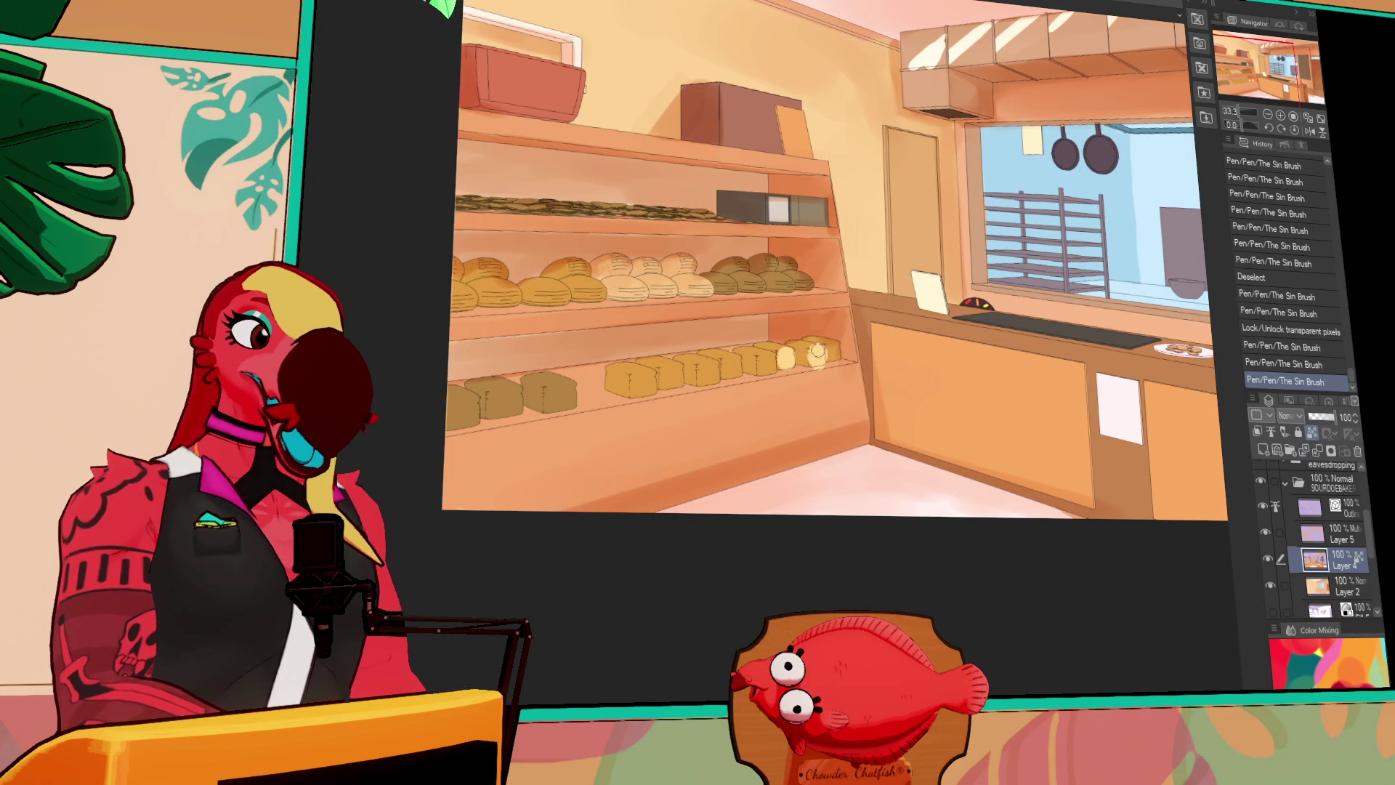
key("ctrl+z")
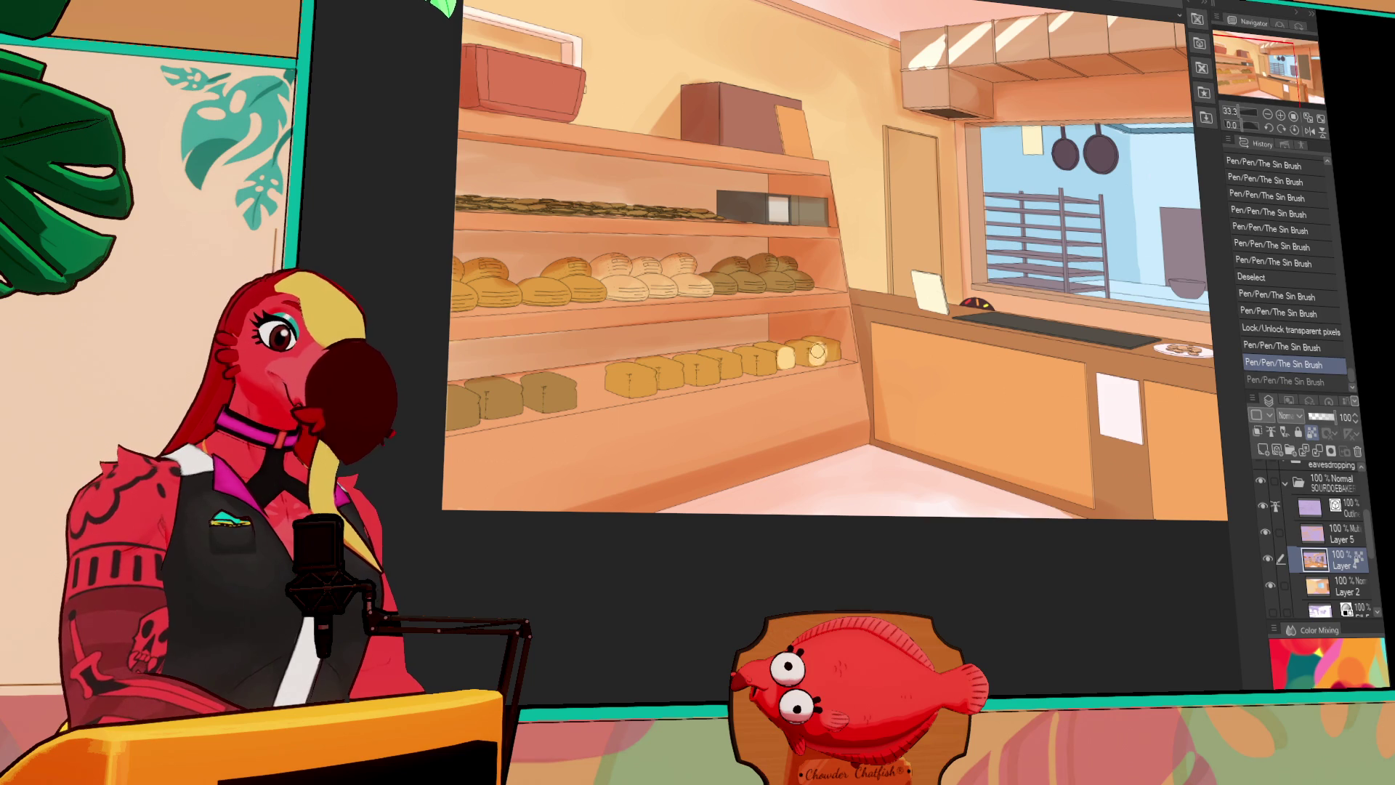
left_click(1281, 115)
left_click(905, 348)
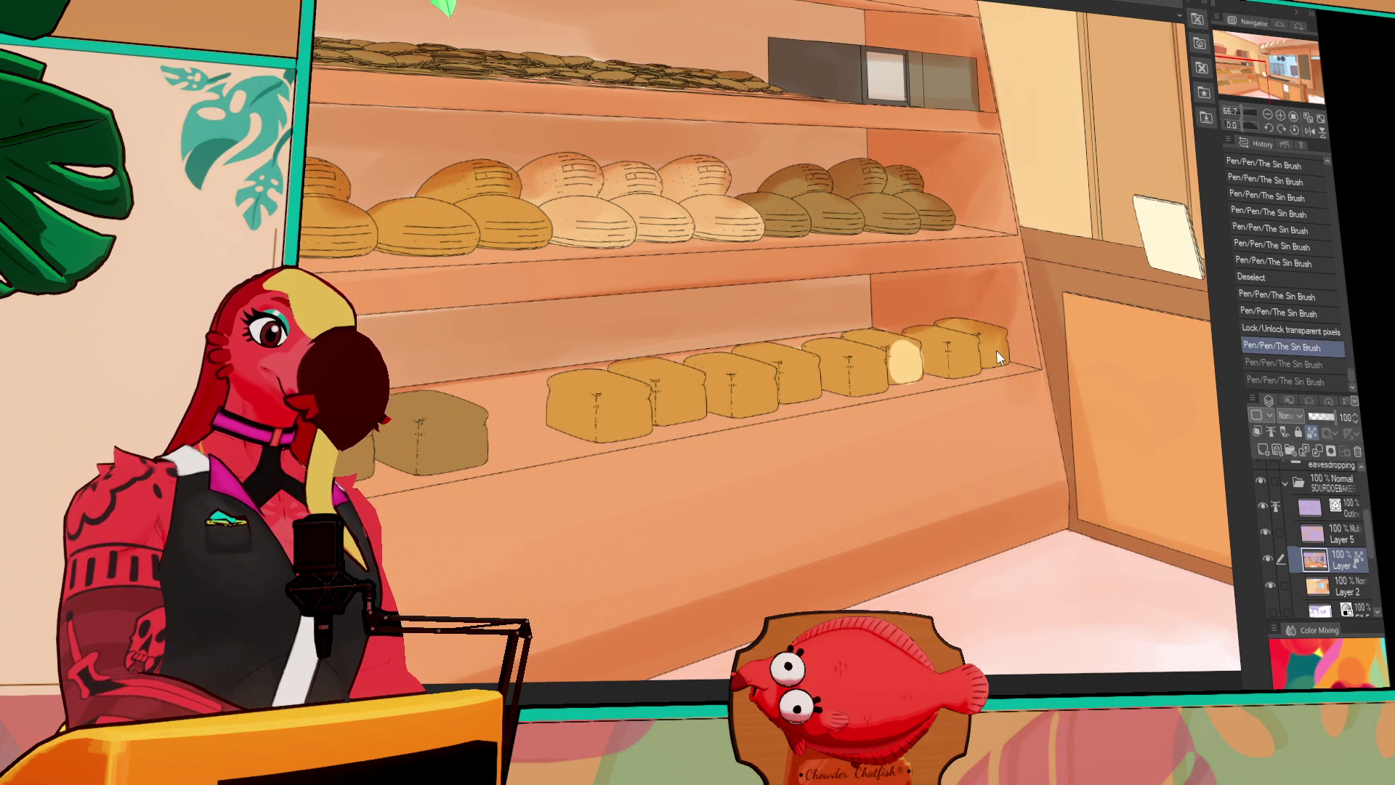
left_click(974, 350, "shift")
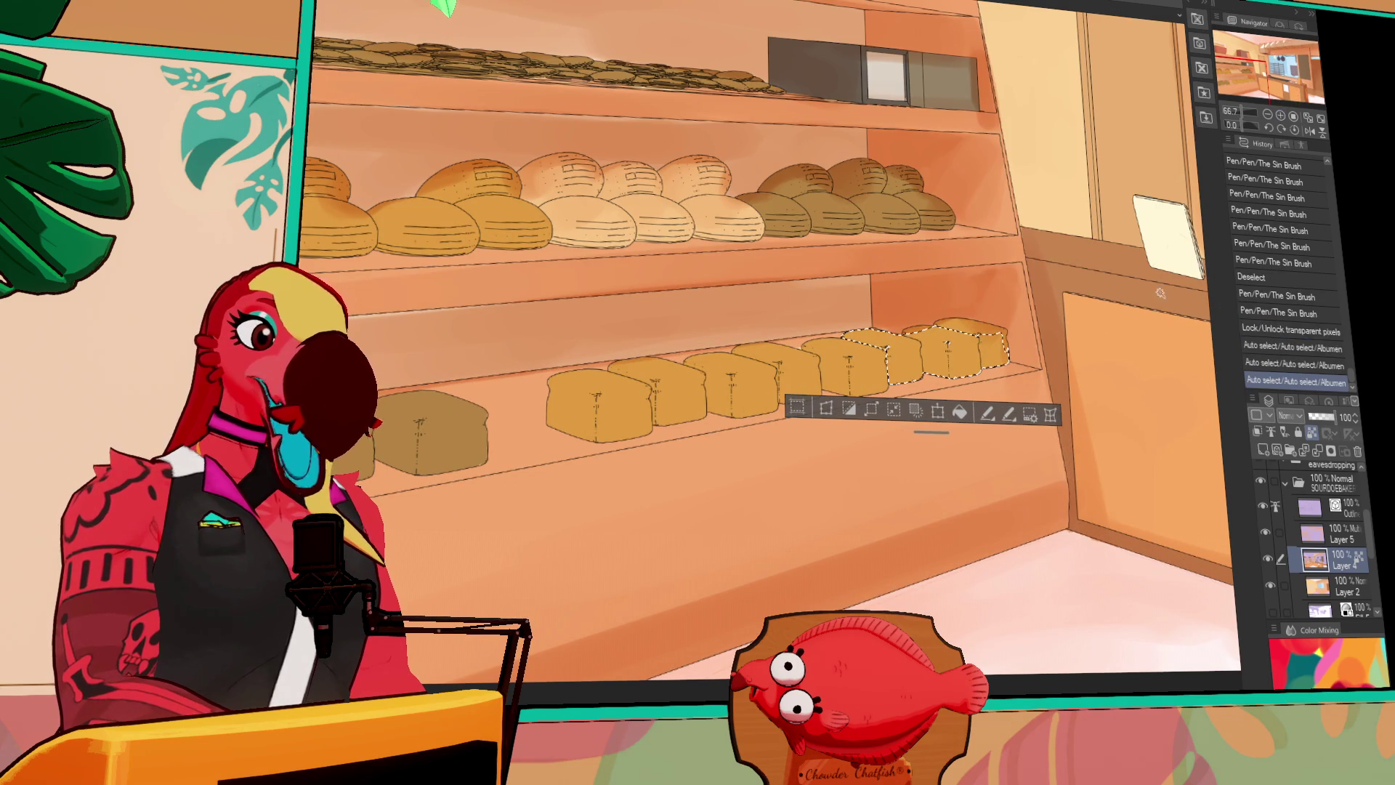
left_click(1266, 533)
left_click(998, 335, "shift")
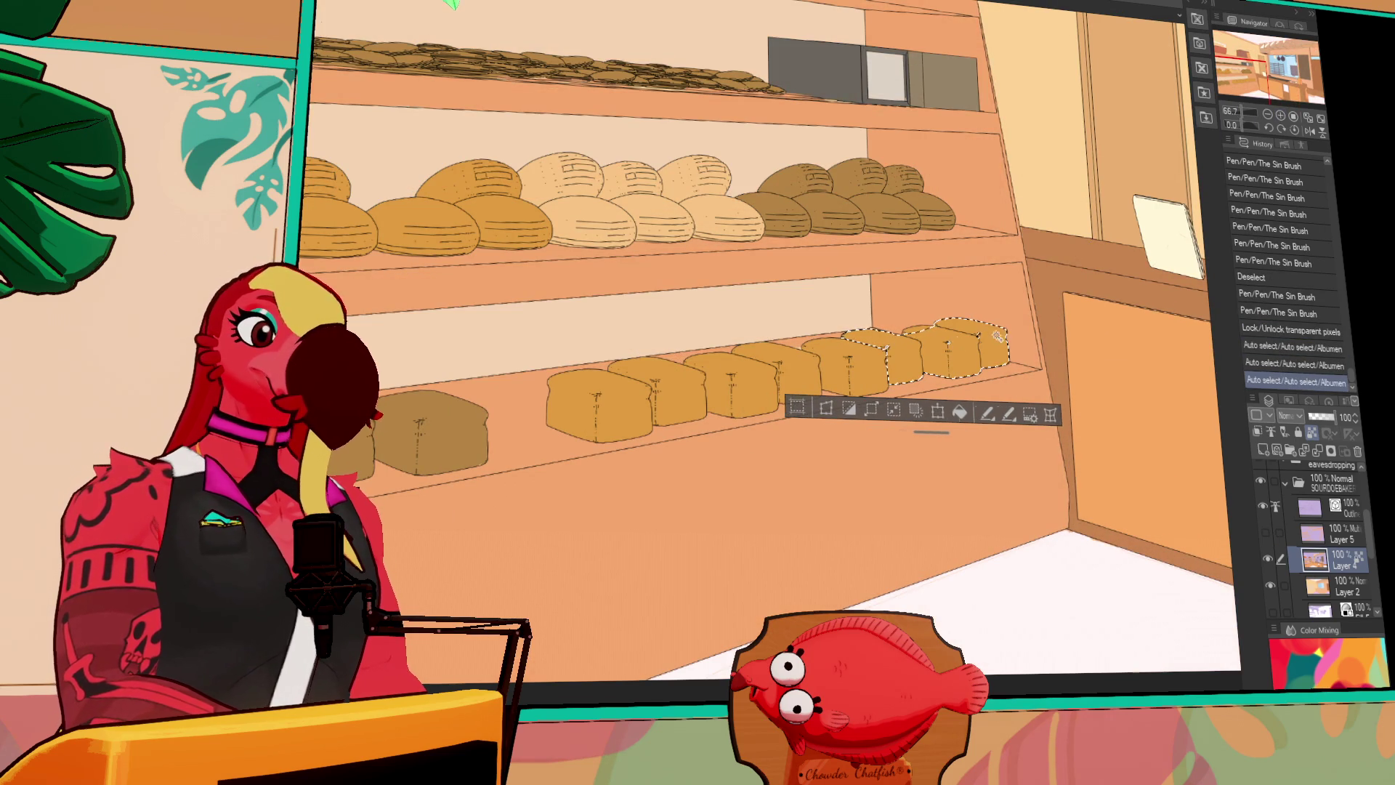
left_click(854, 355, "shift")
left_click(770, 385, "shift")
left_click(762, 397, "shift")
left_click(698, 396, "shift")
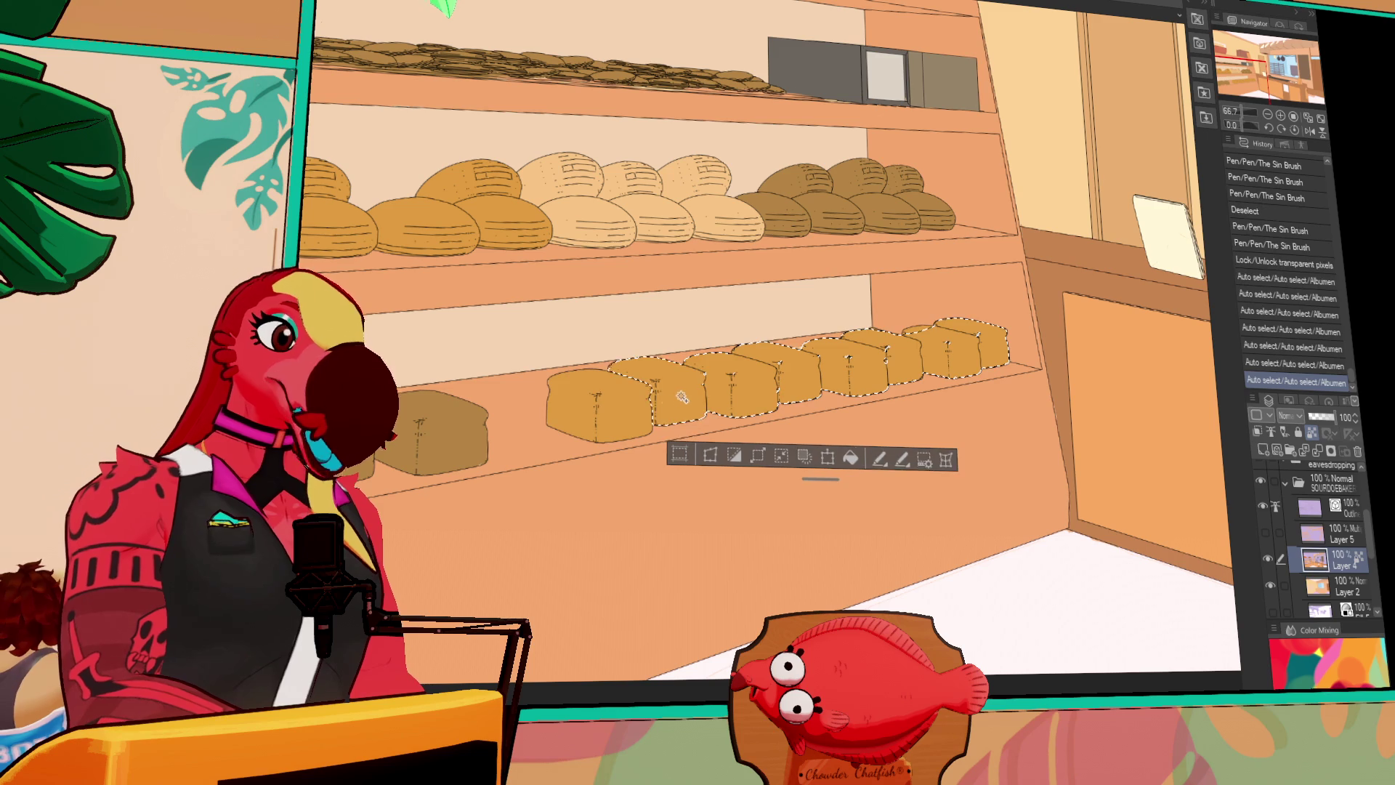
left_click(604, 417, "shift")
left_click(480, 451, "shift")
Paint light yellow highlights across the fronts of the selected loaves
left_click_drag(480, 451, 774, 314)
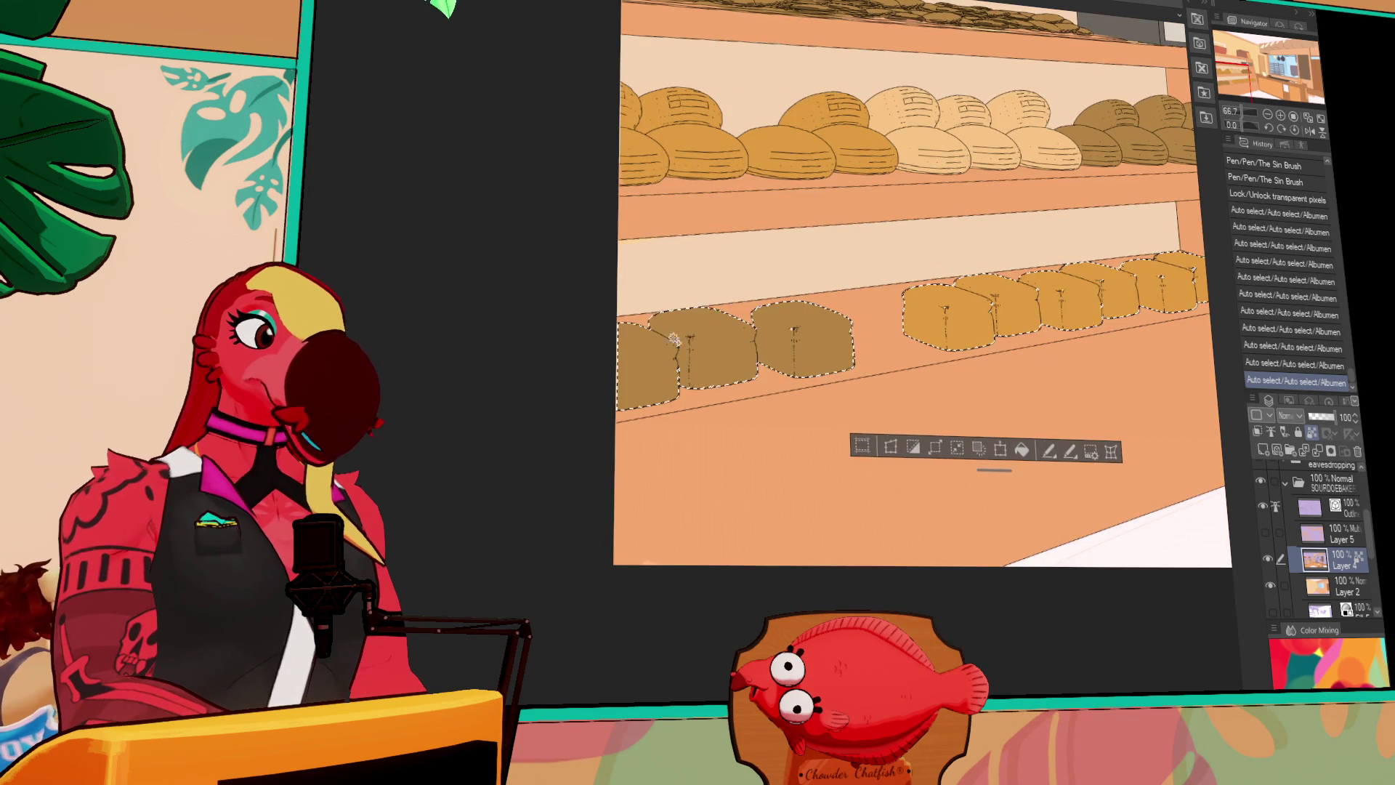
left_click_drag(1163, 272, 836, 338)
mouse_move(988, 338)
left_mouse_down()
mouse_move(981, 382)
mouse_move(981, 338)
left_mouse_up()
key("ctrl+z")
left_click_drag(977, 338, 992, 382)
left_click_drag(1025, 320, 1016, 364)
mouse_move(923, 356)
left_mouse_down()
mouse_move(988, 364)
mouse_move(902, 363)
mouse_move(887, 392)
mouse_move(883, 370)
mouse_move(894, 393)
mouse_move(890, 367)
mouse_move(897, 389)
mouse_move(861, 425)
mouse_move(877, 415)
mouse_move(872, 404)
mouse_move(830, 436)
left_mouse_up()
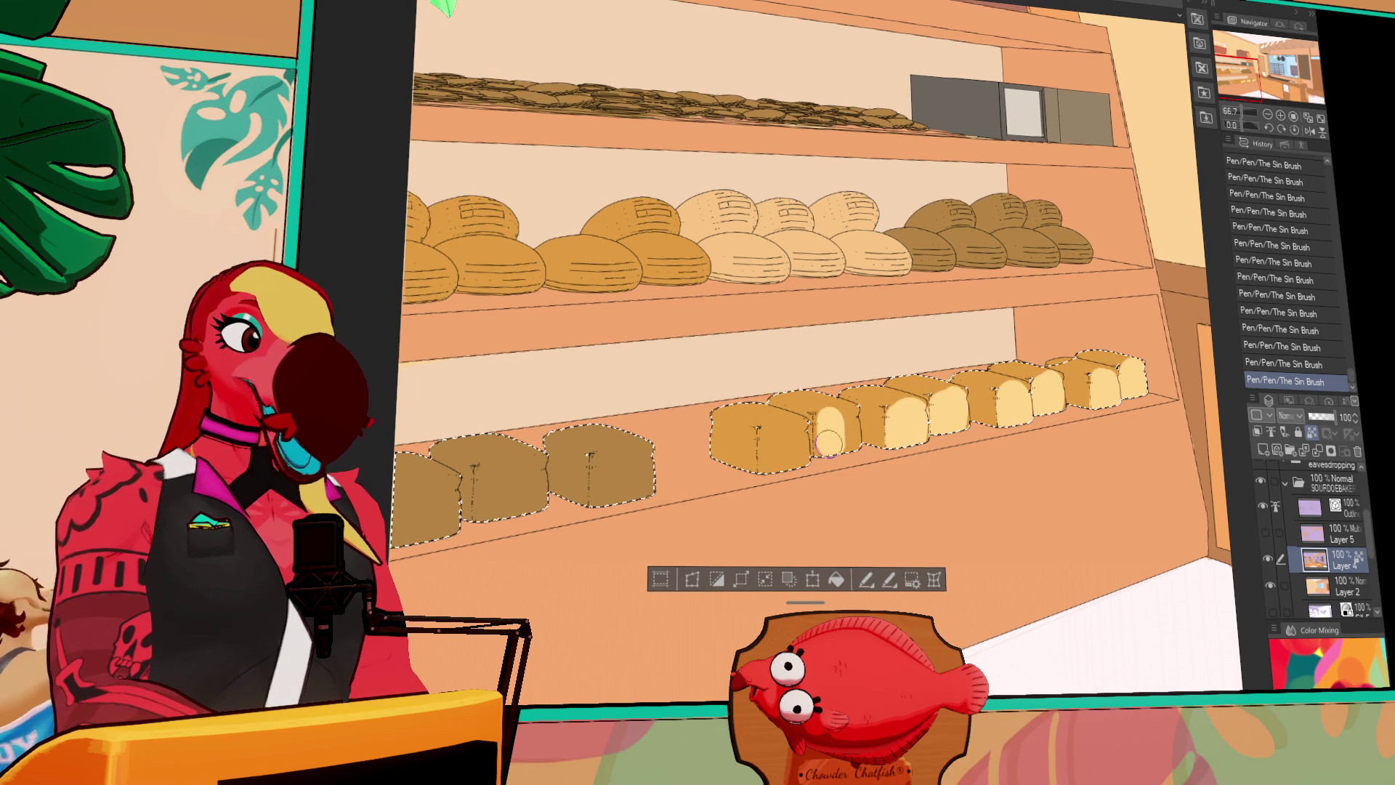
key("ctrl+z")
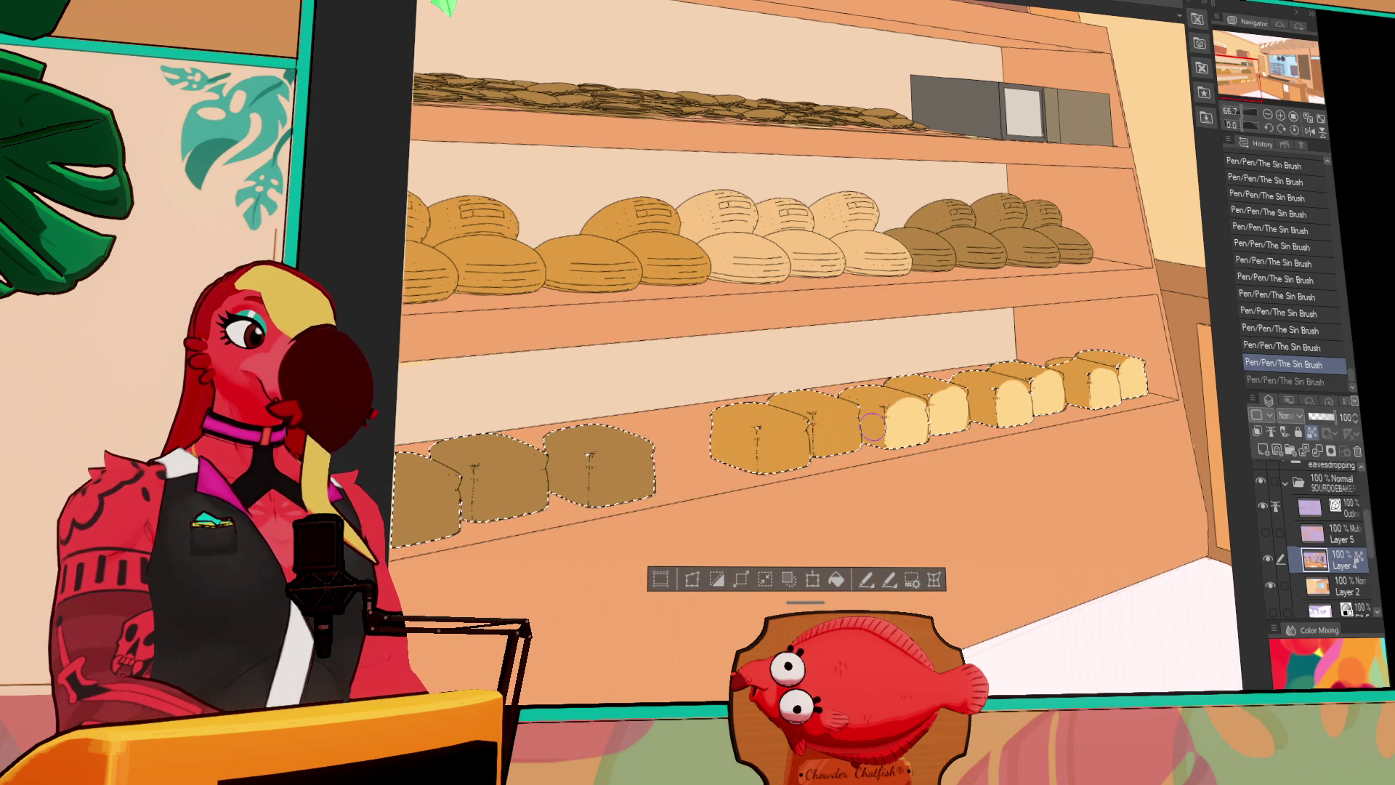
left_click_drag(822, 436, 867, 401)
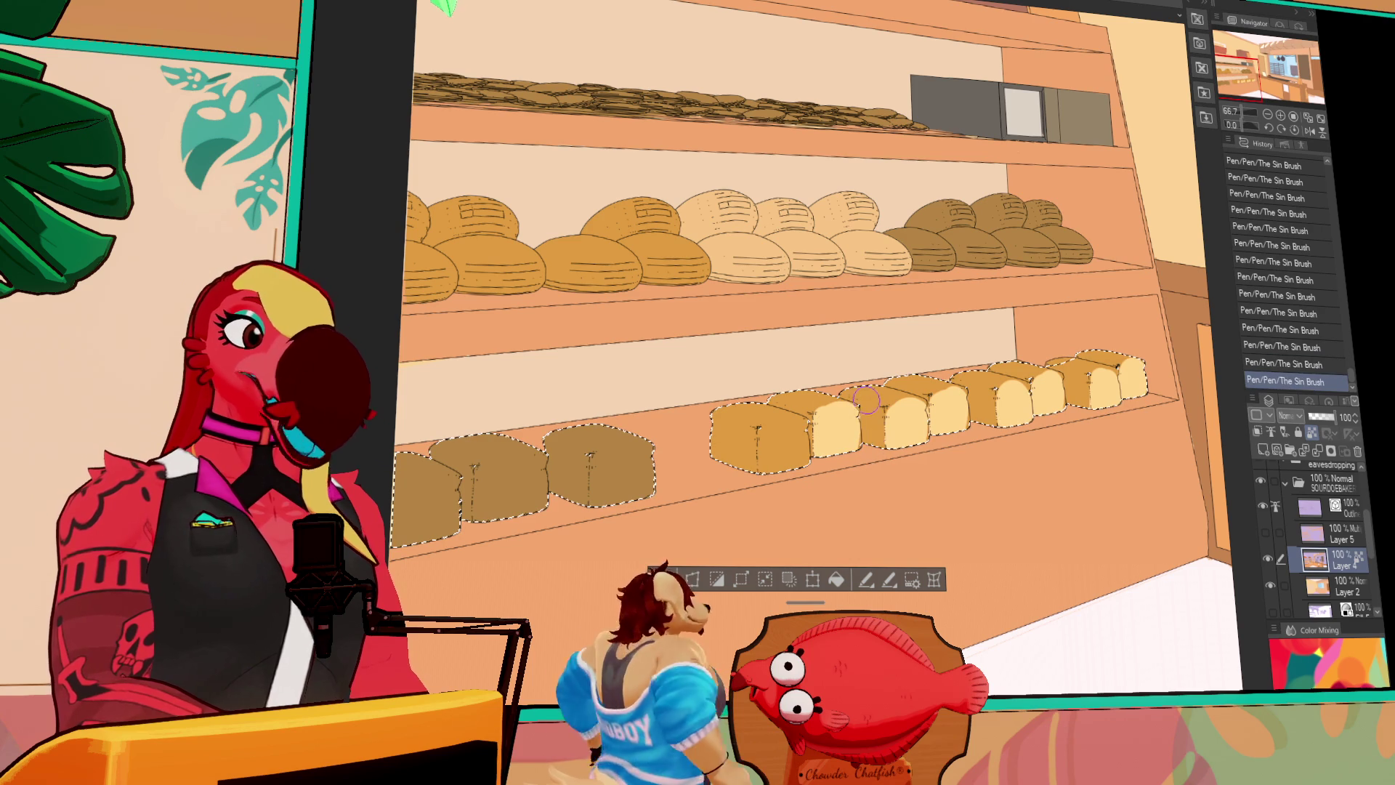
mouse_move(789, 447)
left_mouse_down()
mouse_move(771, 451)
mouse_move(903, 420)
mouse_move(883, 396)
mouse_move(905, 388)
mouse_move(891, 399)
left_mouse_up()
mouse_move(777, 417)
left_mouse_down()
mouse_move(840, 434)
mouse_move(836, 465)
mouse_move(852, 419)
mouse_move(857, 472)
mouse_move(869, 434)
mouse_move(938, 394)
left_mouse_up()
left_click_drag(843, 407, 858, 450)
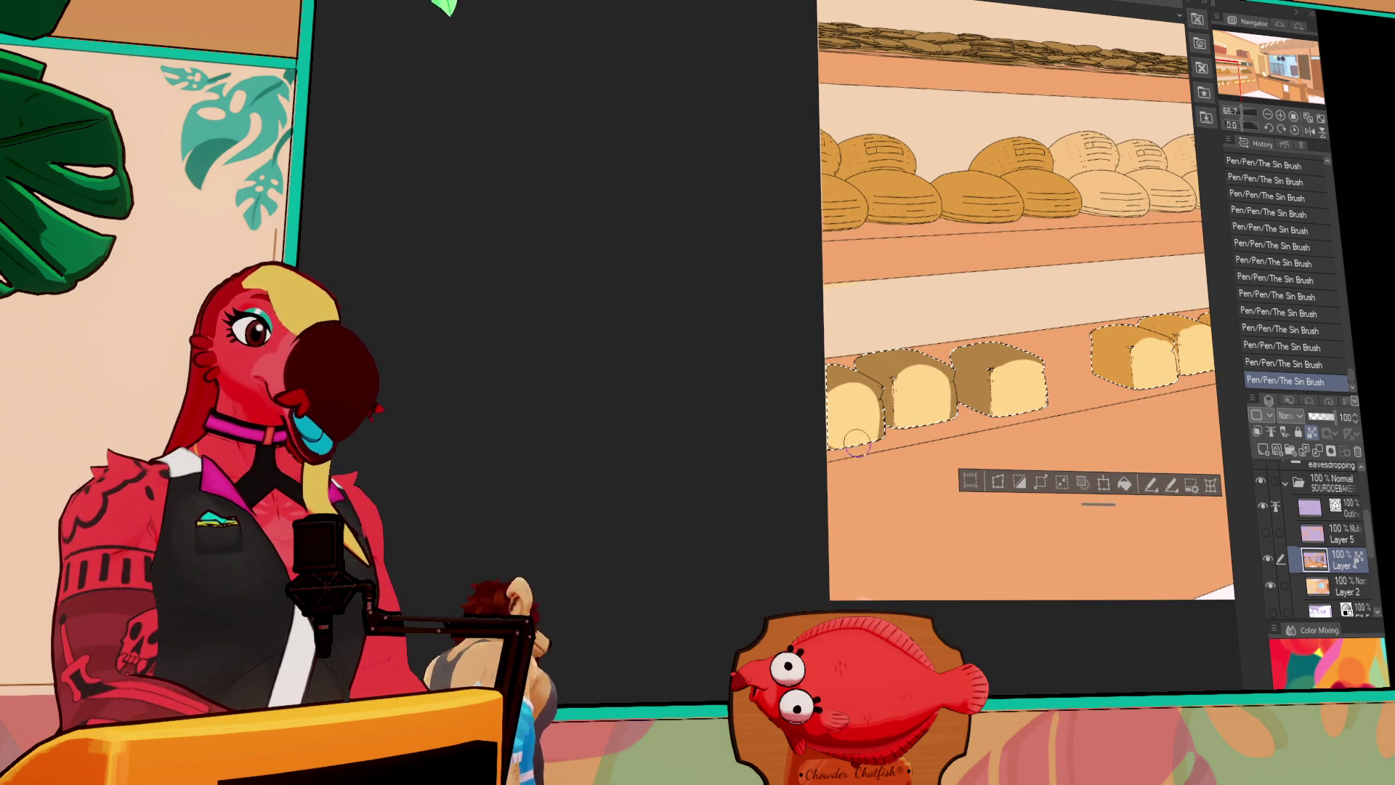
Zoom out, clear the loaf selection, and show the multiply shading layer again
left_click(1269, 116)
left_click(1268, 116)
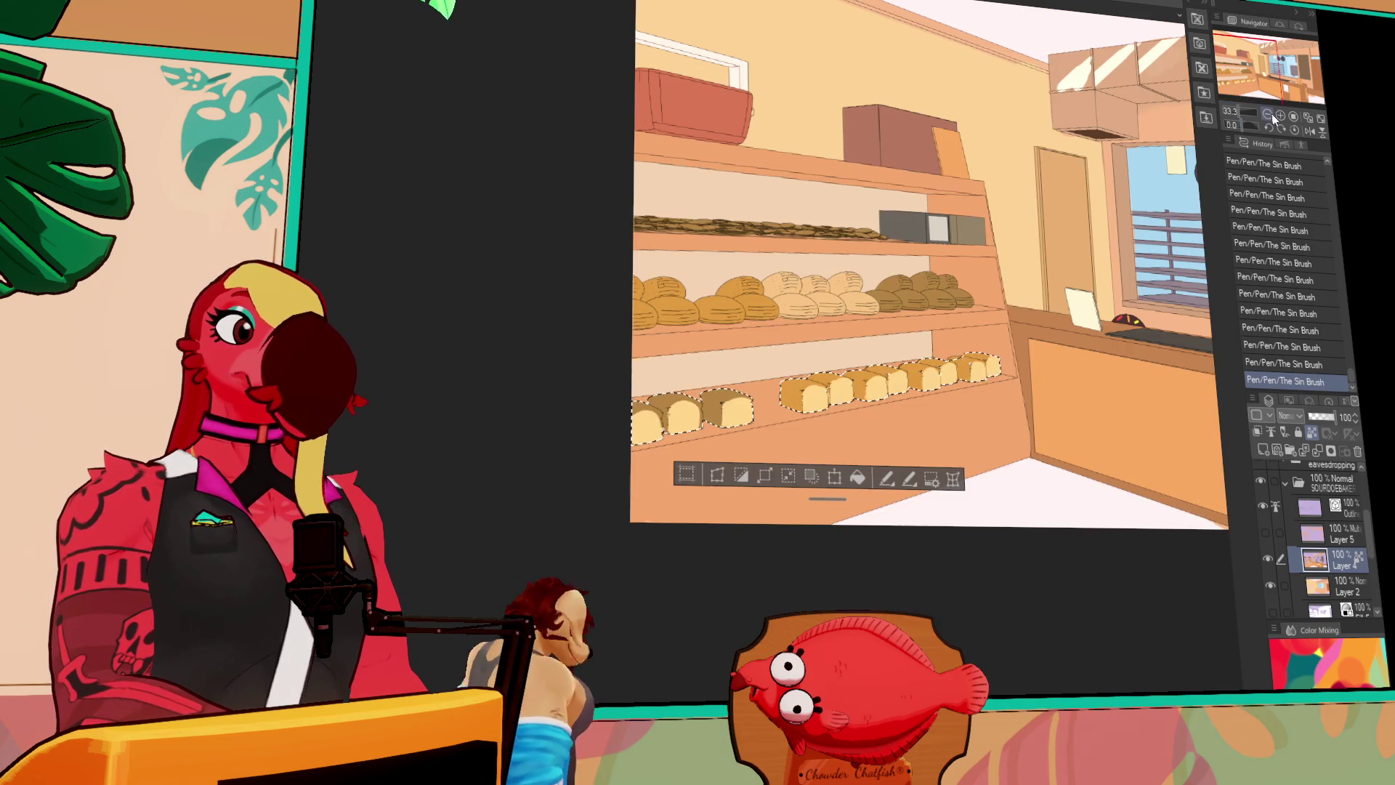
key("ctrl+d")
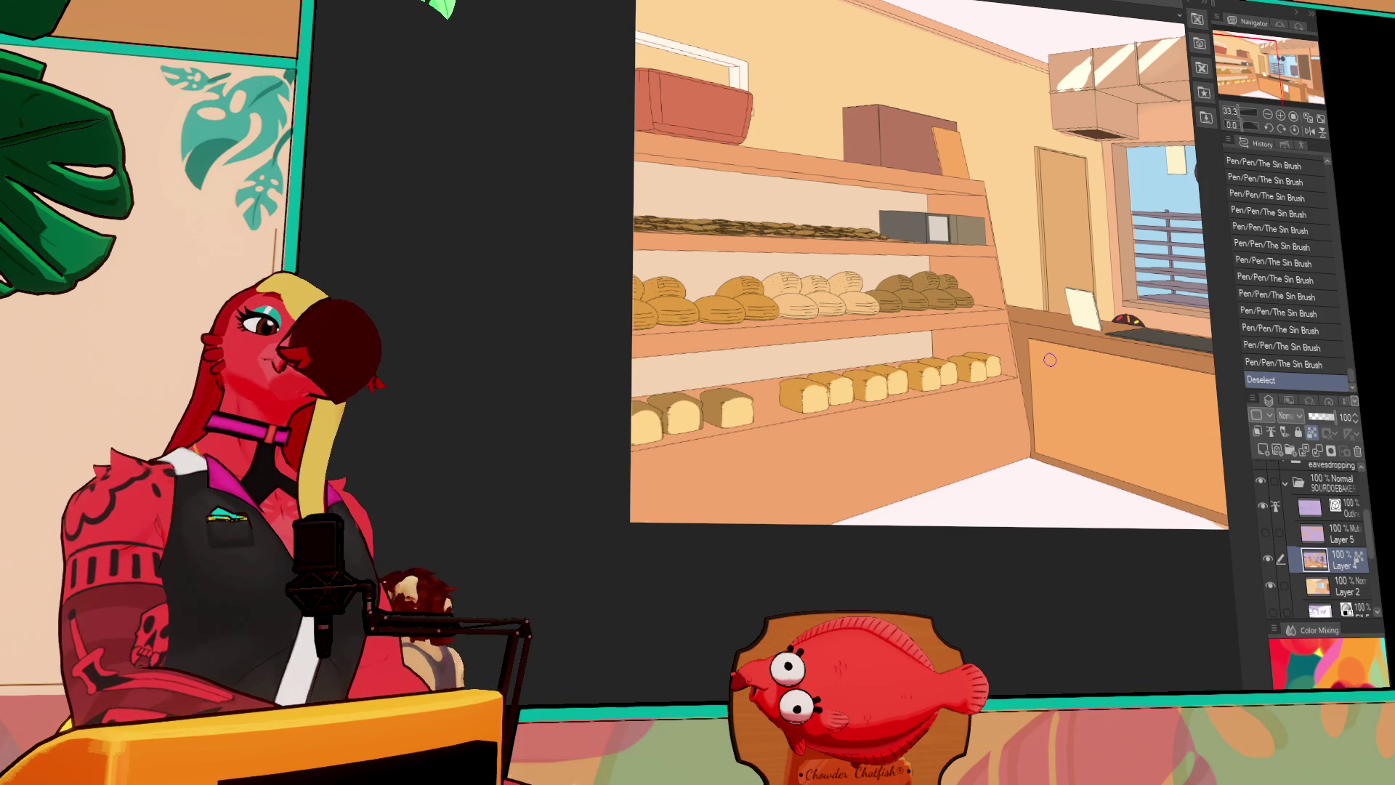
left_click_drag(1156, 414, 943, 546)
left_click(1266, 533)
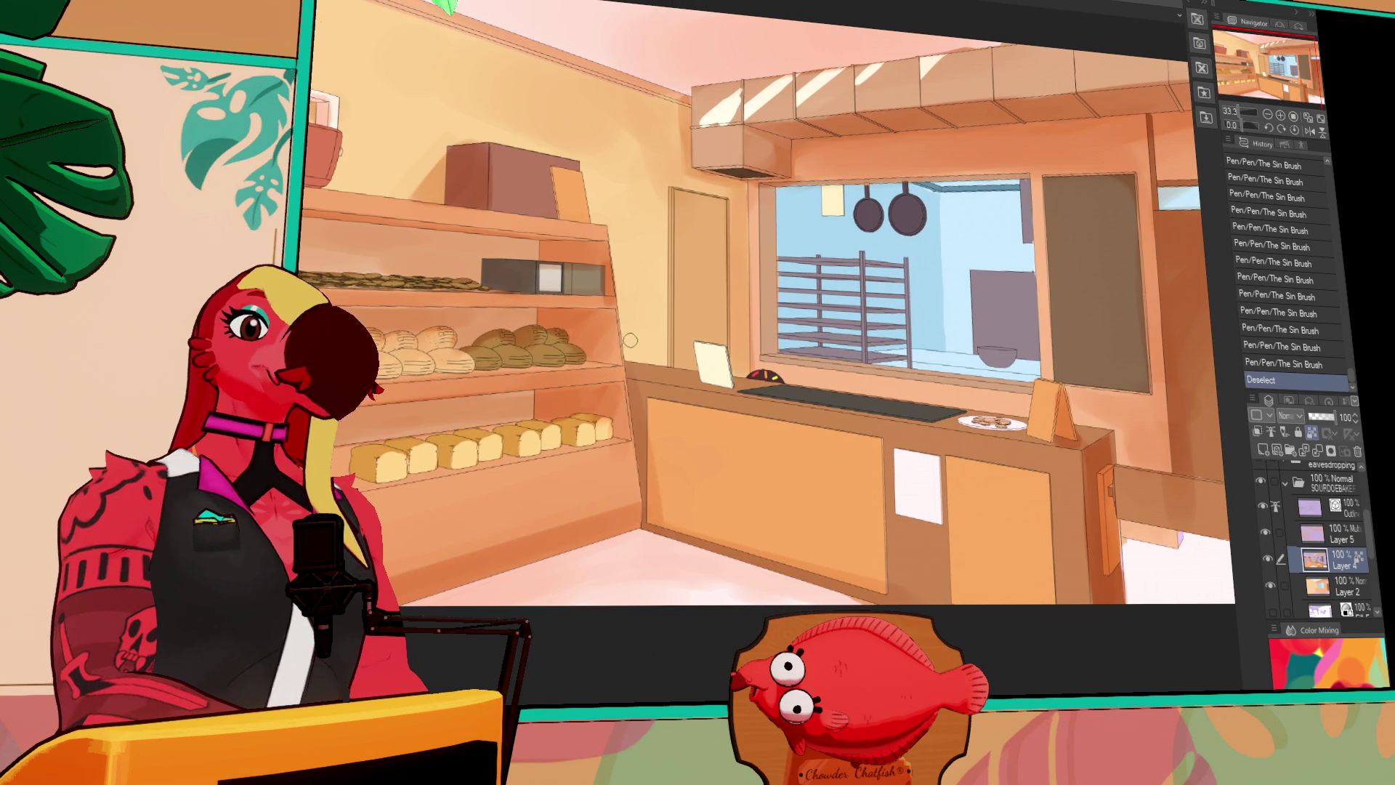
scroll(737, 344, "up", 3)
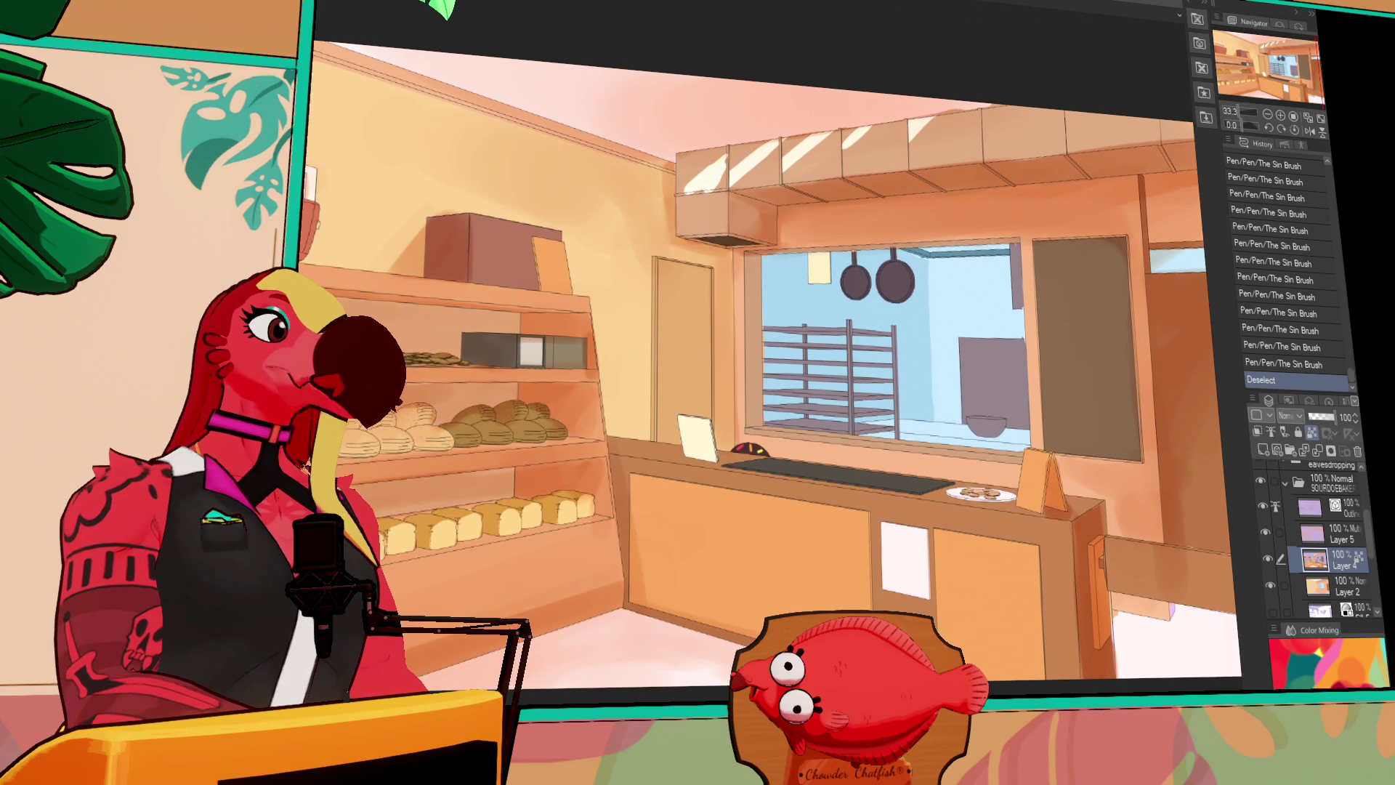
Draw several straight light-blue lines along the diner's ceiling beam with The Sin Brush
scroll(547, 303, "down", 3)
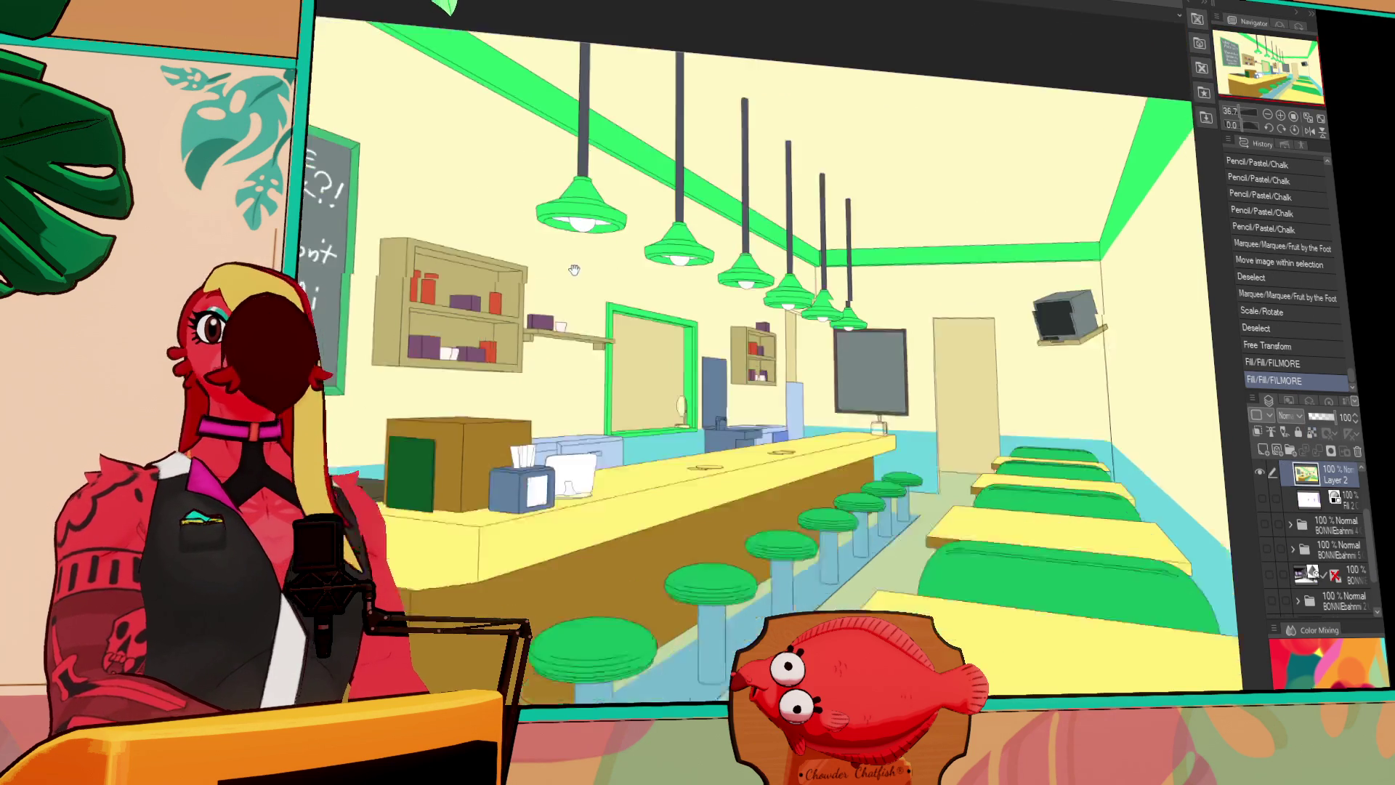
scroll(593, 261, "up", 1)
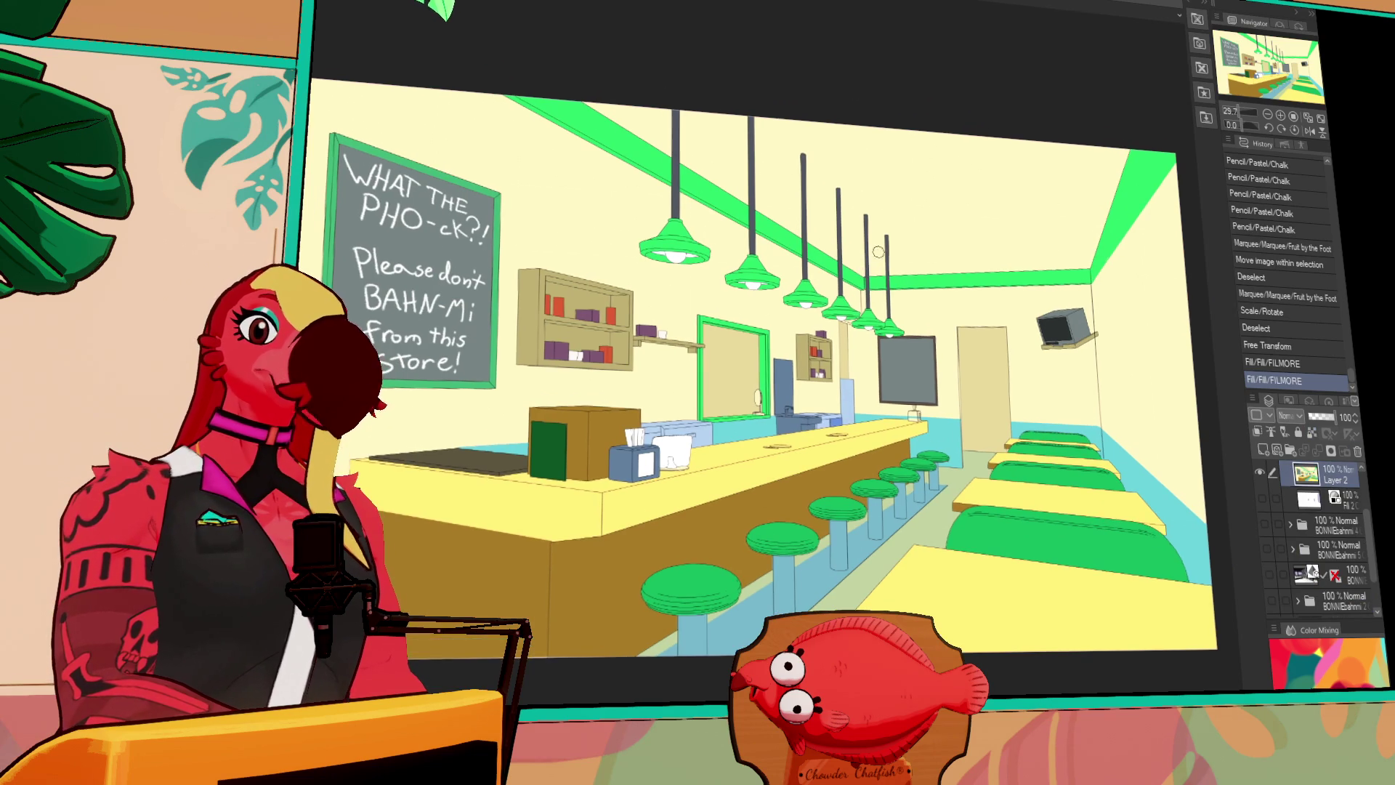
left_click_drag(727, 85, 818, 160)
left_click(716, 81, "shift")
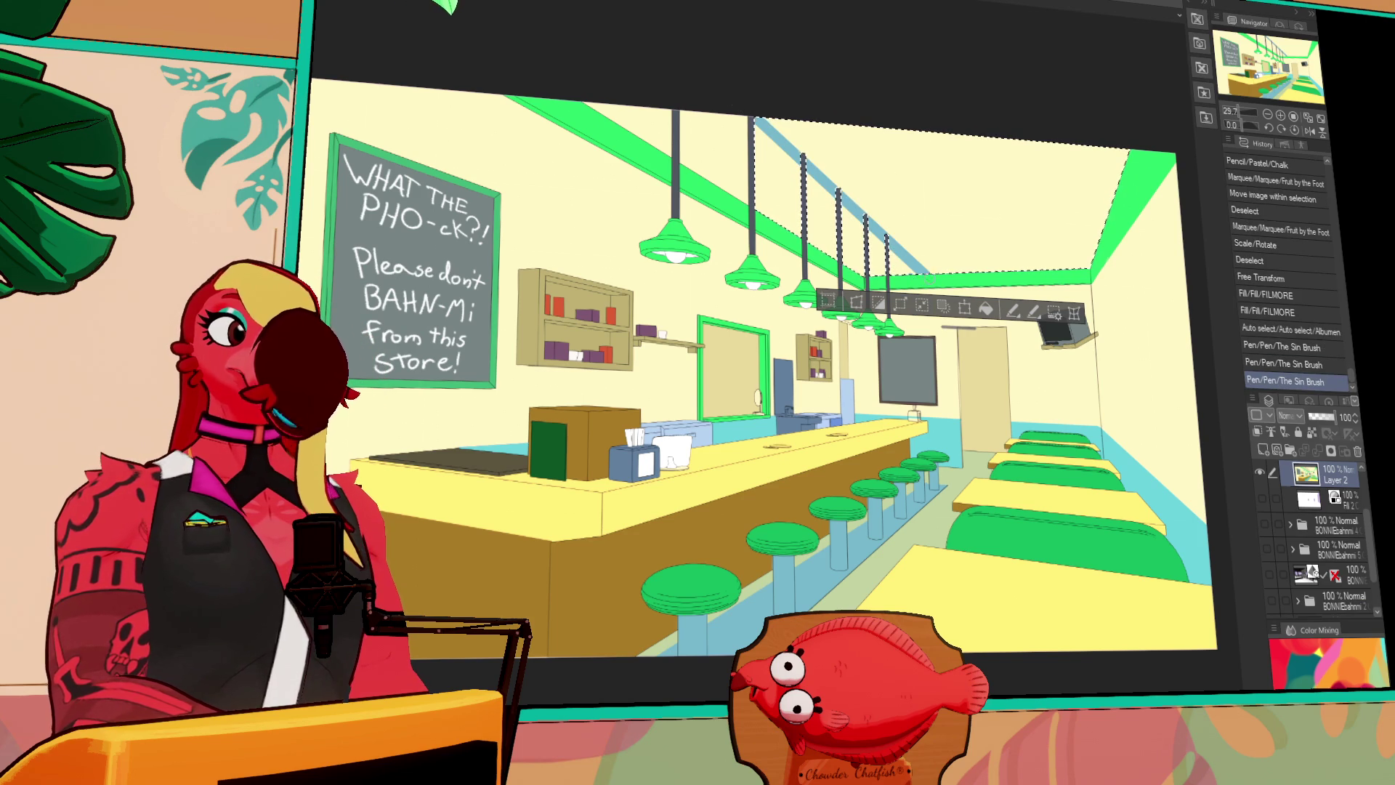
left_click(837, 188, "shift")
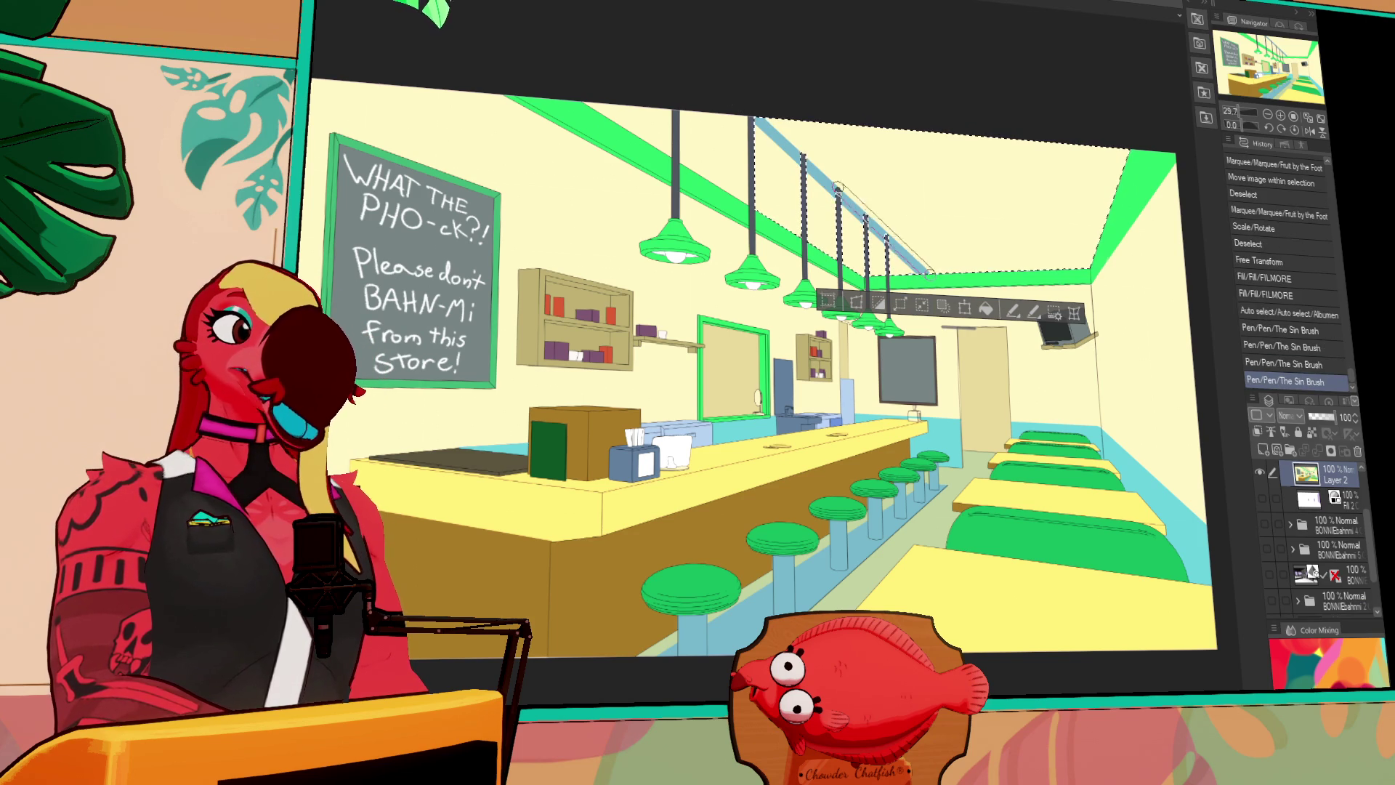
left_click(740, 98, "shift")
left_click(781, 118, "shift")
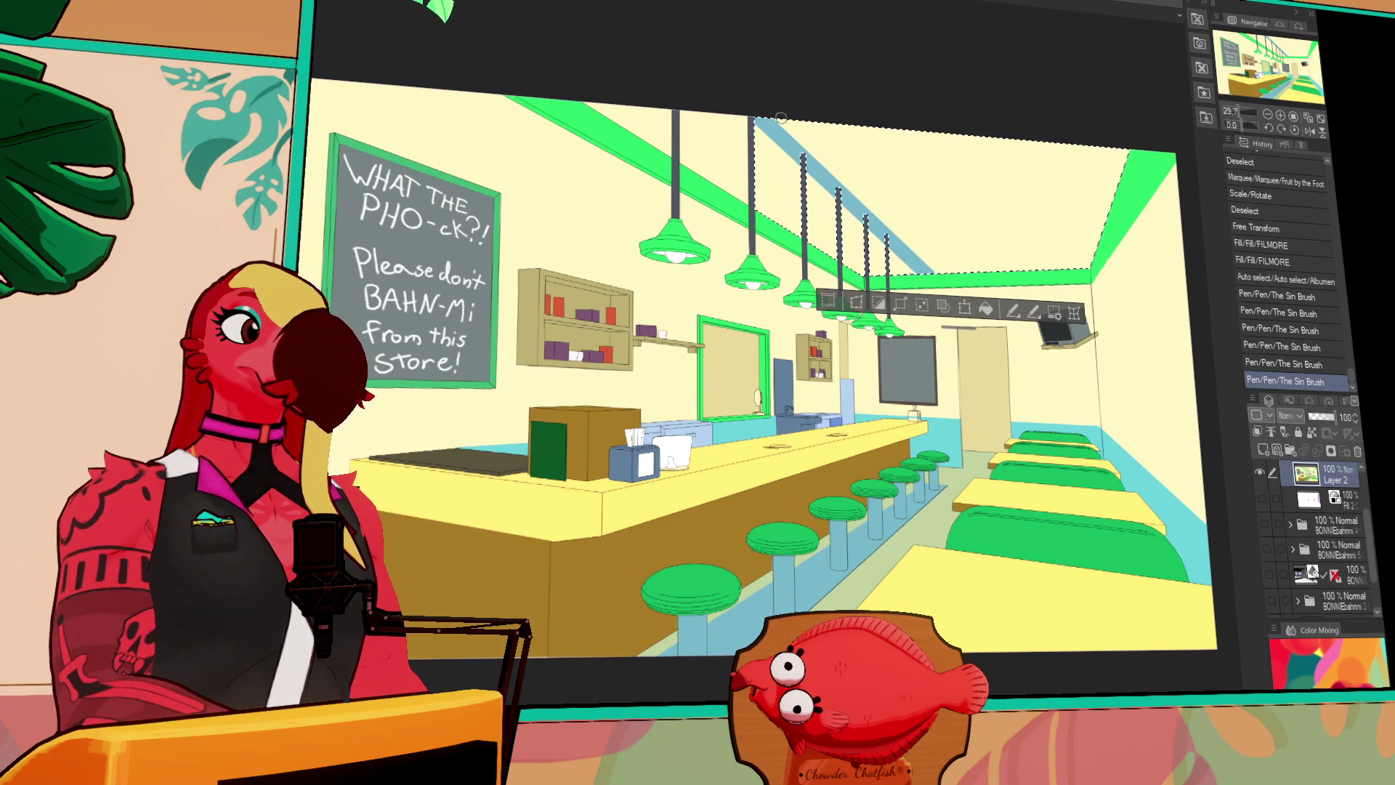
key("ctrl+z")
key("ctrl+z")
left_click(936, 290, "shift")
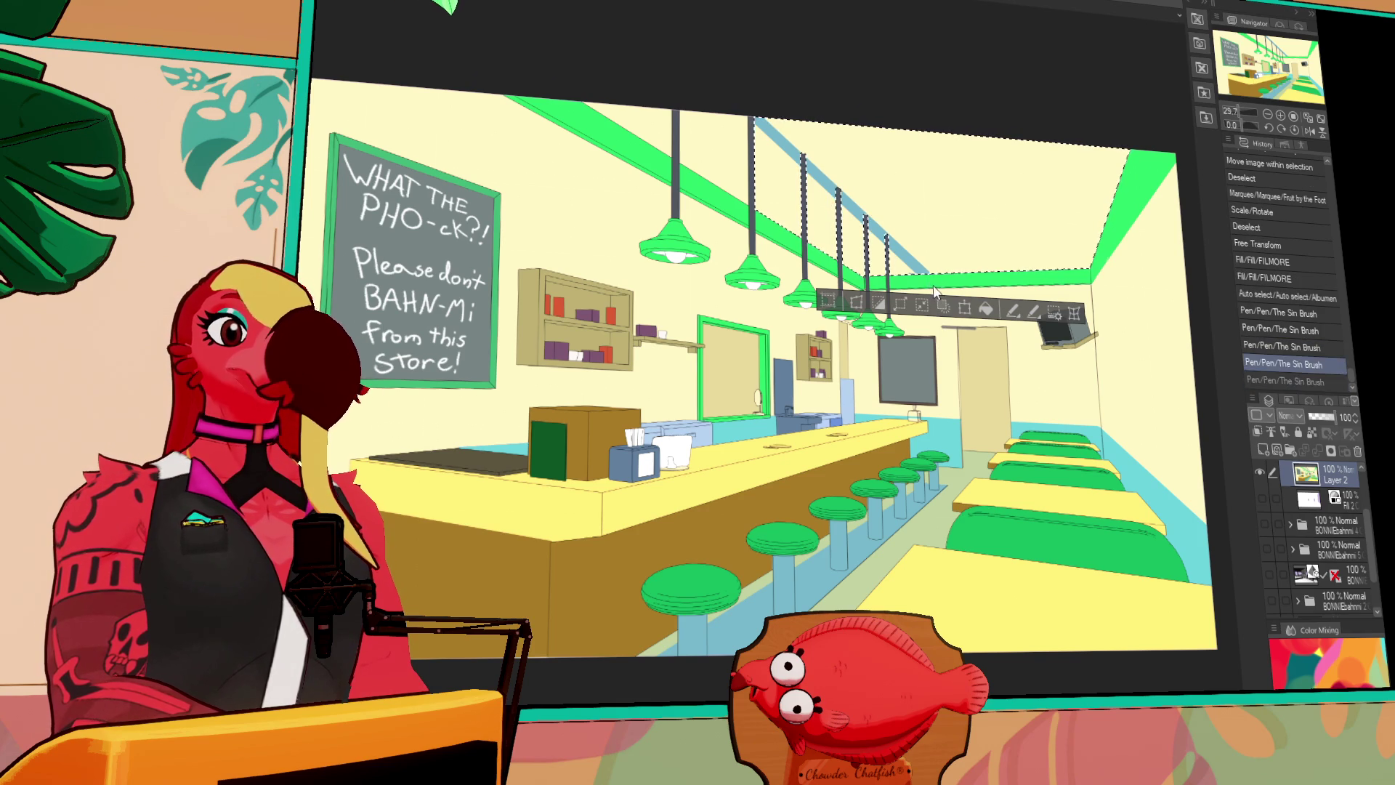
left_click(752, 91, "shift")
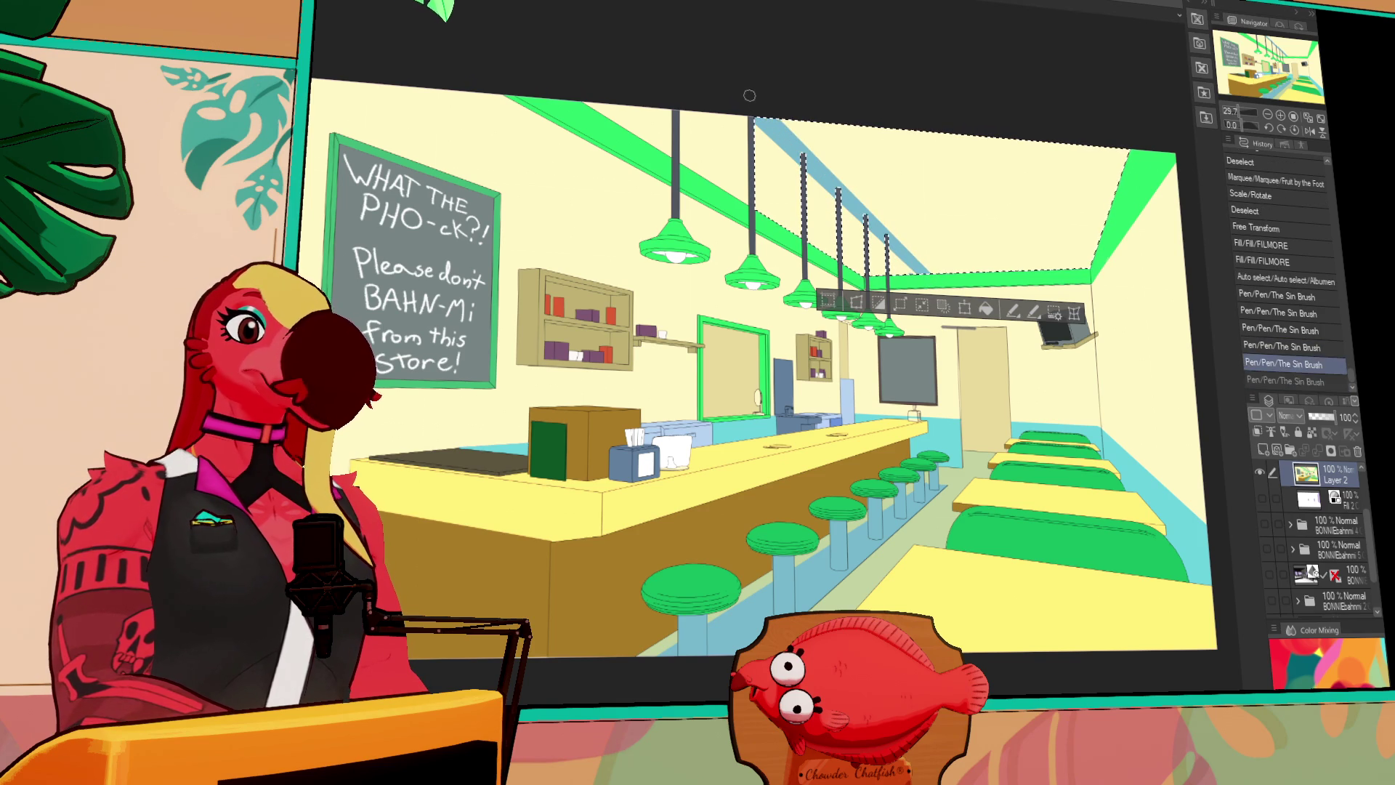